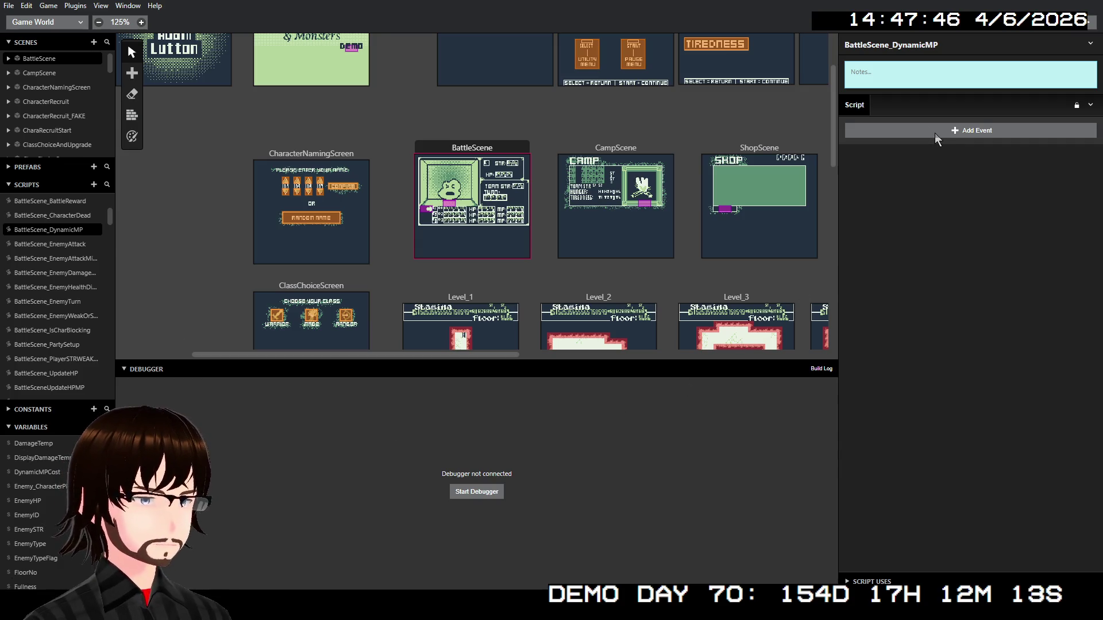
Add a Variable Set To event that stores into $MathResult
click(935, 132)
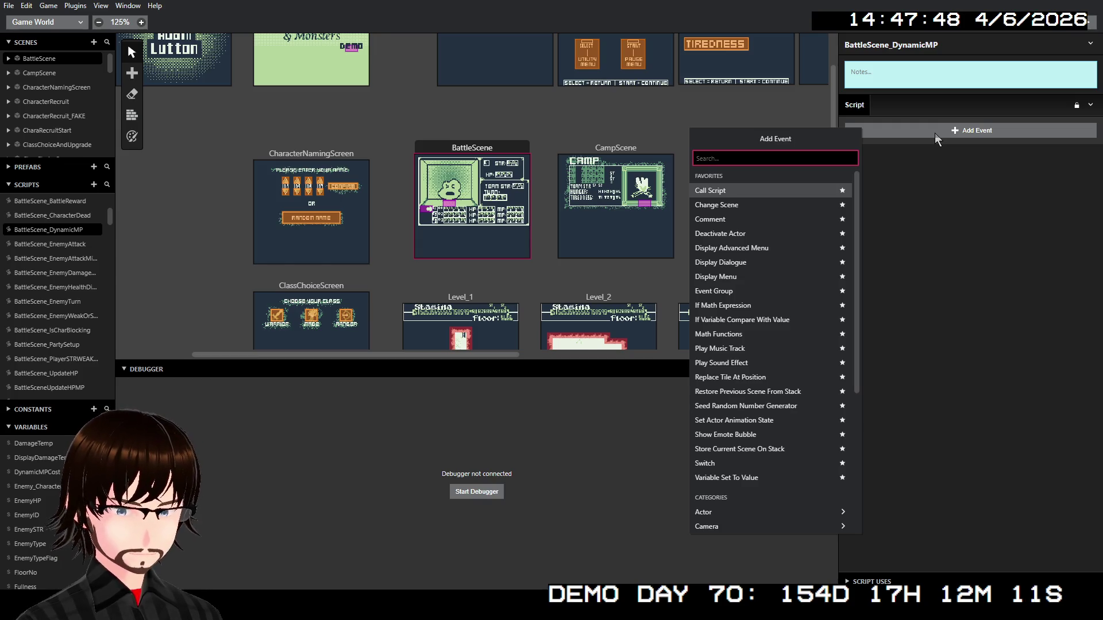
text(math)
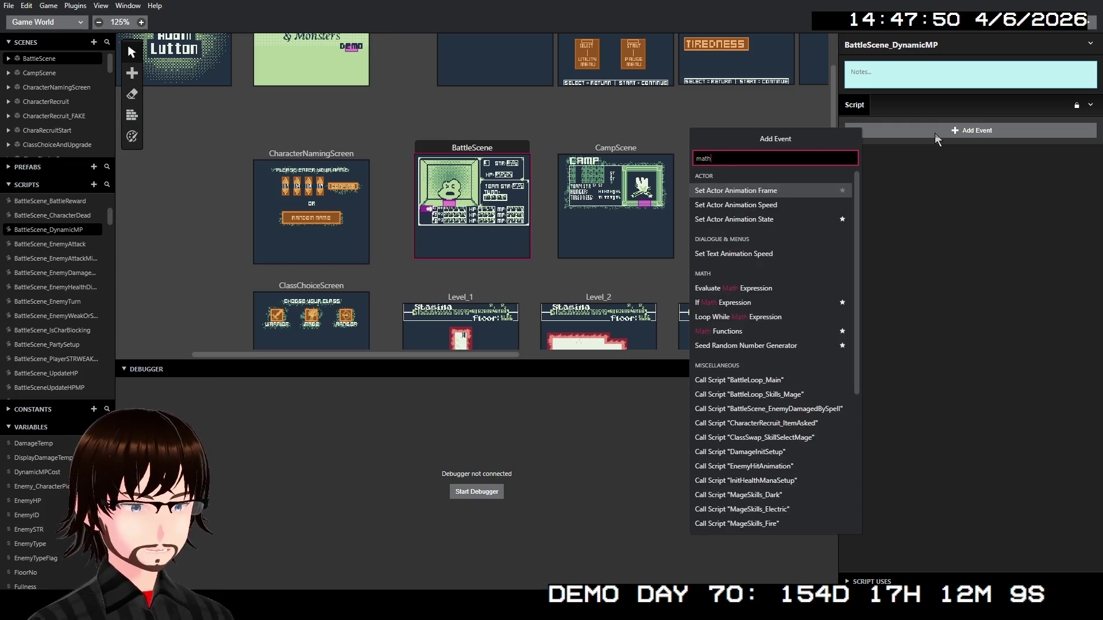
key(Down)
key(Down)
key(Return)
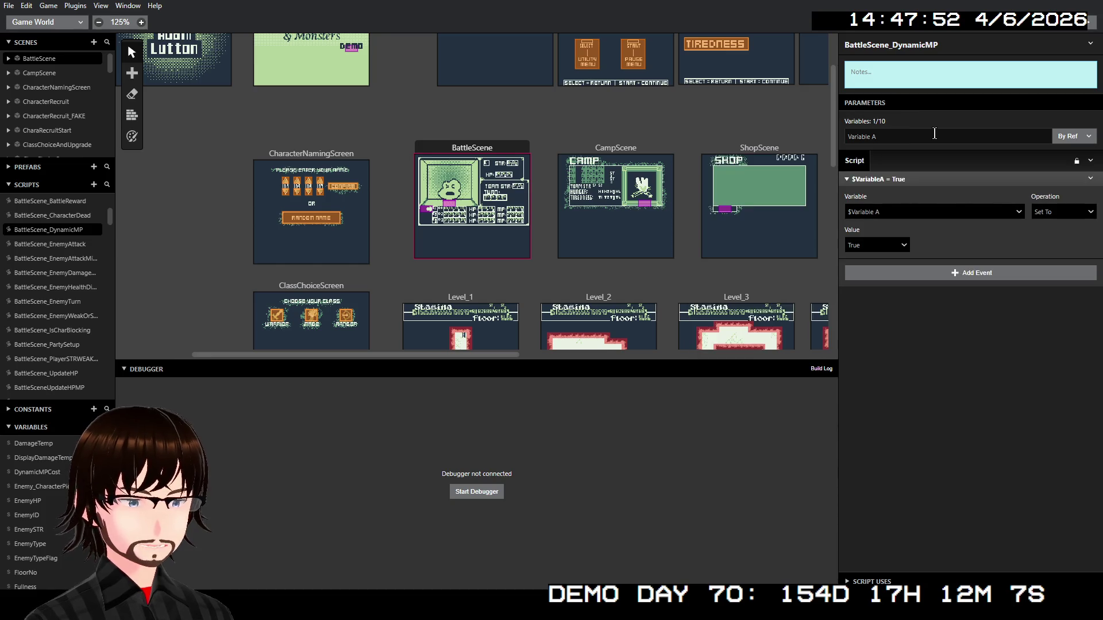
click(904, 217)
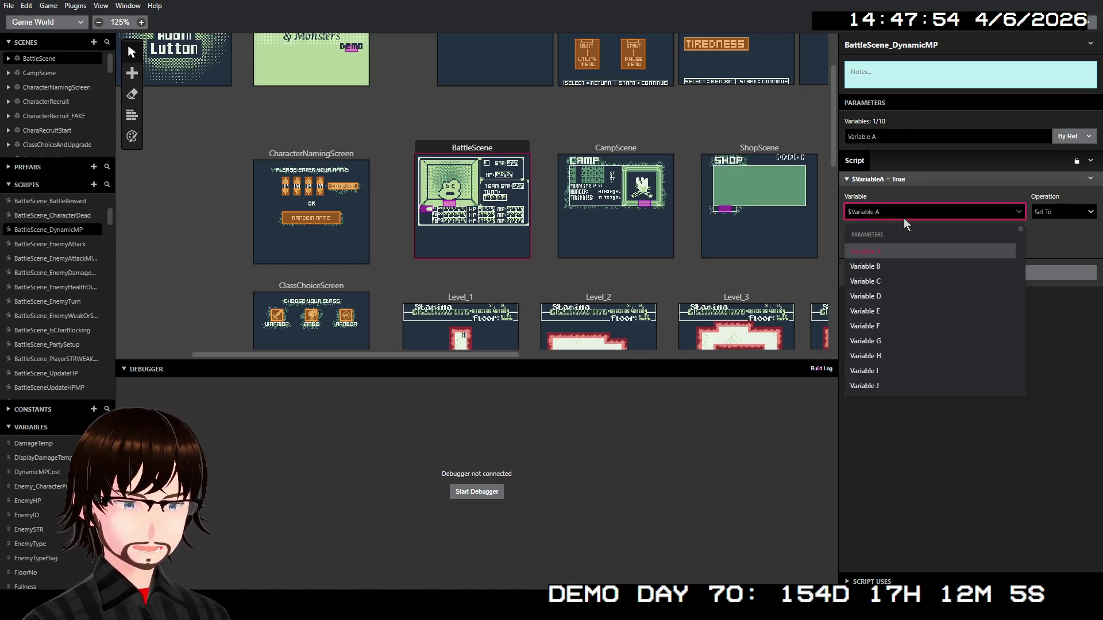
text(ma)
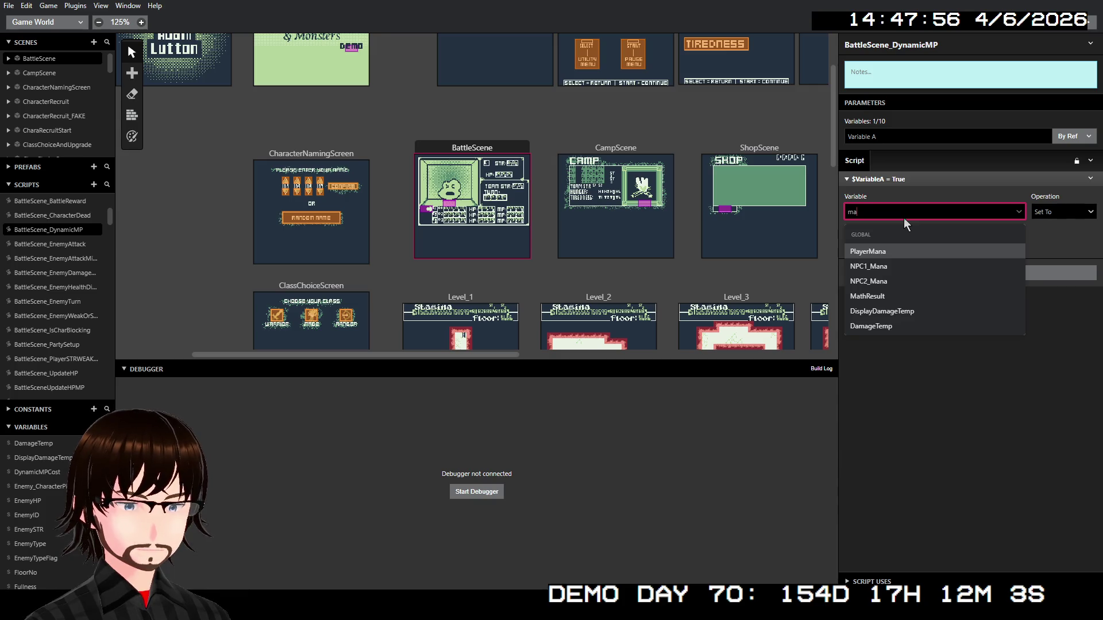
click(883, 294)
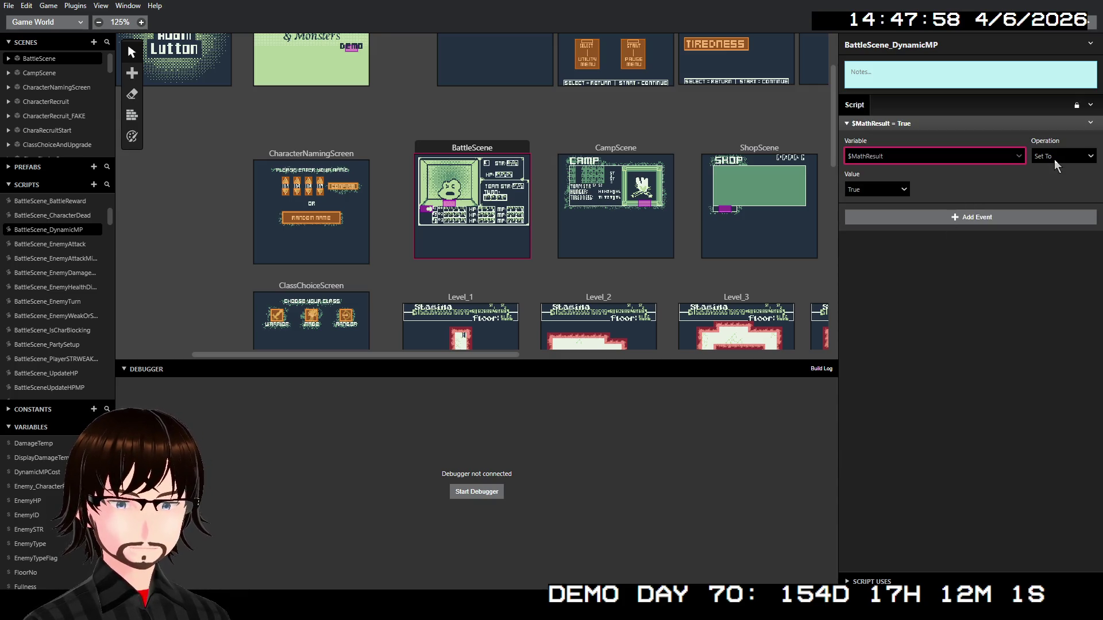
Set the event's value type to Variable, assigning $Variable A to $MathResult
click(893, 191)
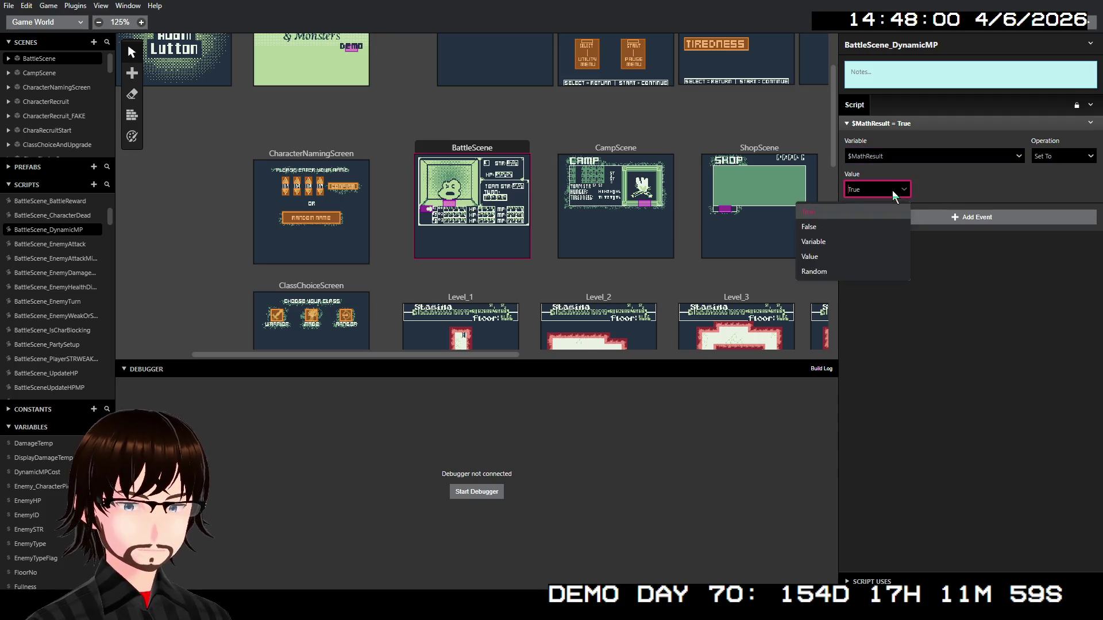
click(889, 256)
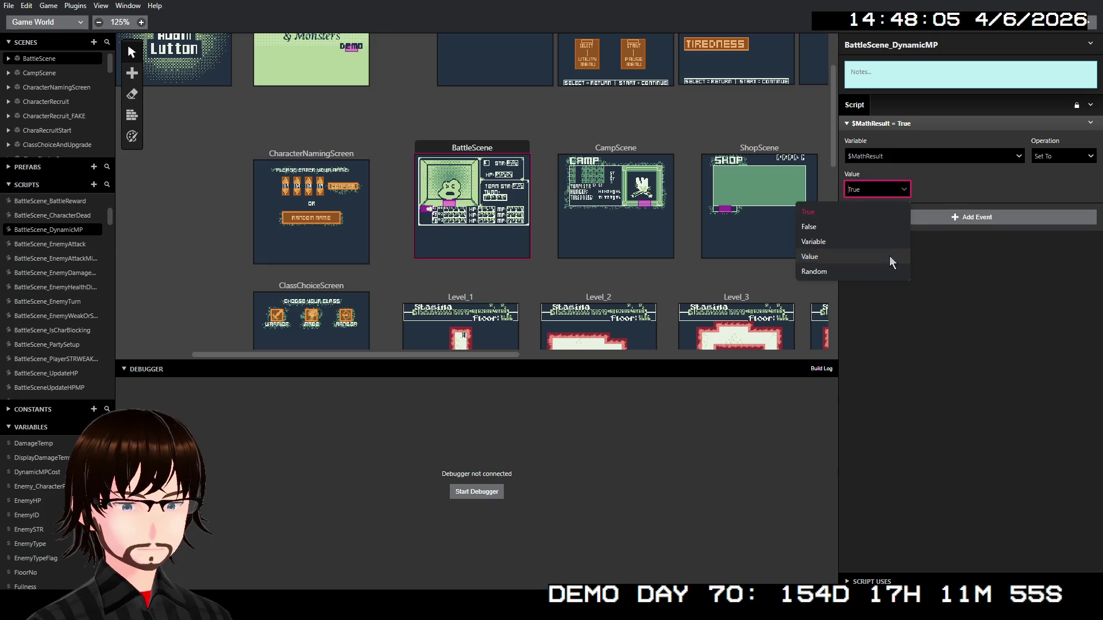
click(902, 190)
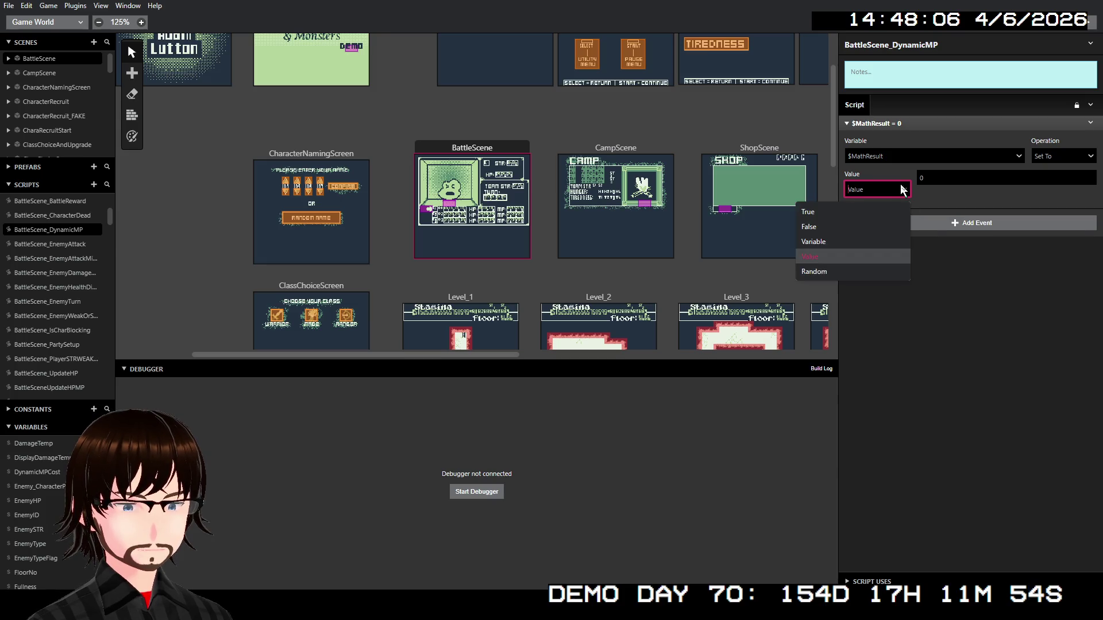
click(888, 240)
click(902, 246)
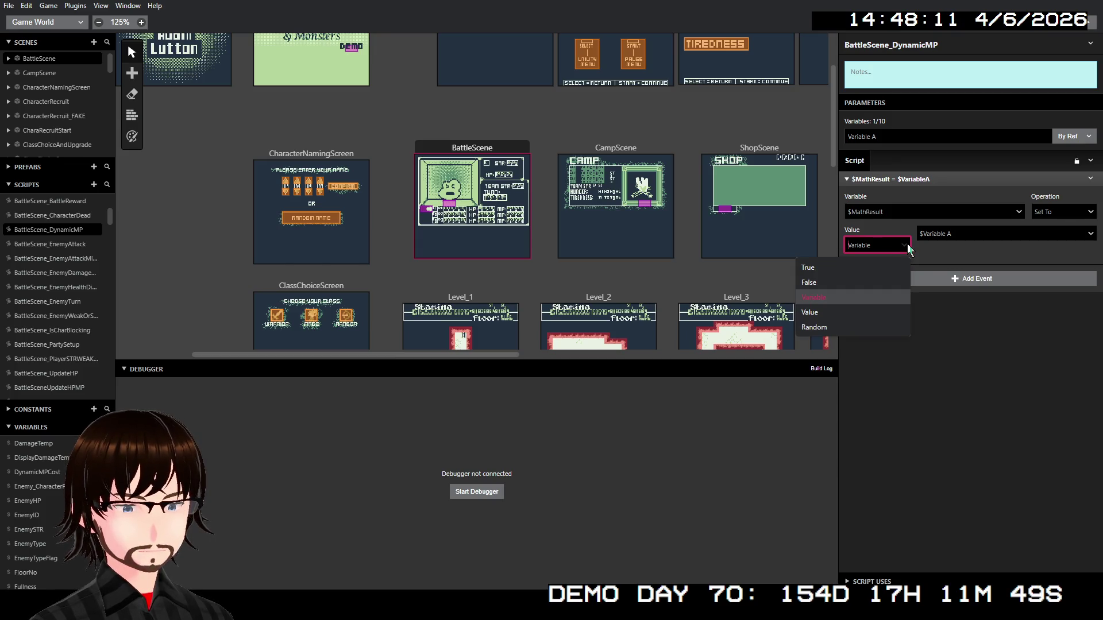
click(933, 314)
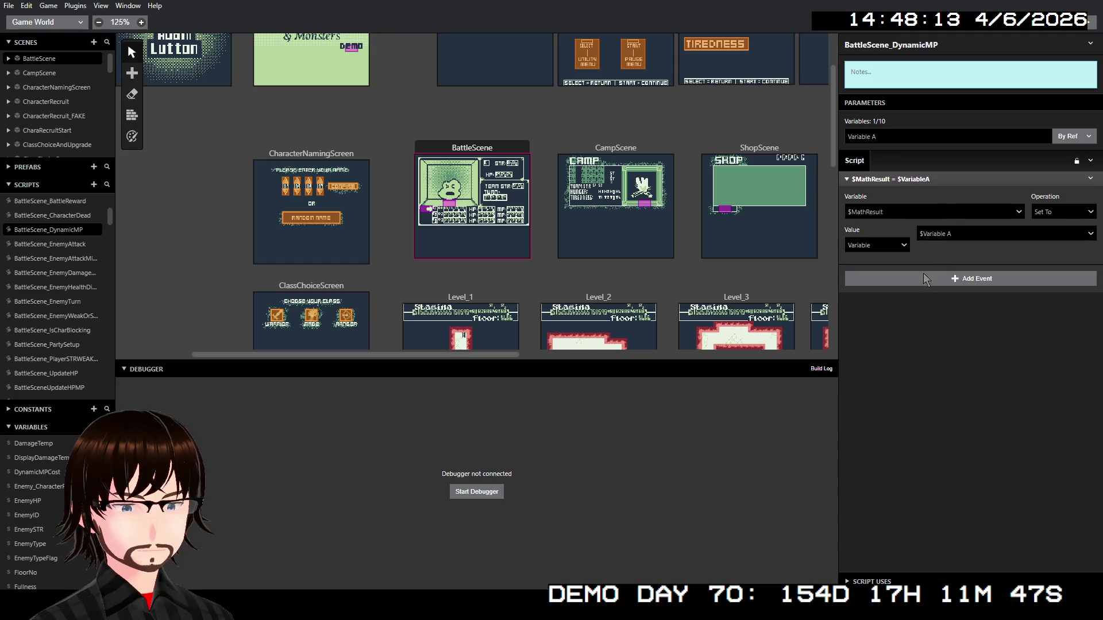
Add an Evaluate Math Expression event with MathResult as its result variable
click(942, 280)
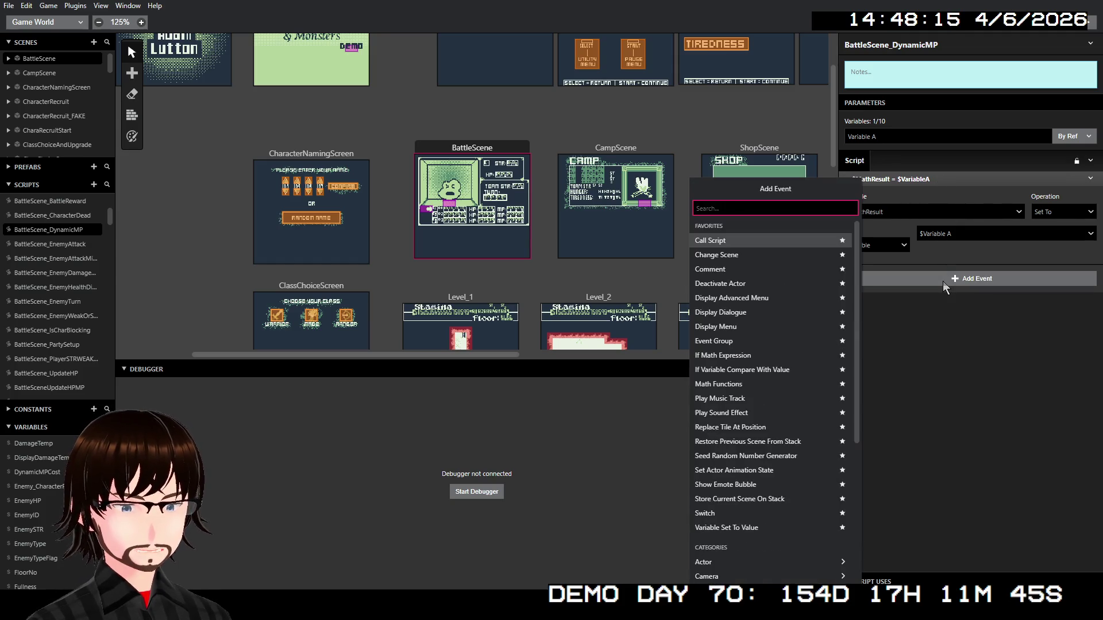
text(expre)
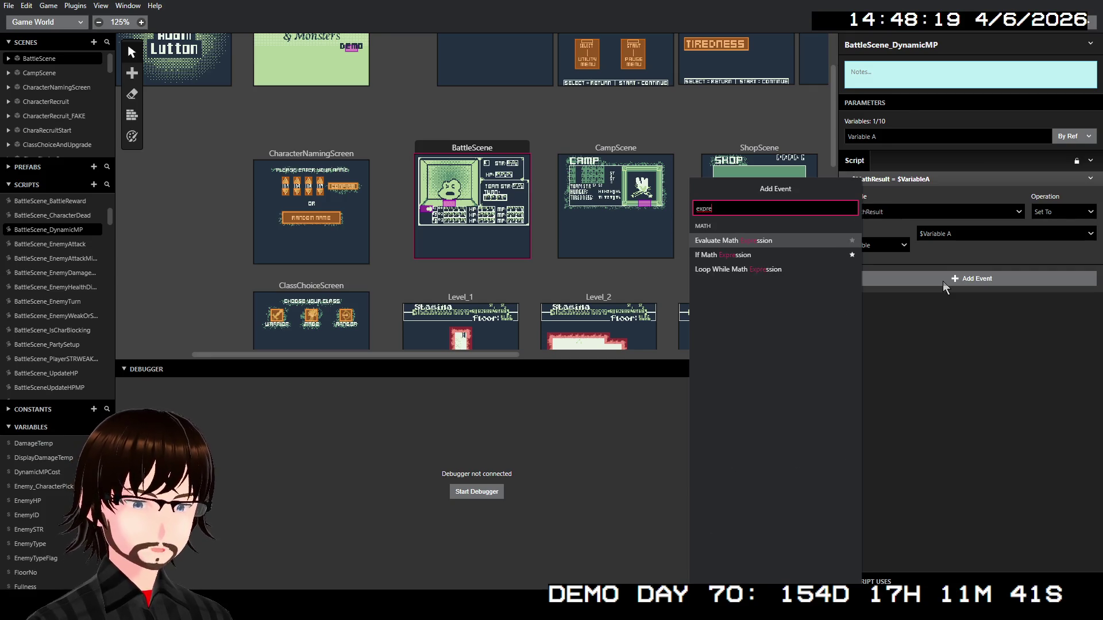
click(738, 240)
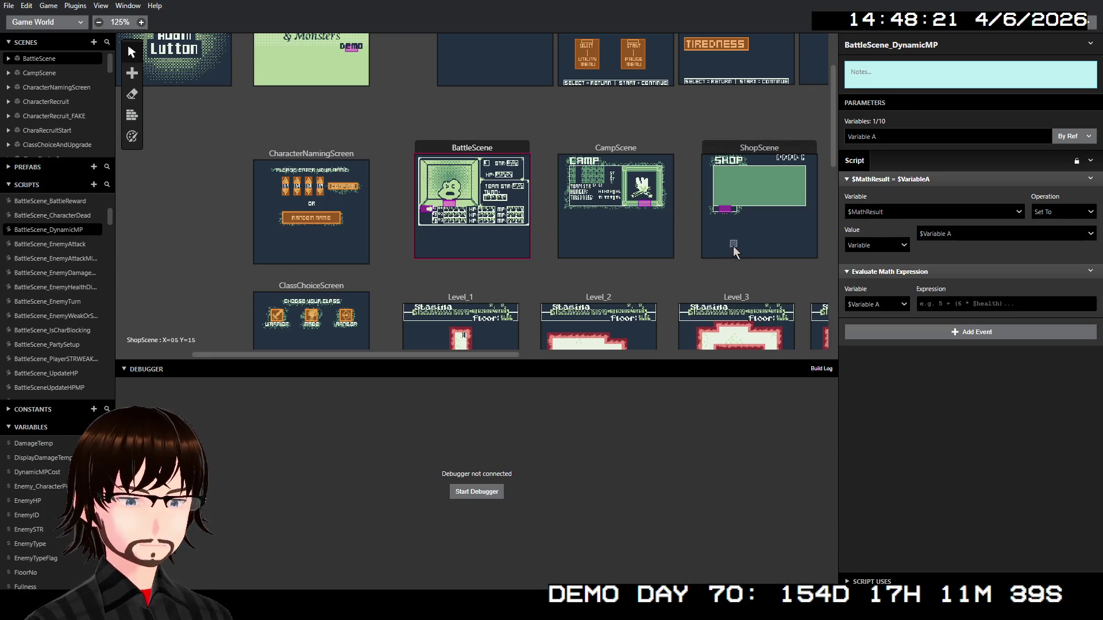
click(882, 302)
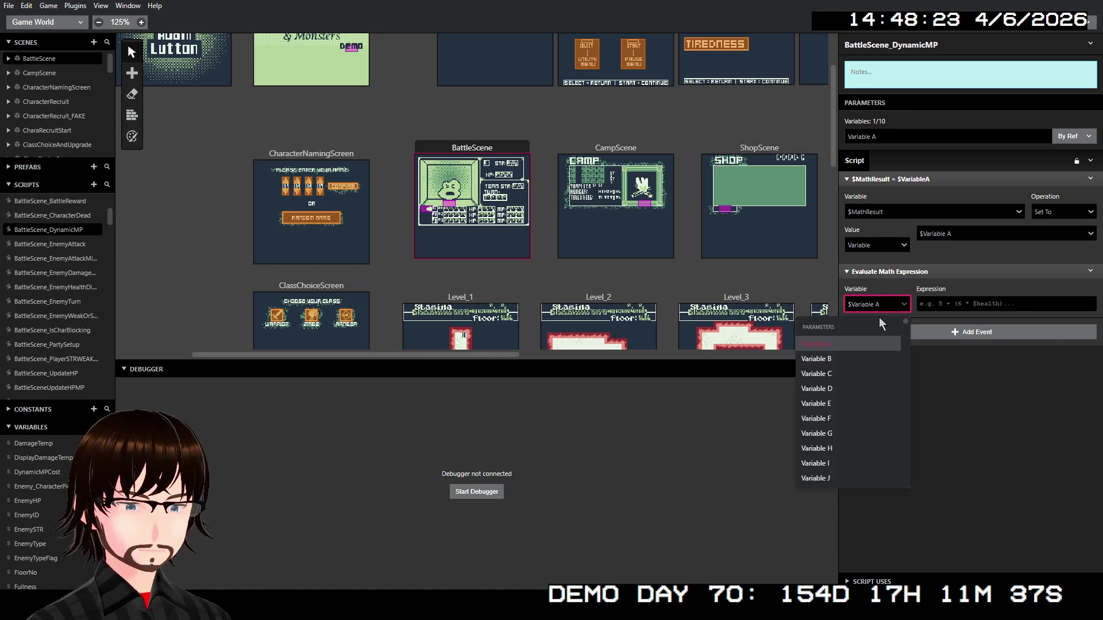
text(math)
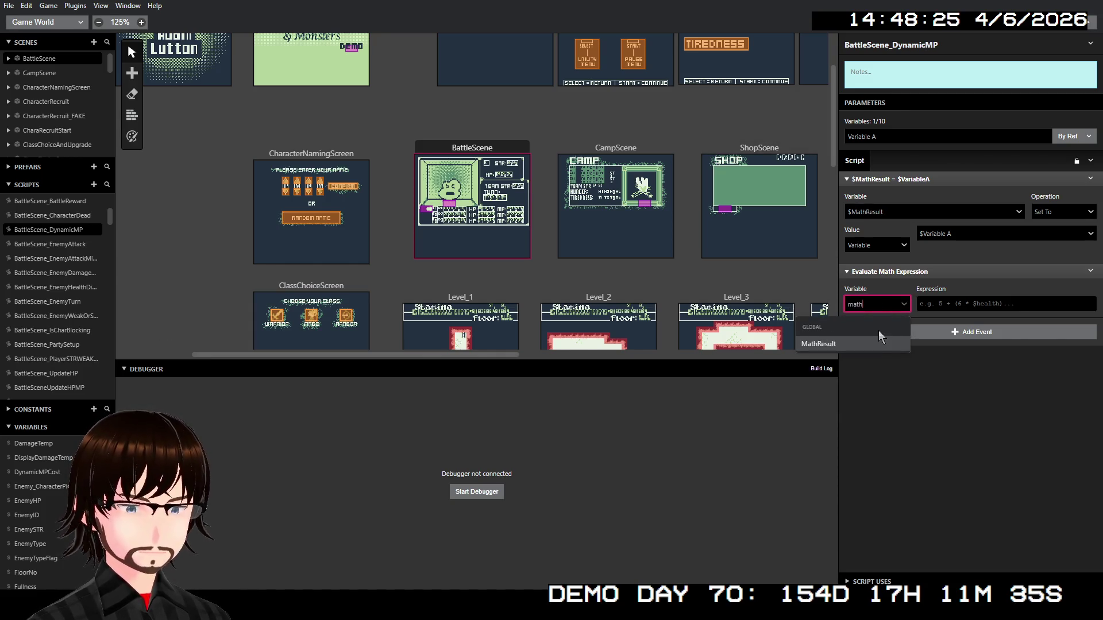
click(867, 348)
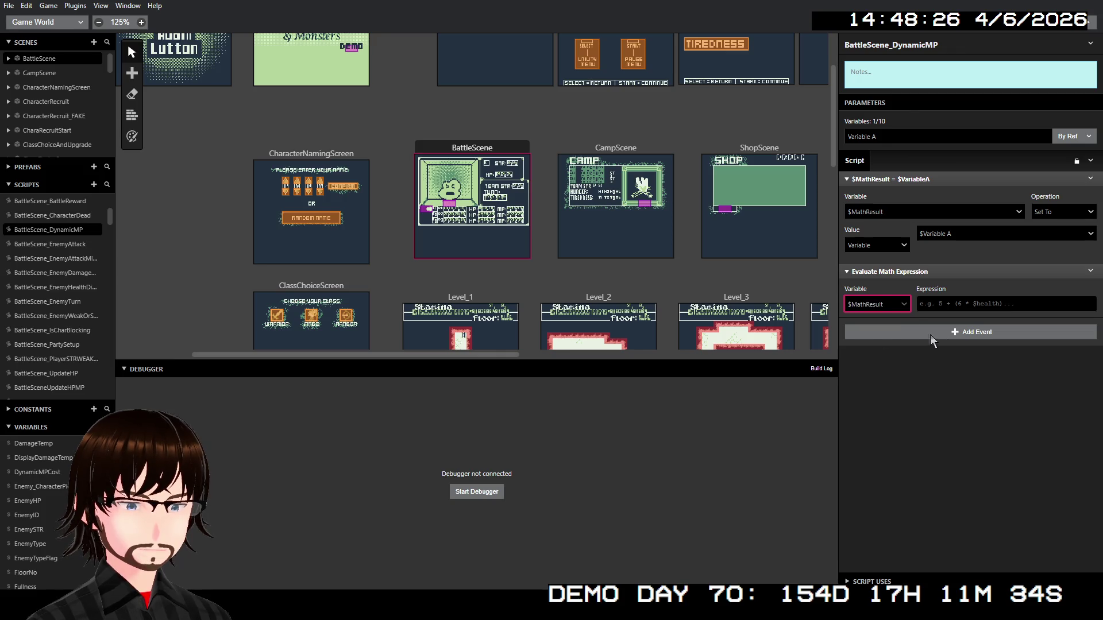
Delete the old $MathResult = $VariableA event
right_click(978, 181)
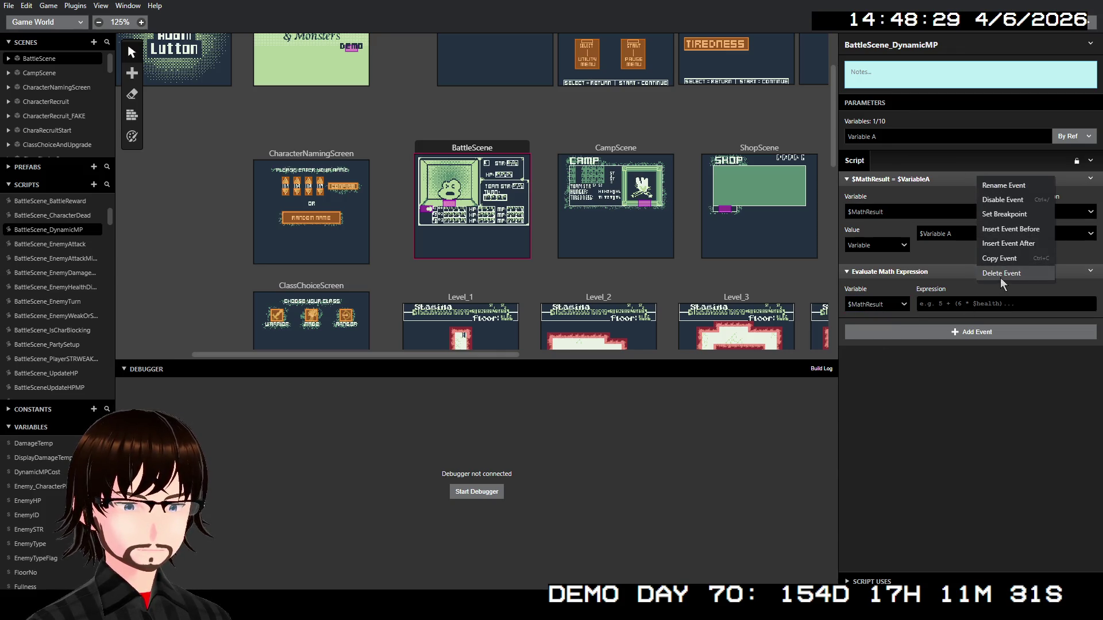
click(1001, 274)
click(955, 161)
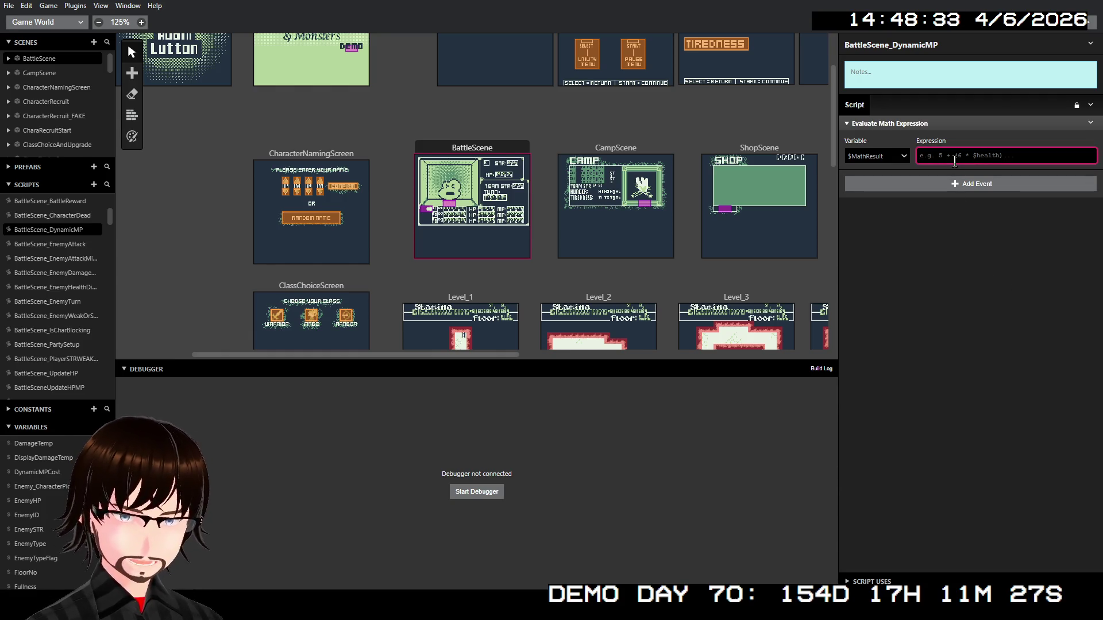
Enter the math expression $EnemySTR - $PartySTR, correcting typos along the way
text(£)
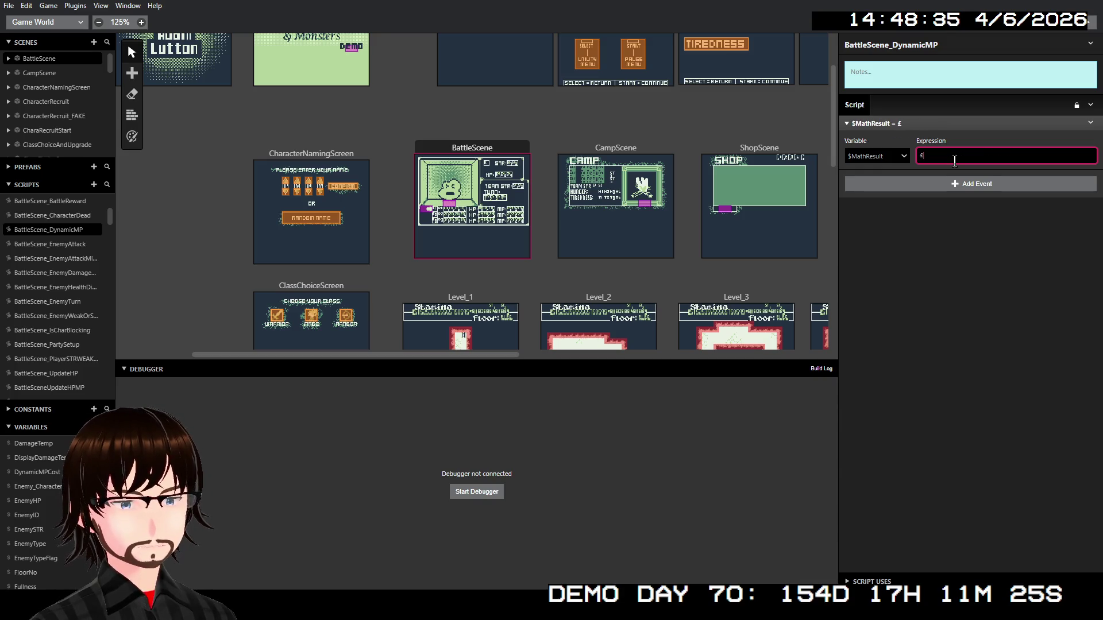
key(BackSpace)
text($)
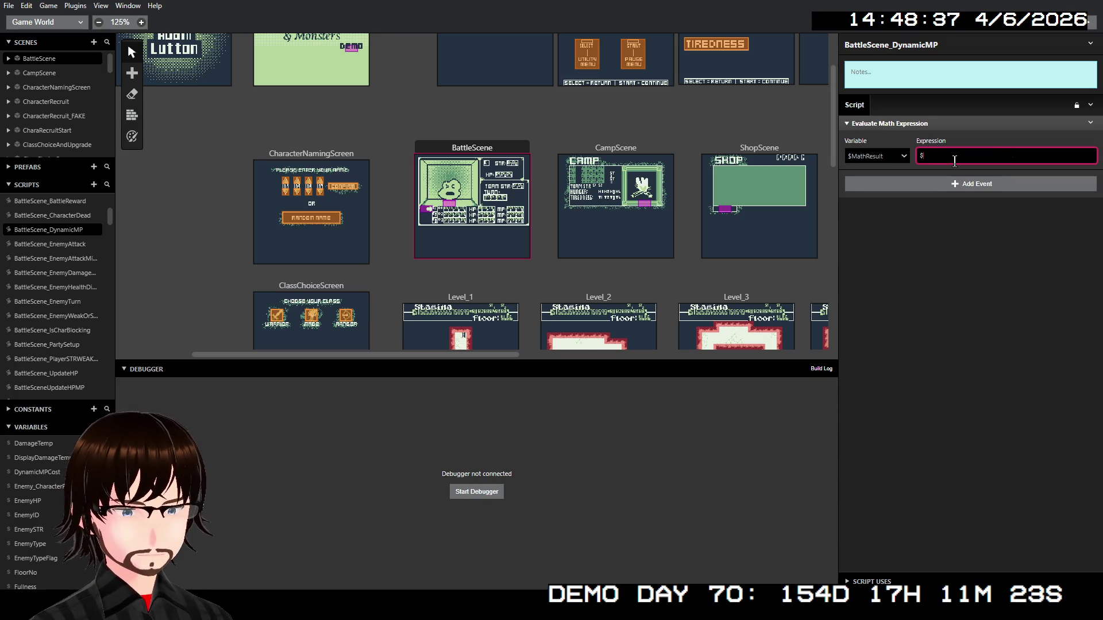
text(Ene)
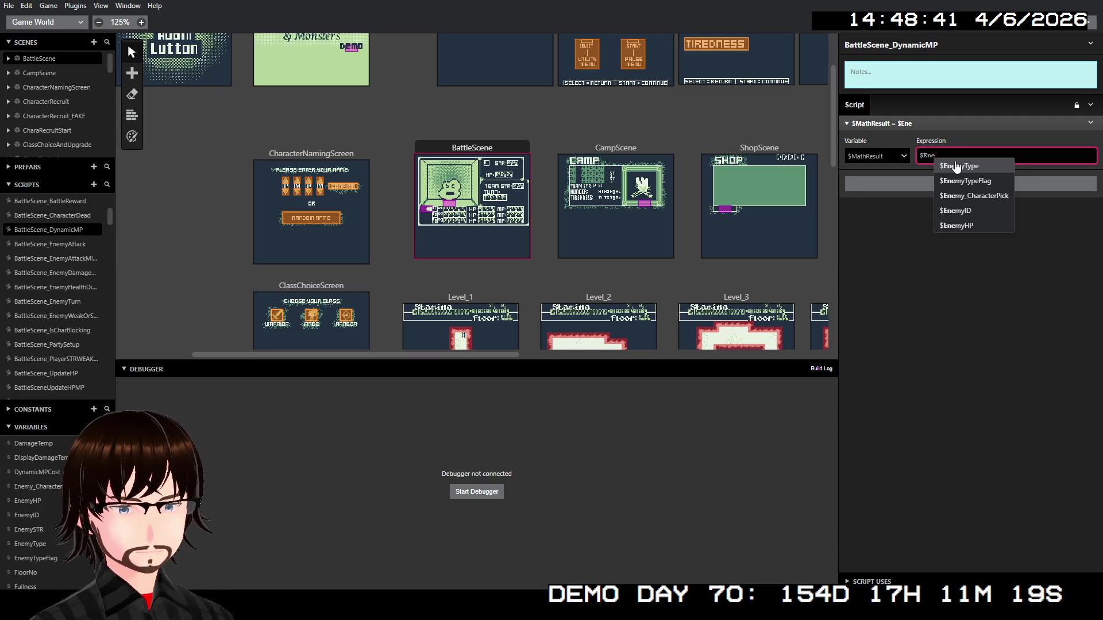
text(my)
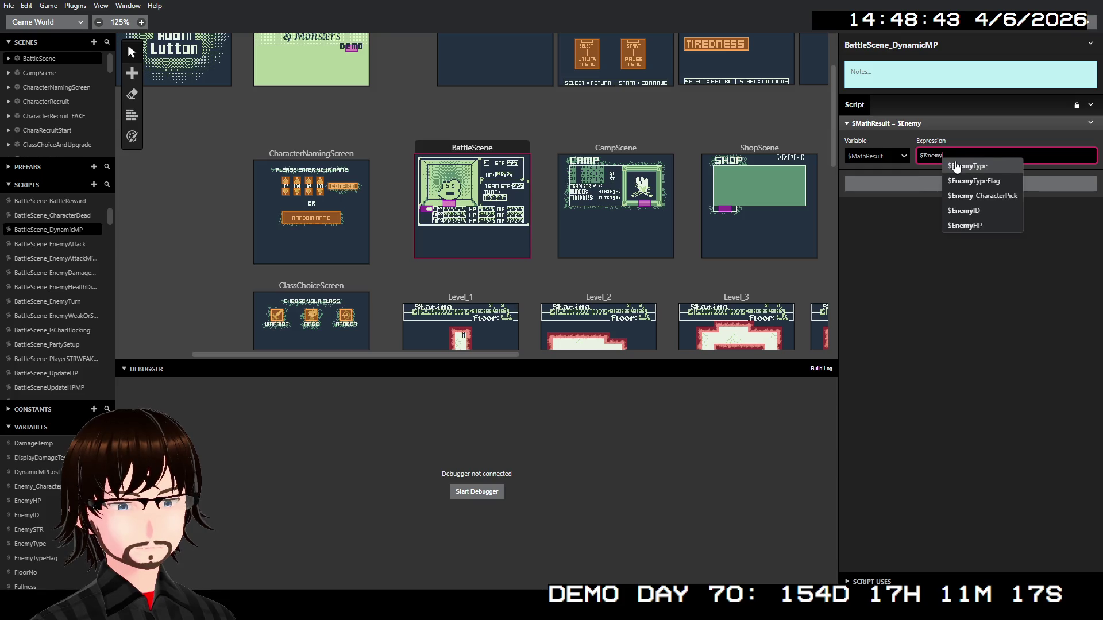
text(STR)
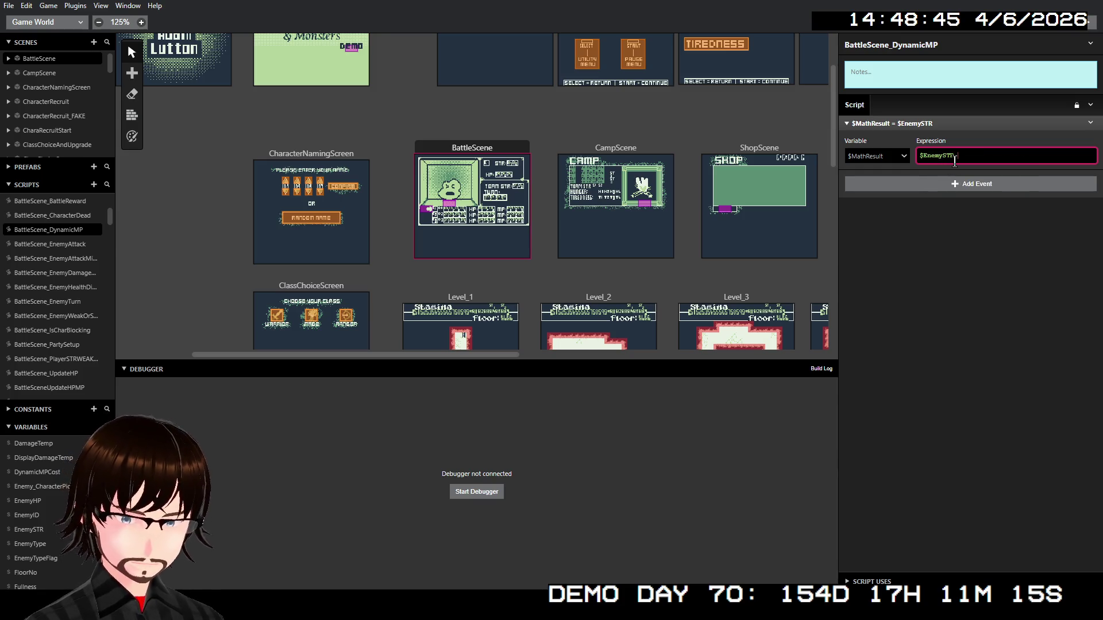
text( - Pl)
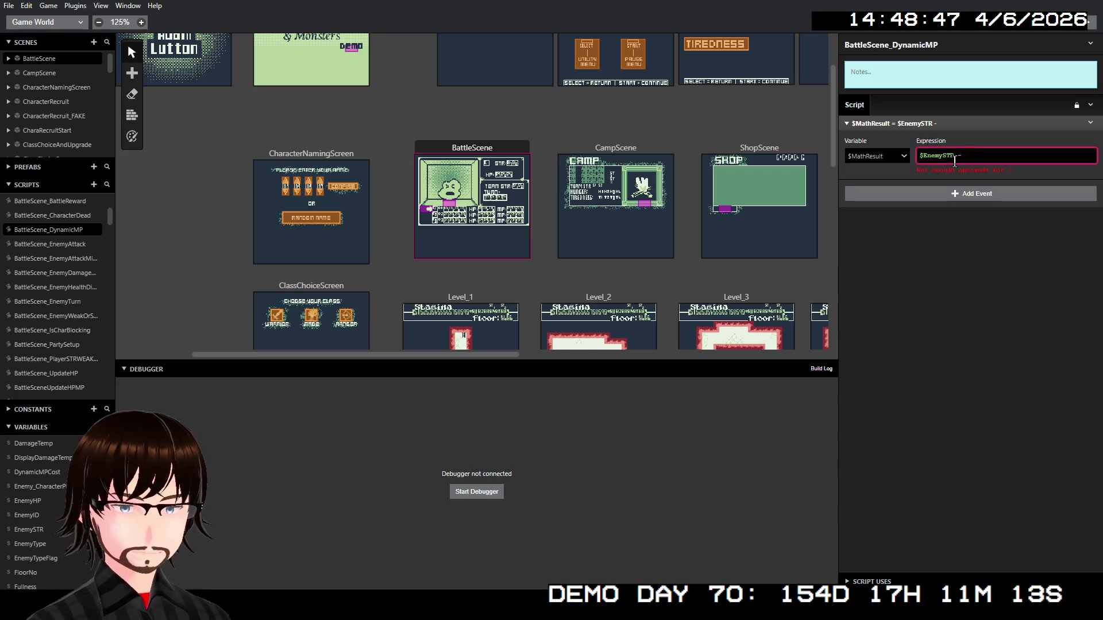
key(BackSpace)
key(BackSpace)
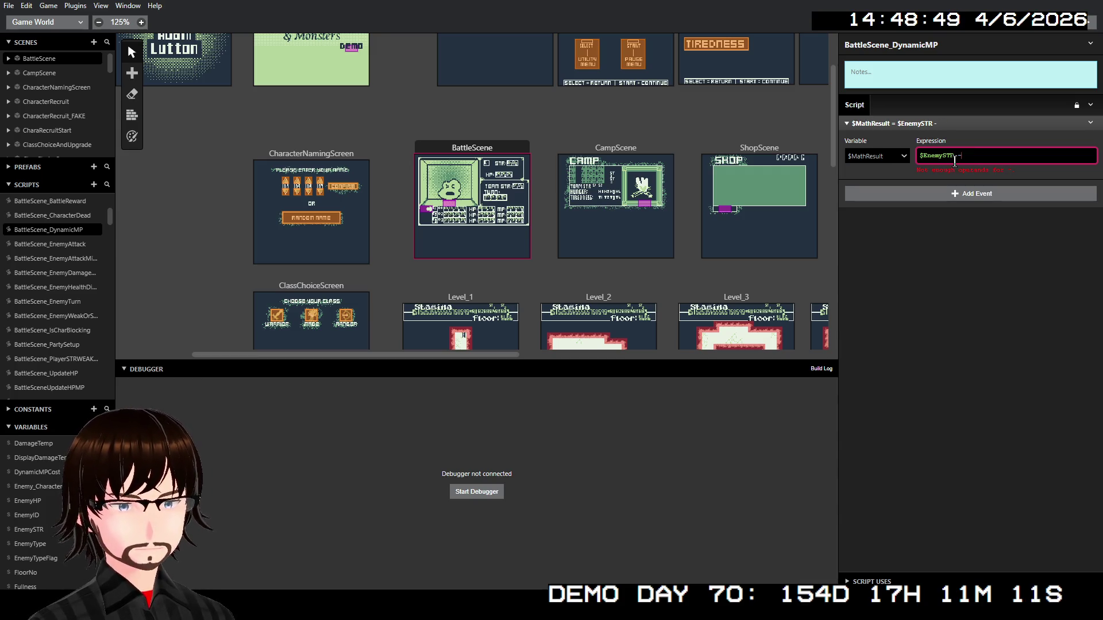
text($)
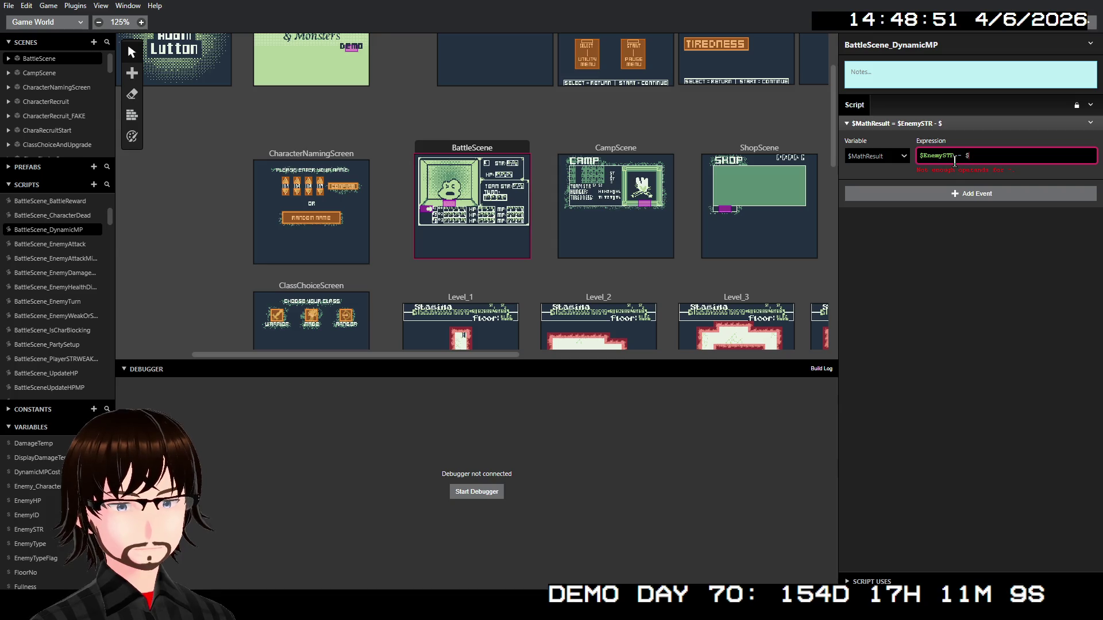
text(PlayerS)
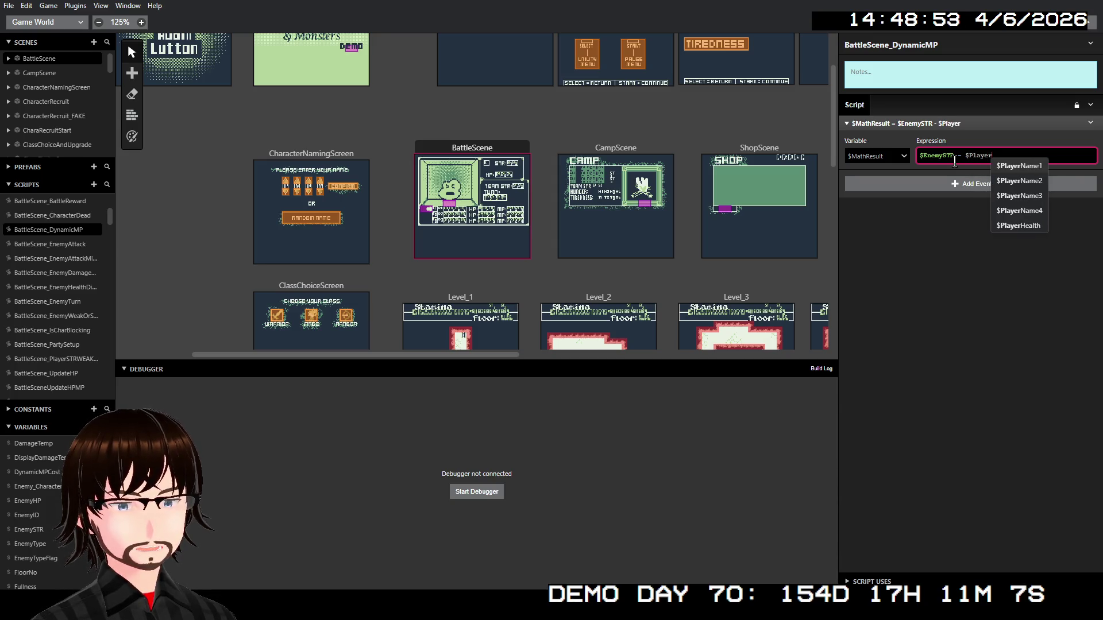
key(BackSpace)
key(BackSpace)
key(BackSpace)
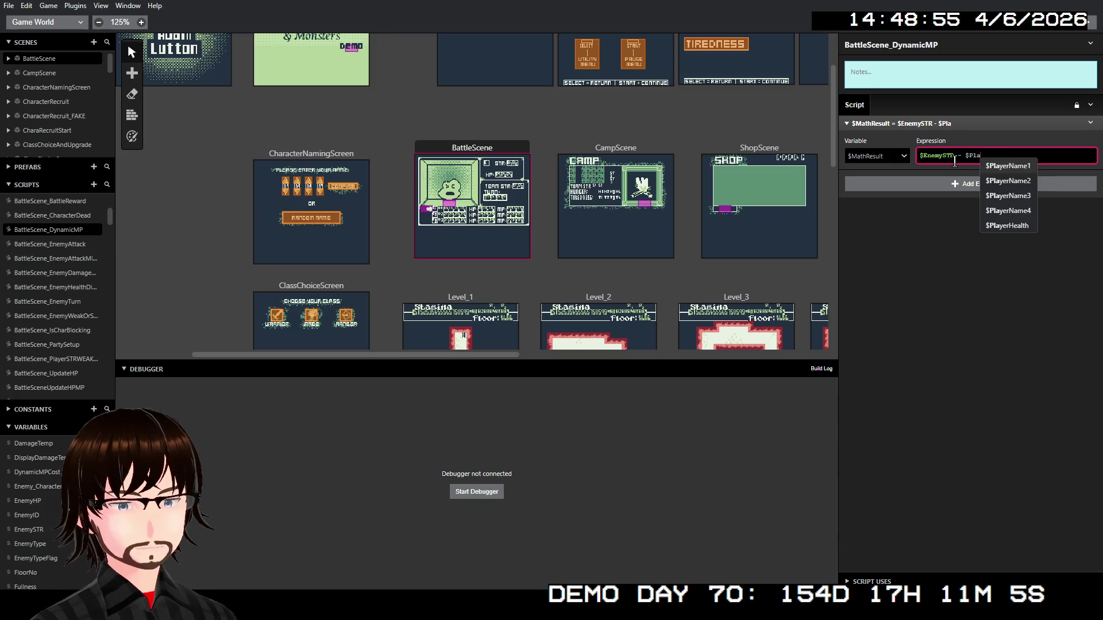
text(PartySTR)
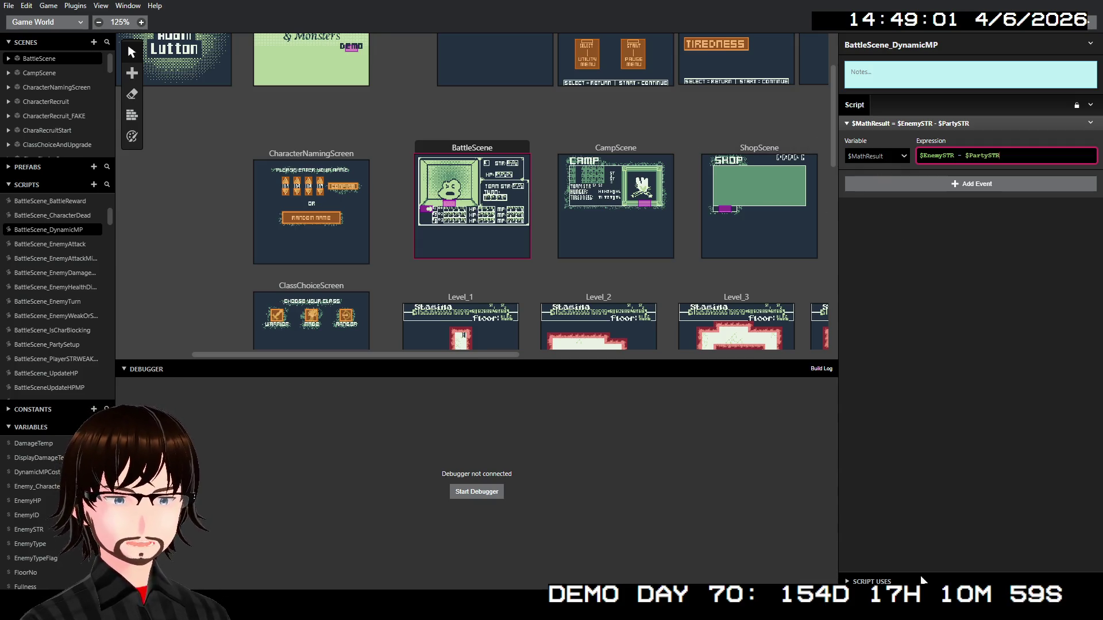
key(Escape)
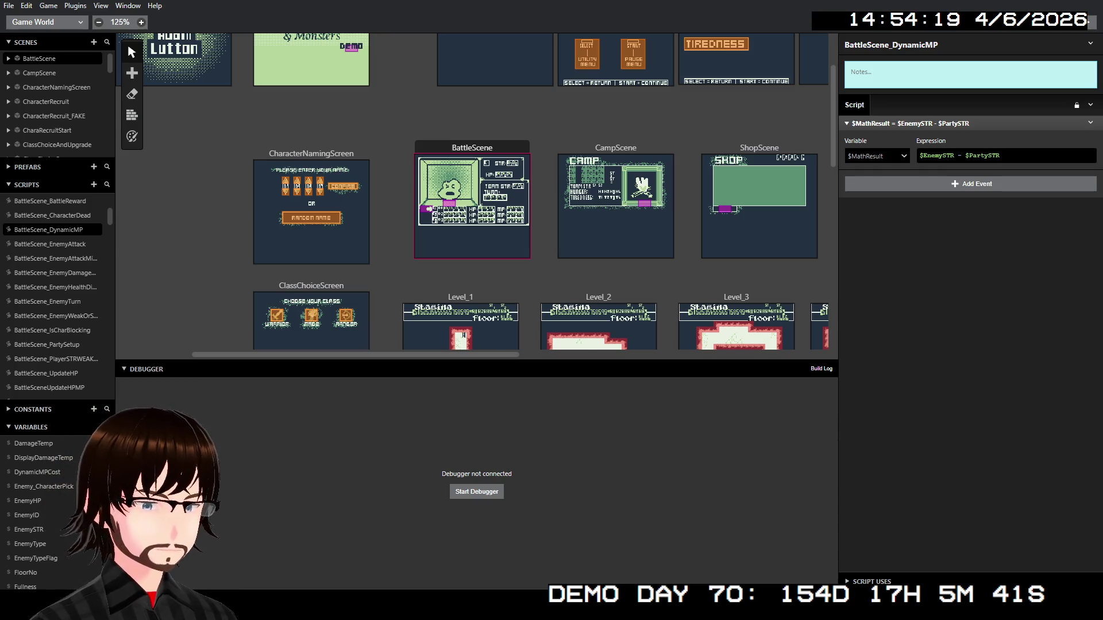
Add another Evaluate Math Expression event below the $EnemySTR - $PartySTR step
click(988, 155)
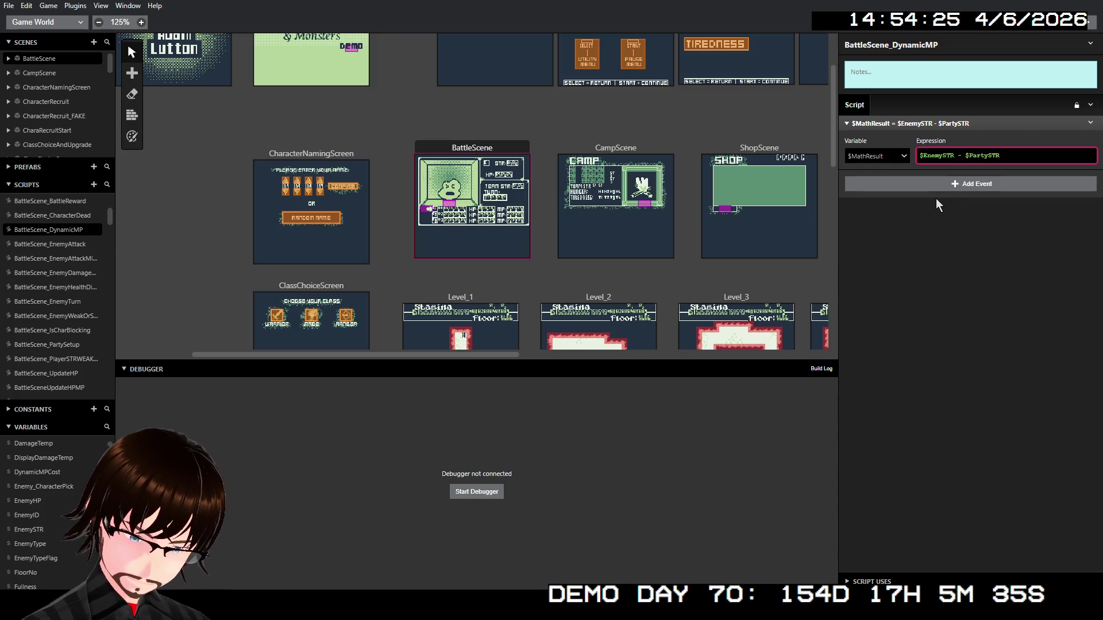
click(905, 186)
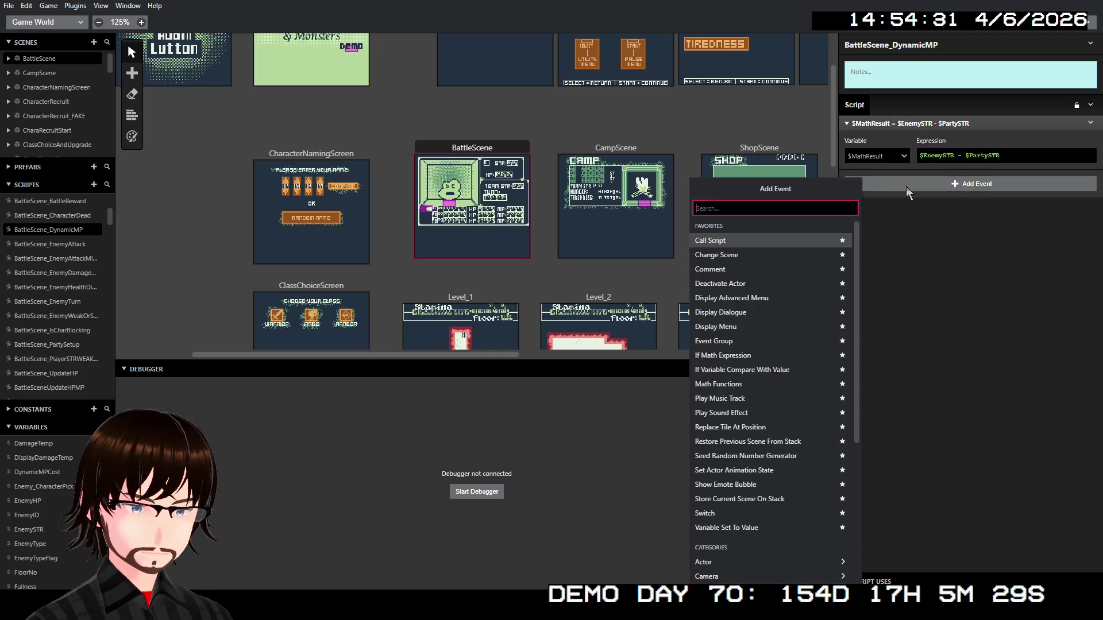
text(math)
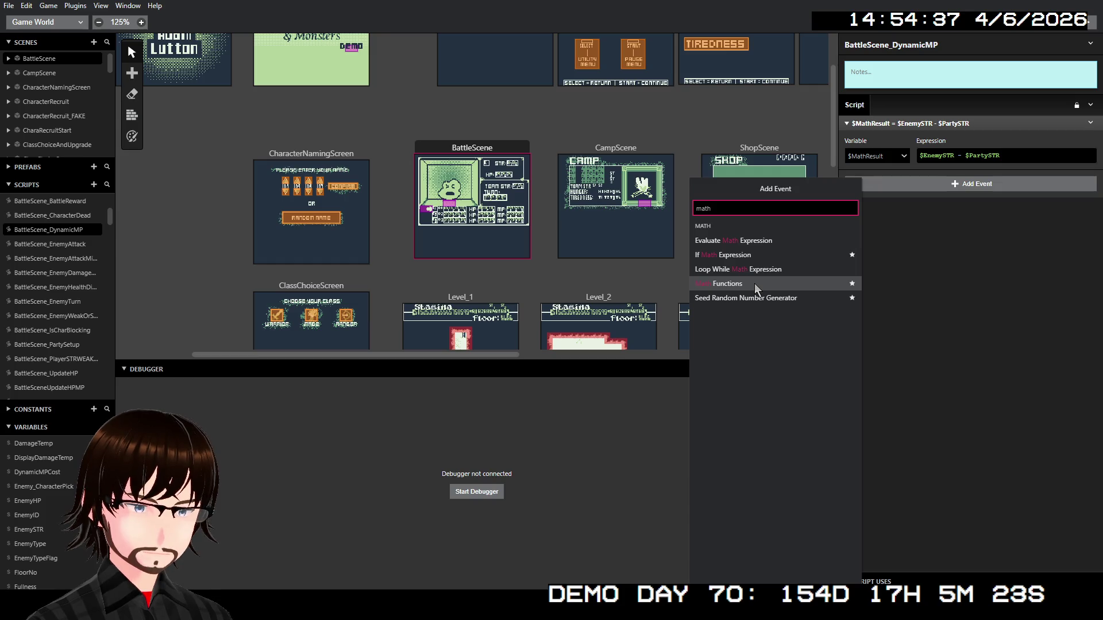
click(778, 244)
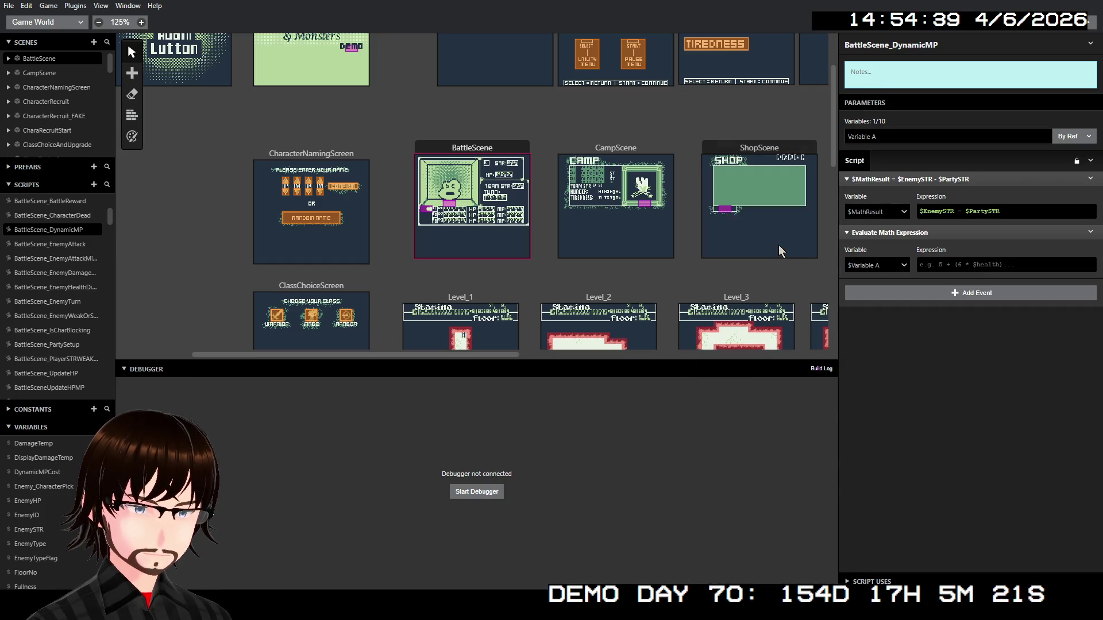
Make the new math event store its result in DynamicMPCost
click(864, 266)
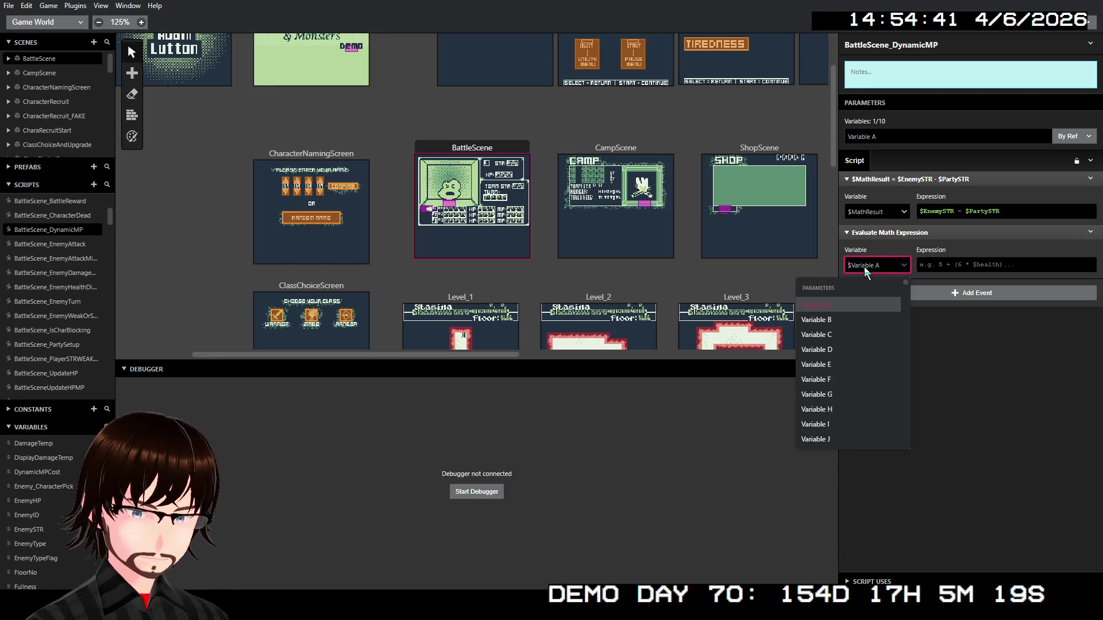
text(men)
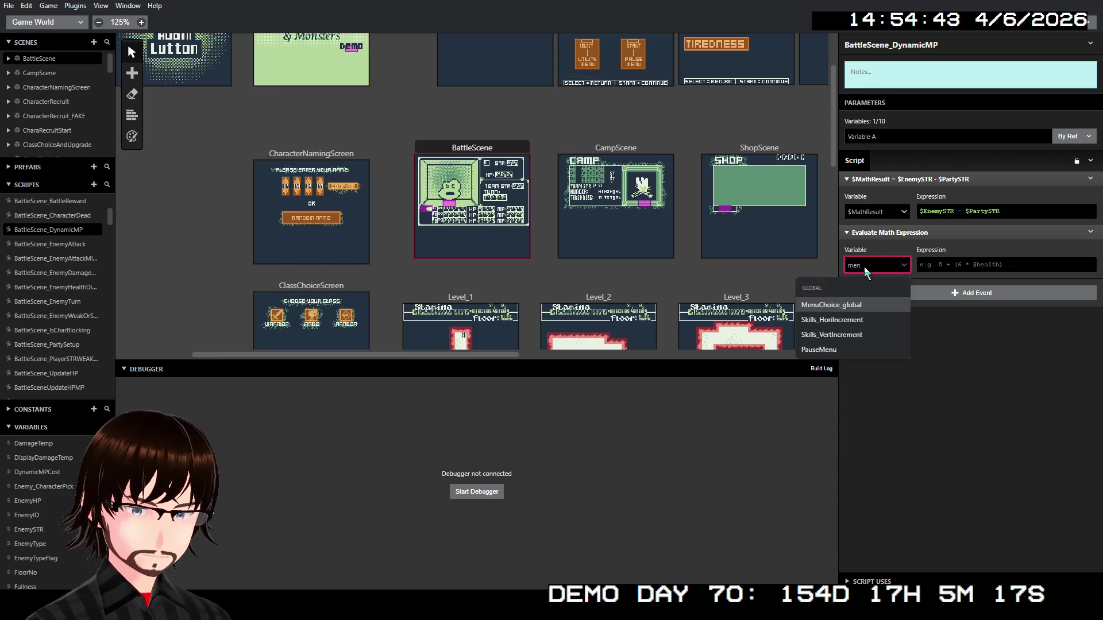
click(867, 305)
click(950, 209)
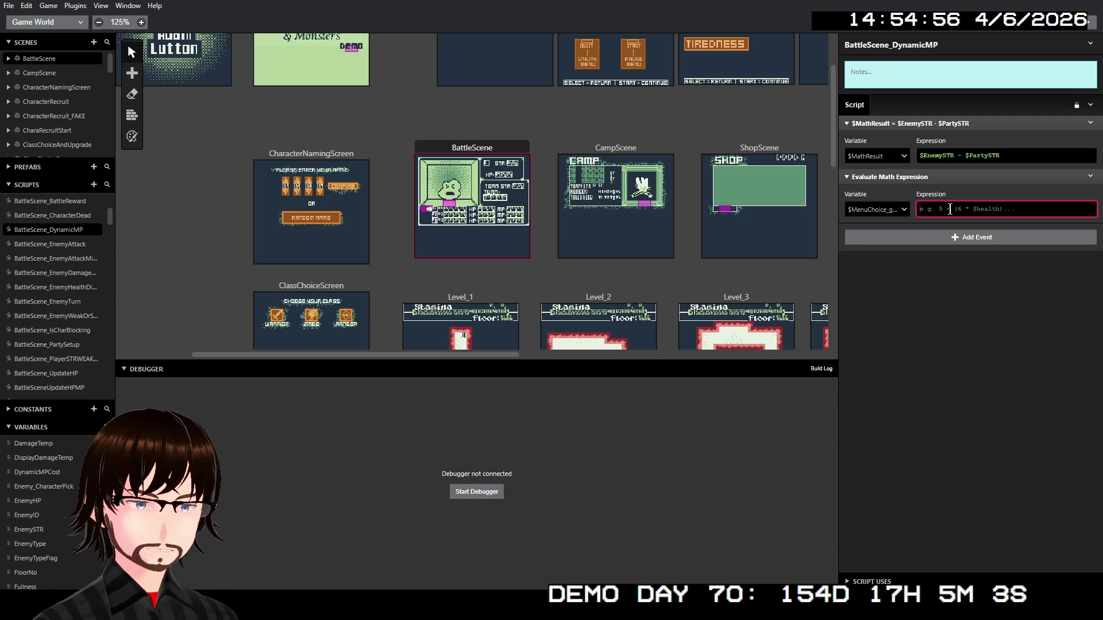
click(894, 208)
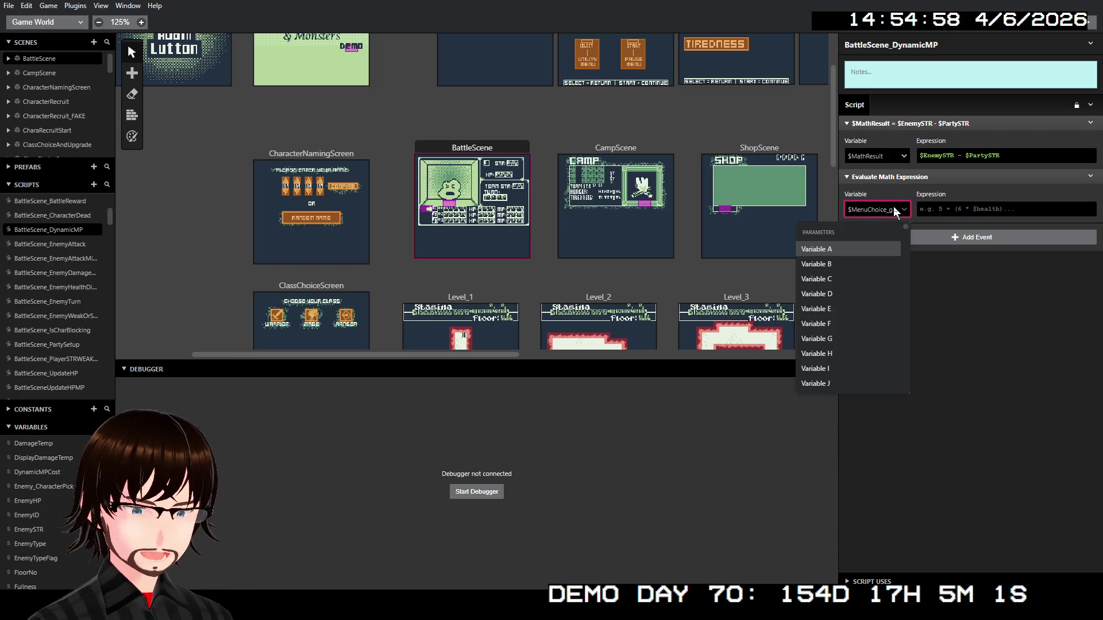
text(dya)
key(BackSpace)
text(n)
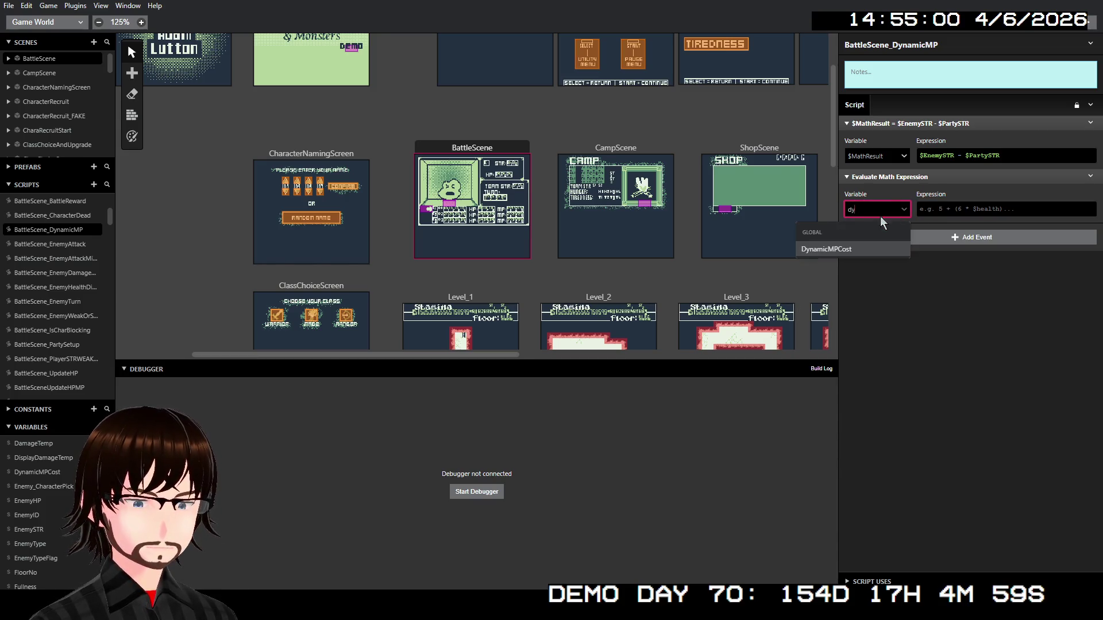
click(853, 249)
Enter the expression $VariableA + ($MathResult /2)
click(958, 205)
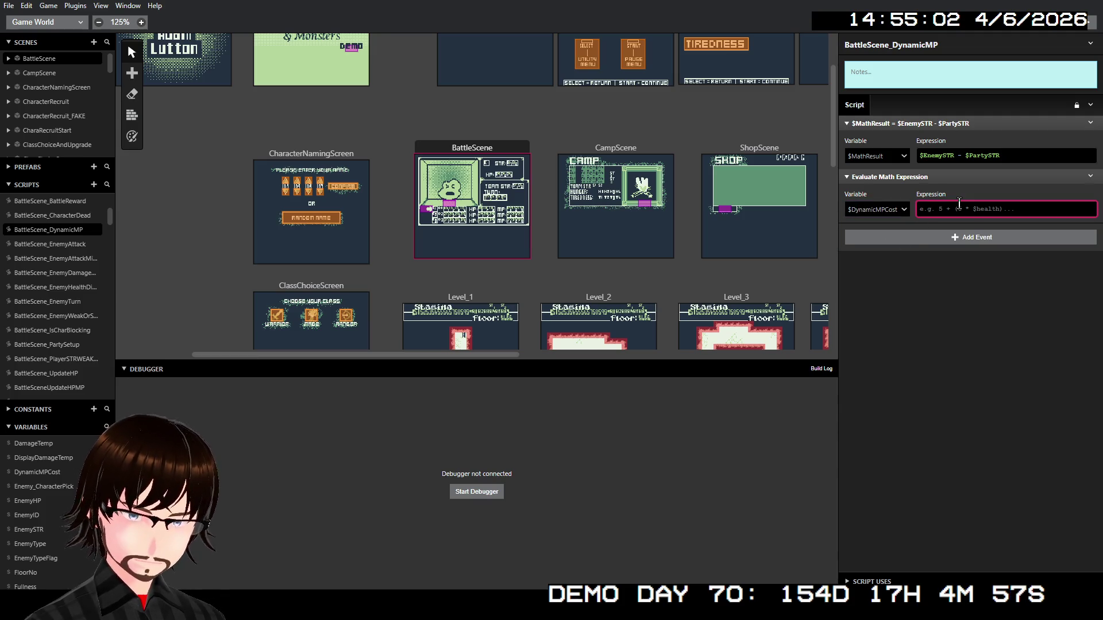
text($VariableA)
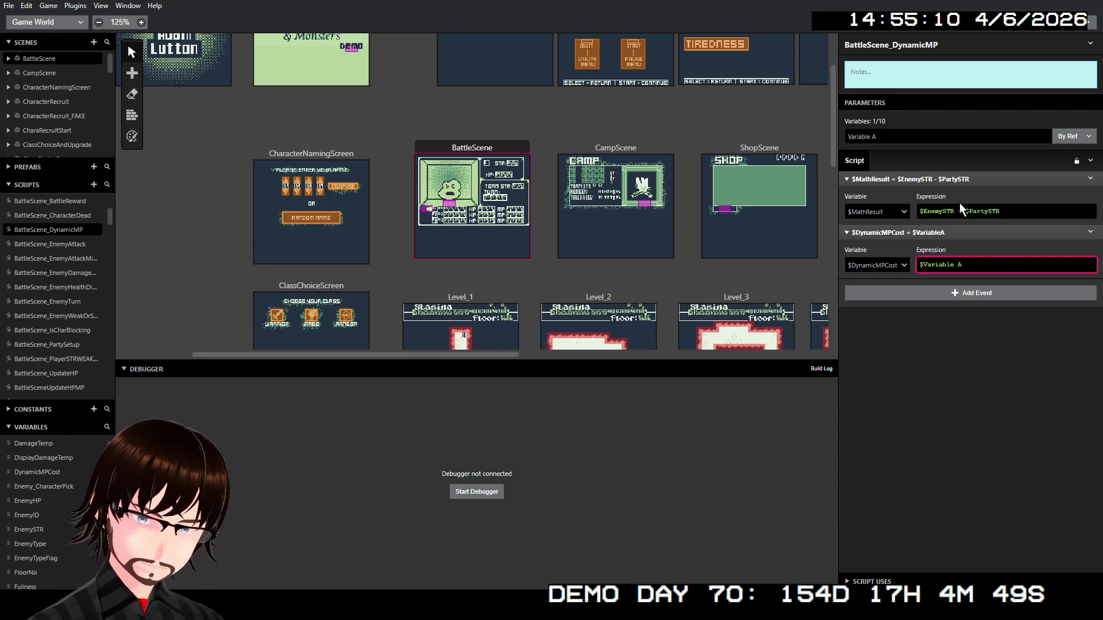
text(+ ()
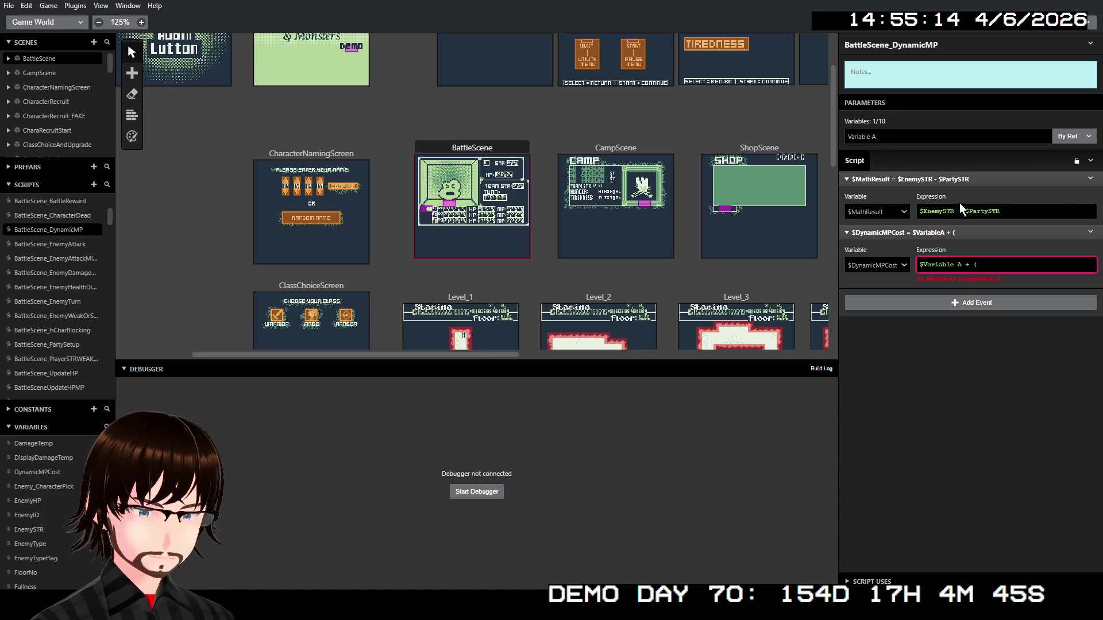
text($Math)
key(Return)
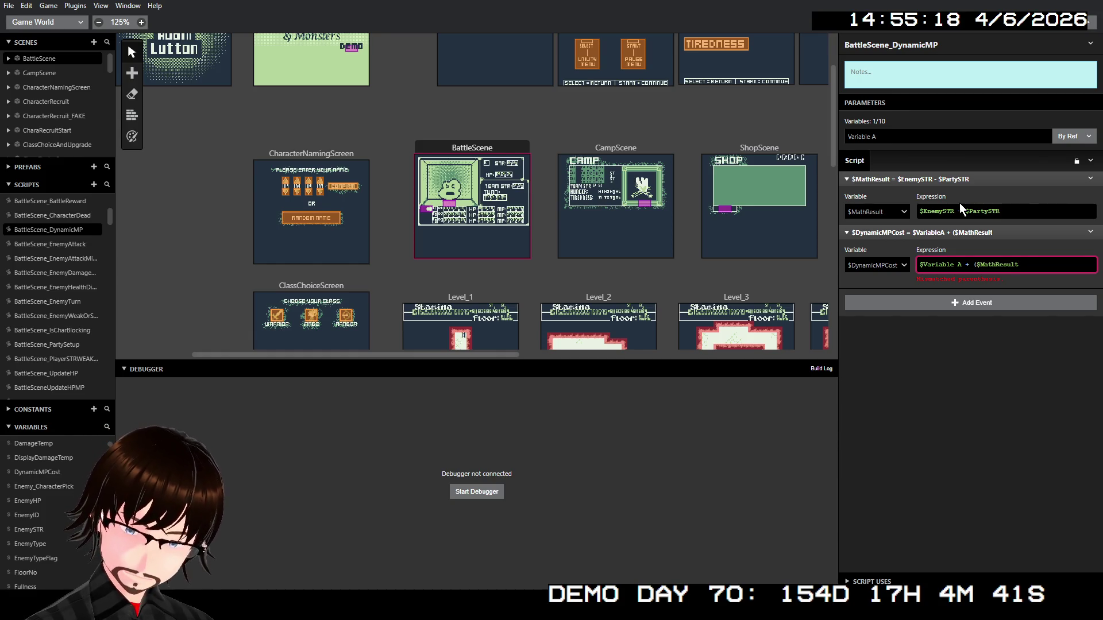
text( /2)
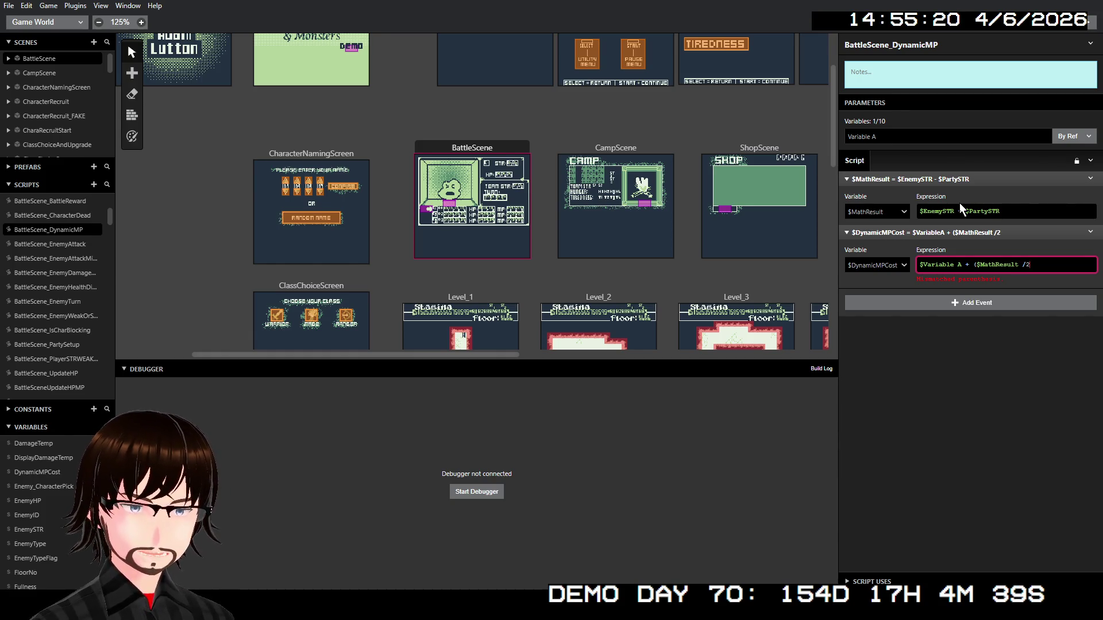
text())
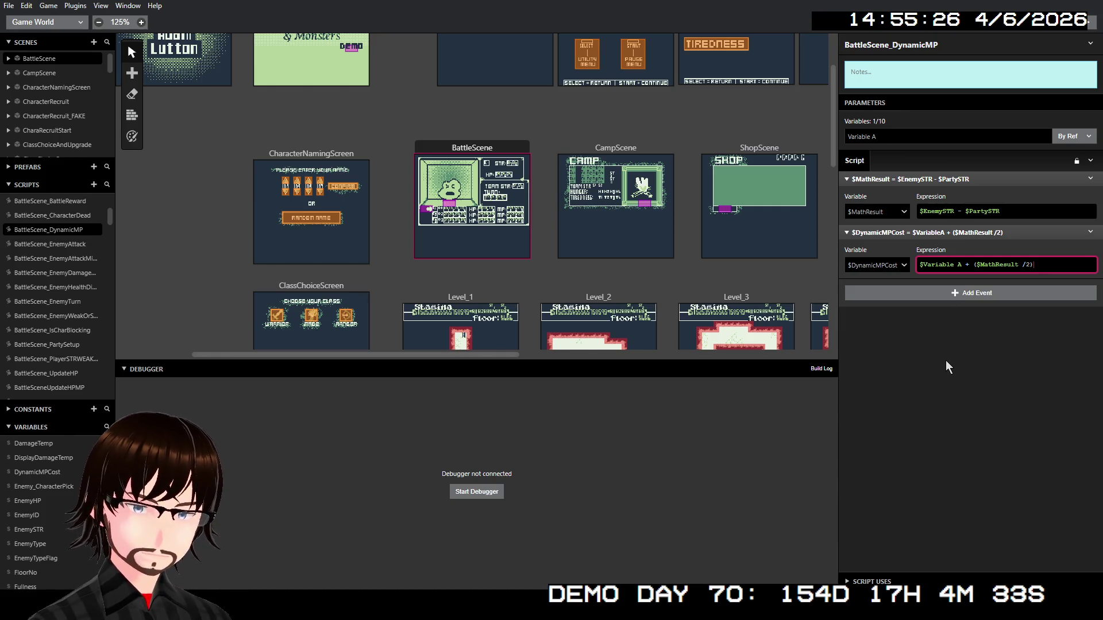
Rename the Variable A parameter to BaseSkillCost
click(885, 137)
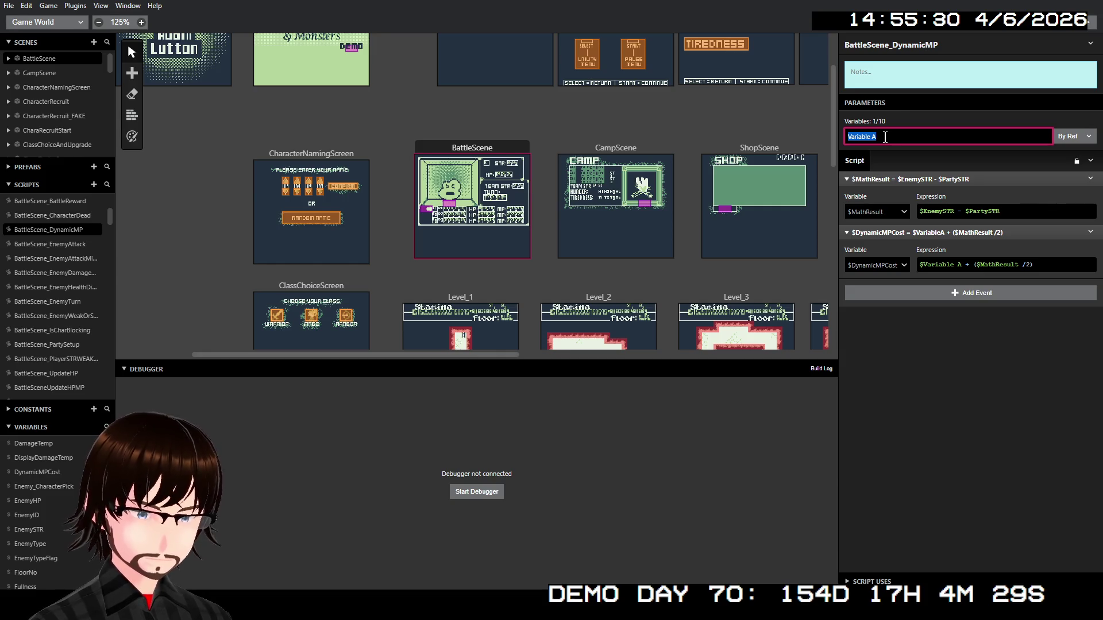
text(Bas)
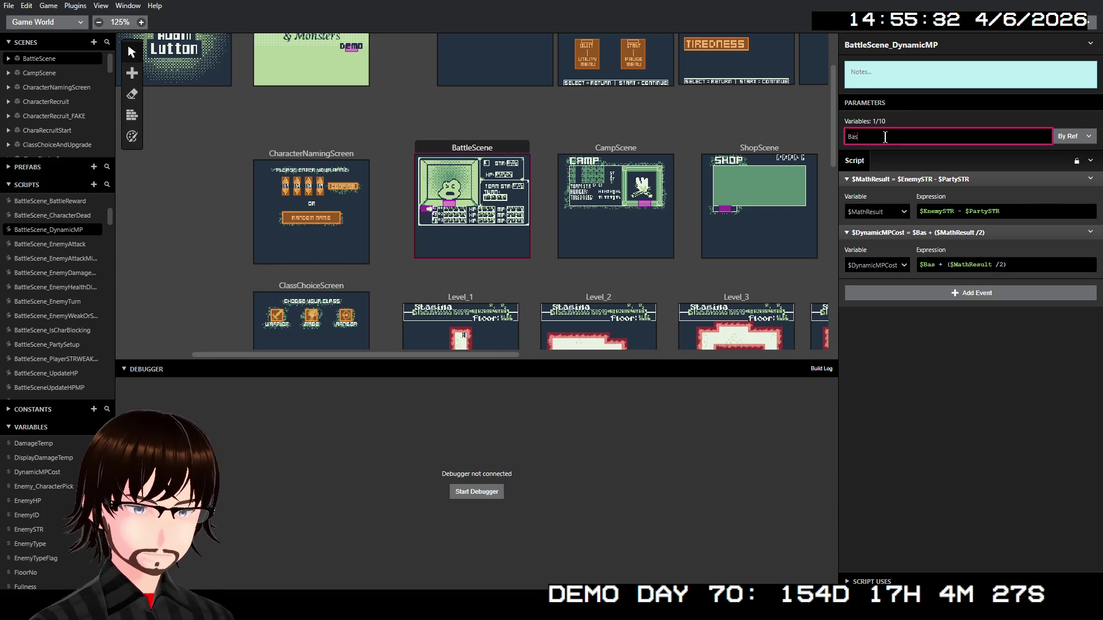
text(eSkillCost)
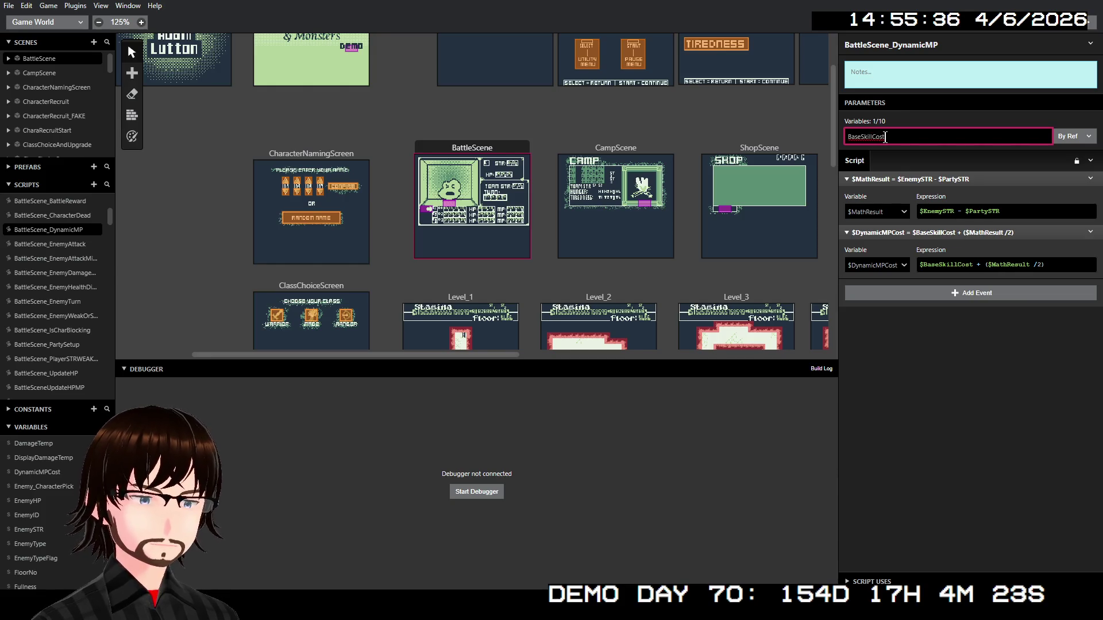
click(987, 396)
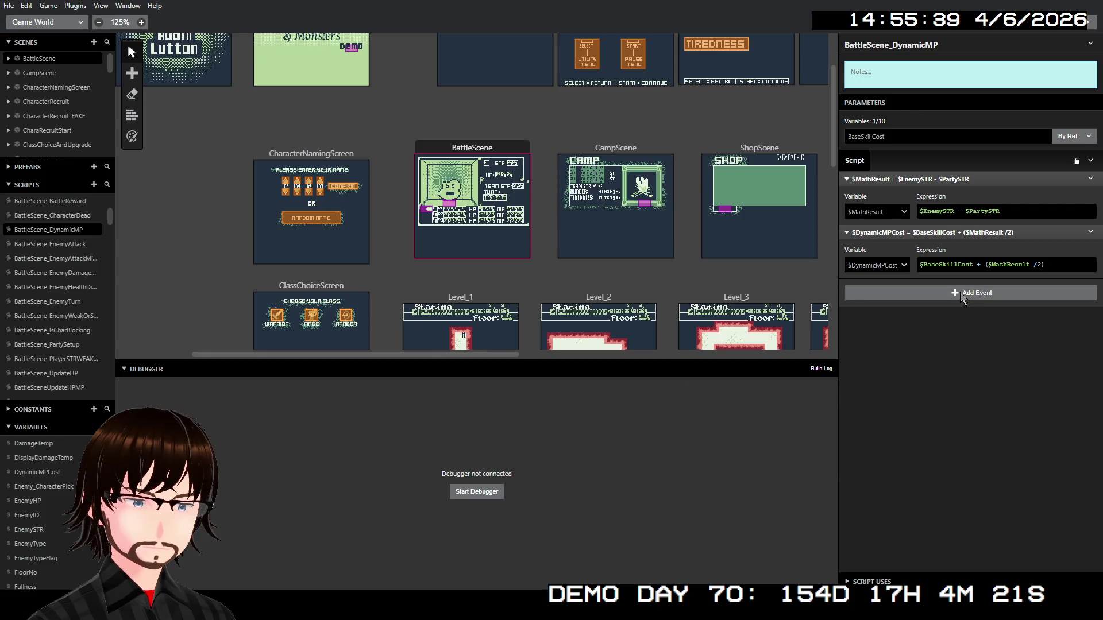
Switch the BaseSkillCost parameter from By Ref to By Val
click(960, 292)
click(1072, 136)
click(1072, 136)
click(1063, 161)
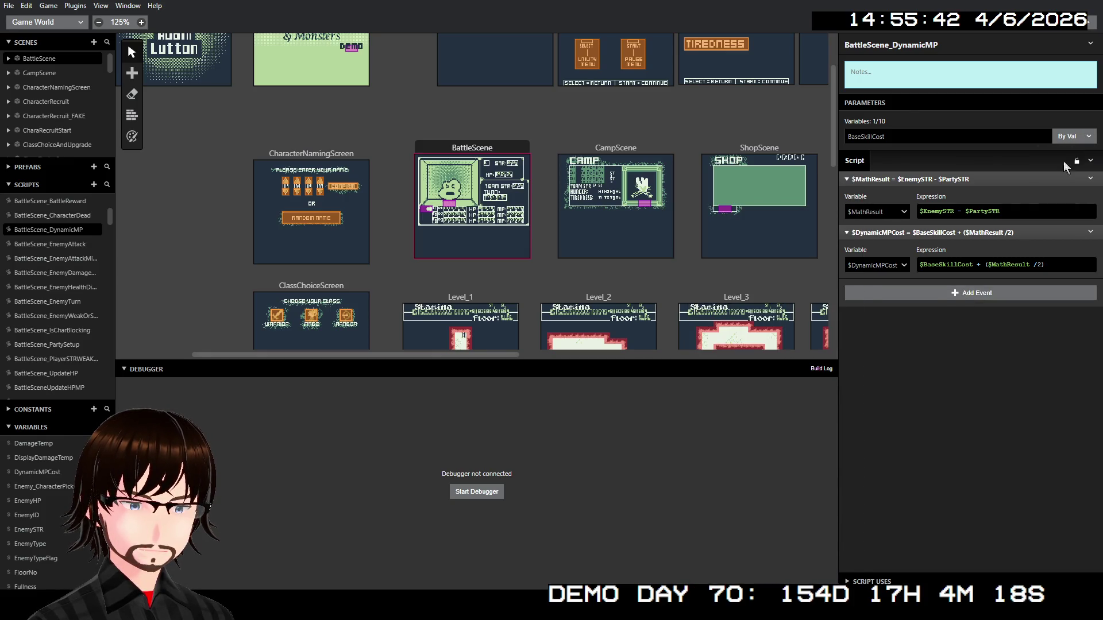
Add an If event testing $DynamicMPCost <= 0
click(972, 295)
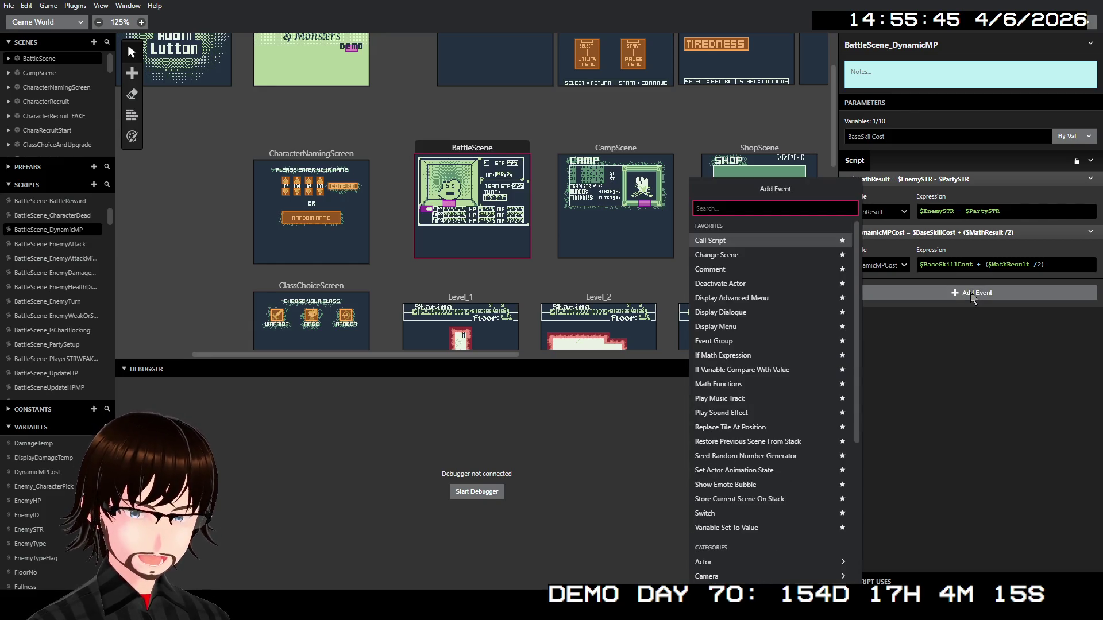
text(if)
key(Return)
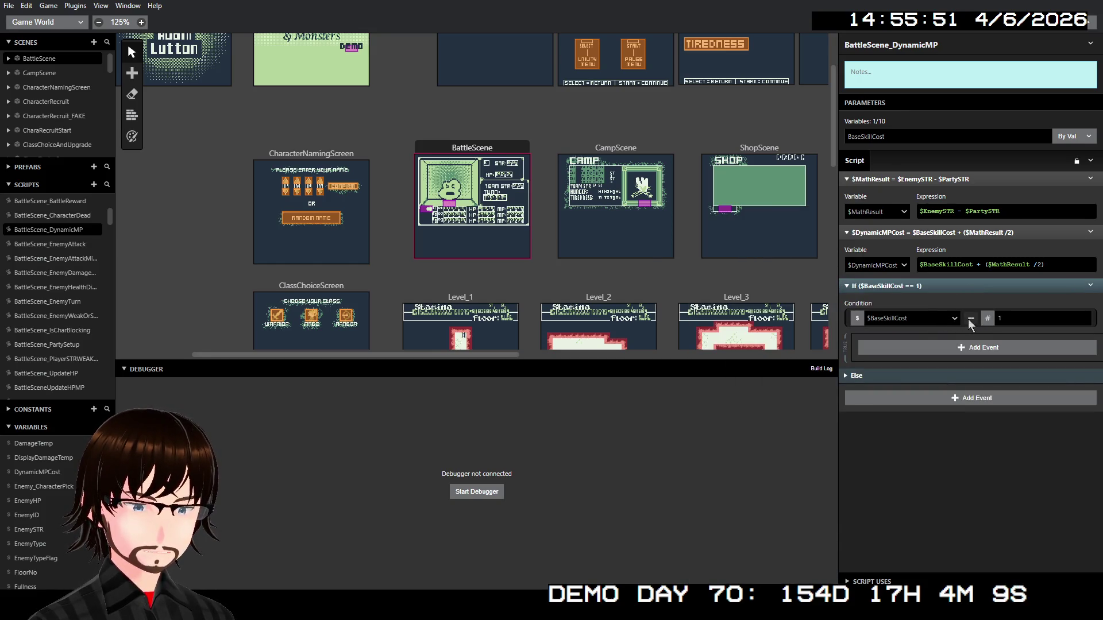
click(916, 318)
text(dyn)
key(Return)
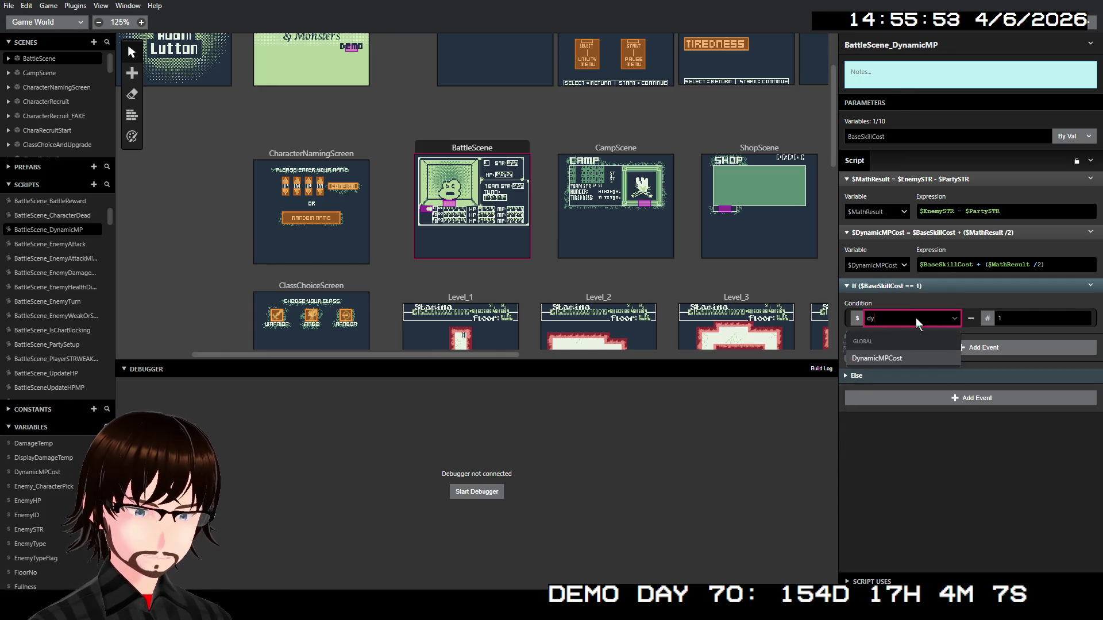
click(971, 318)
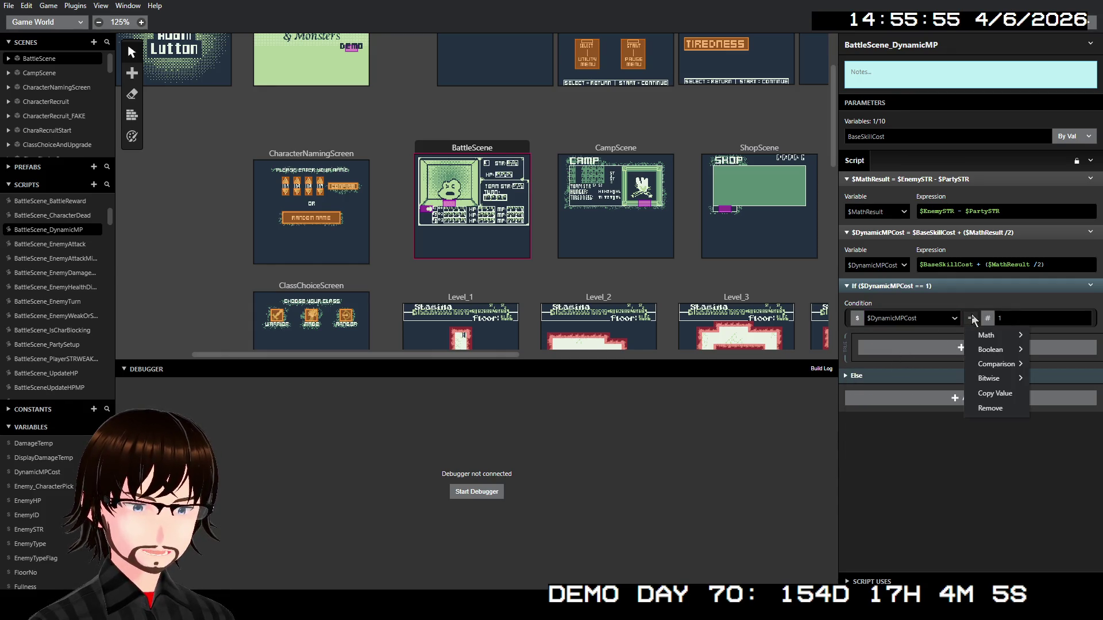
mouse_move(997, 366)
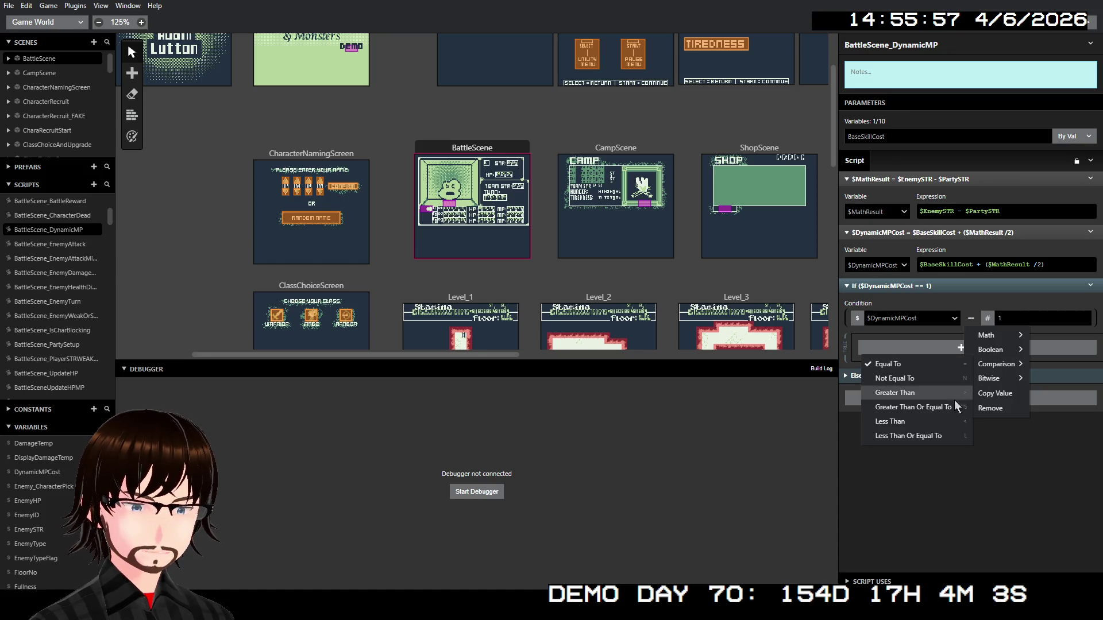
click(935, 437)
click(1014, 315)
text(0)
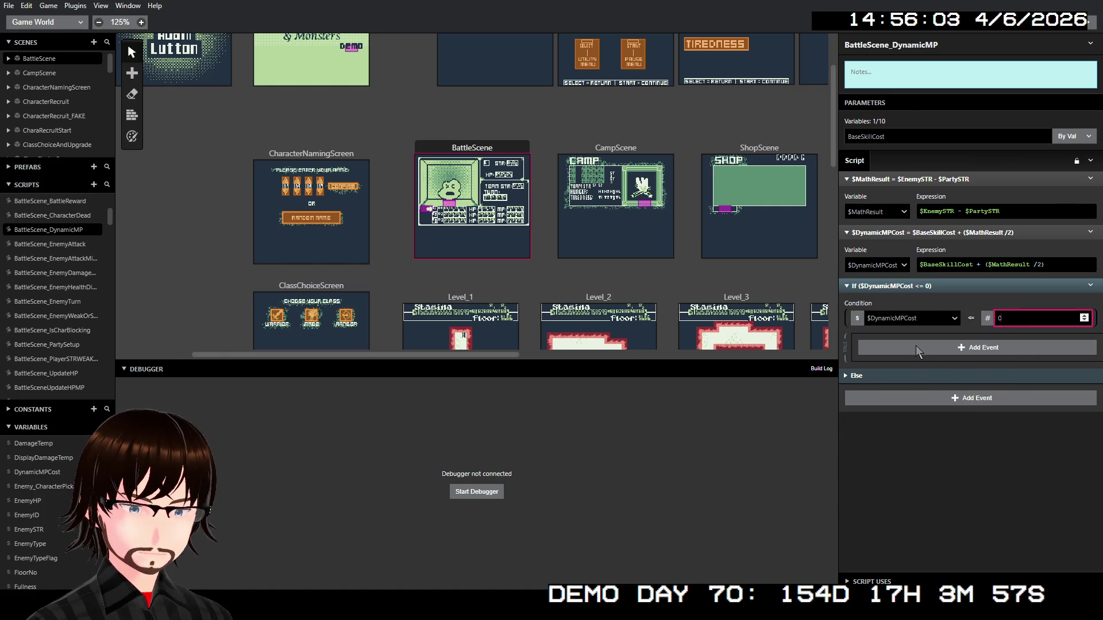
Remove the If's Else branch and add a Variable Set To Value event inside it
right_click(947, 286)
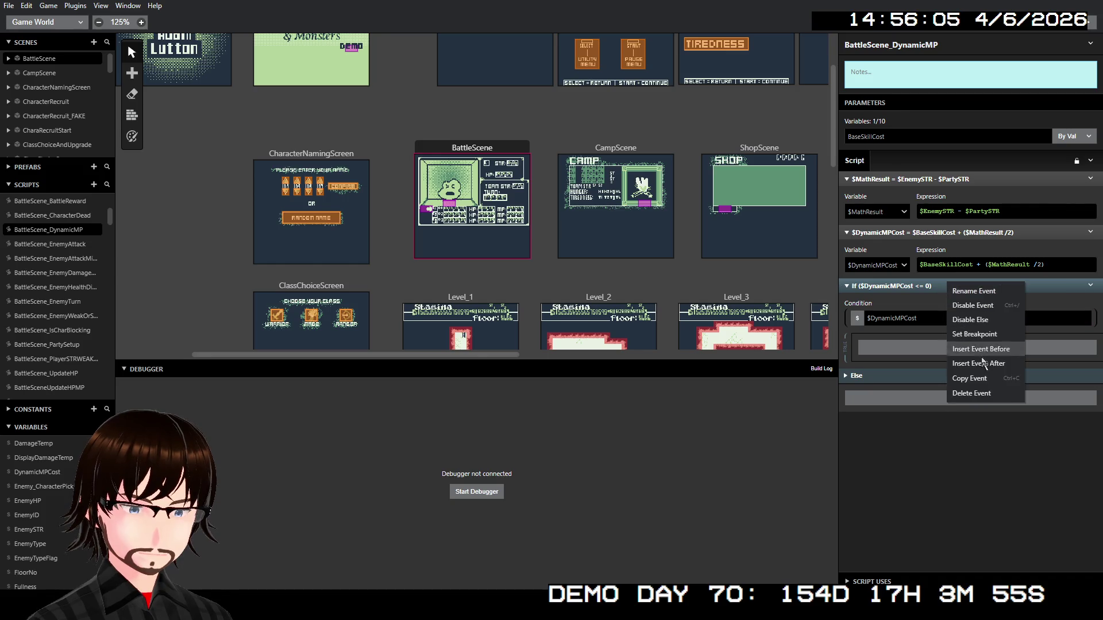
click(973, 320)
click(947, 347)
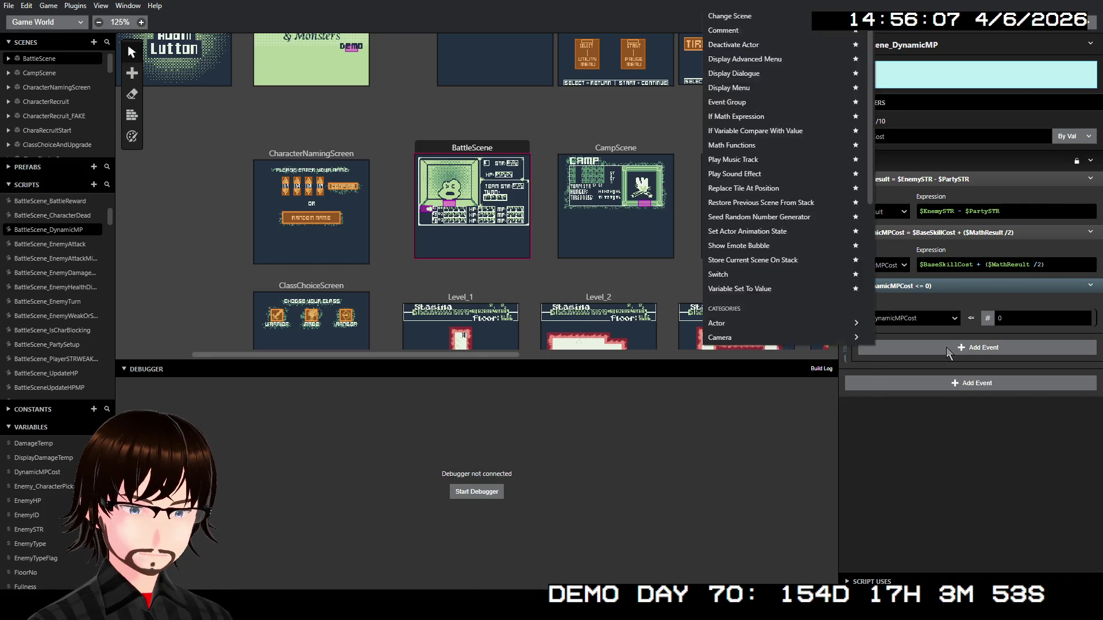
text(set)
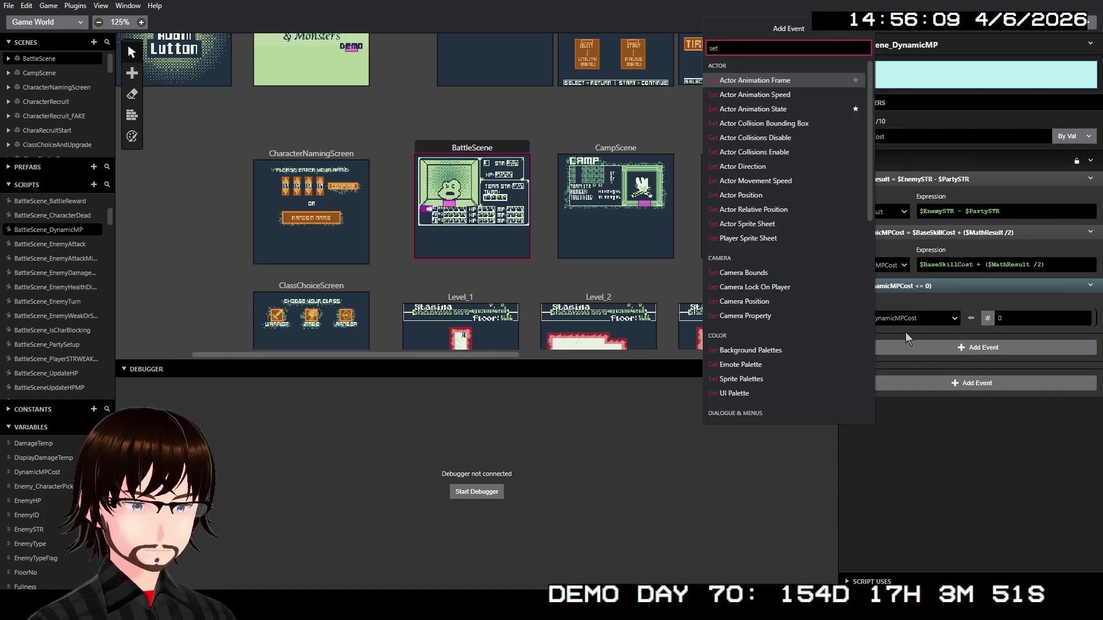
text( va)
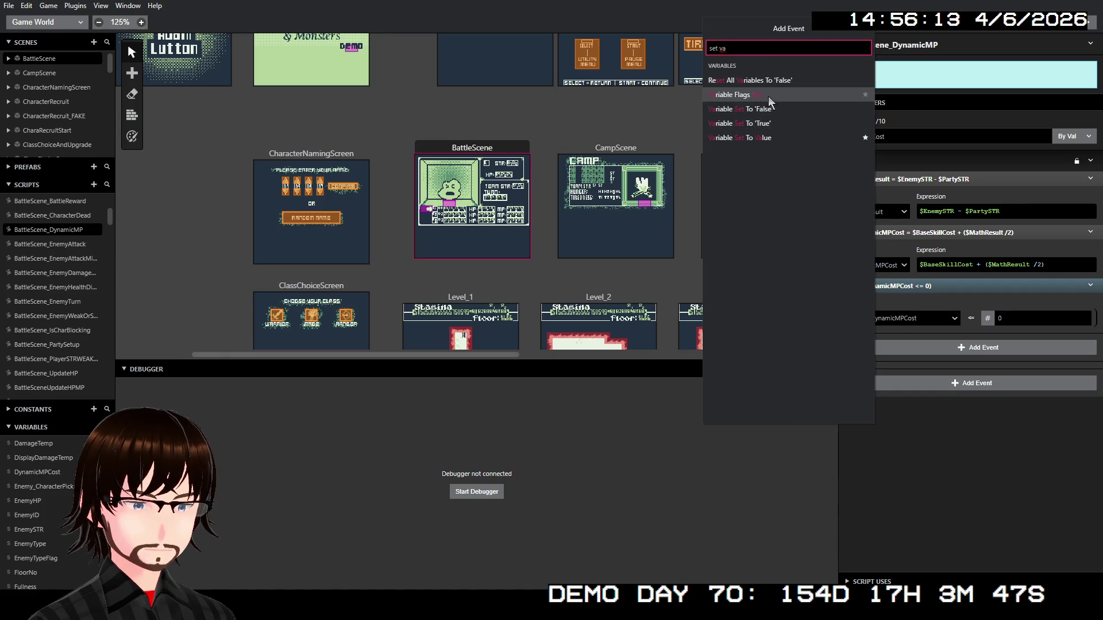
click(788, 141)
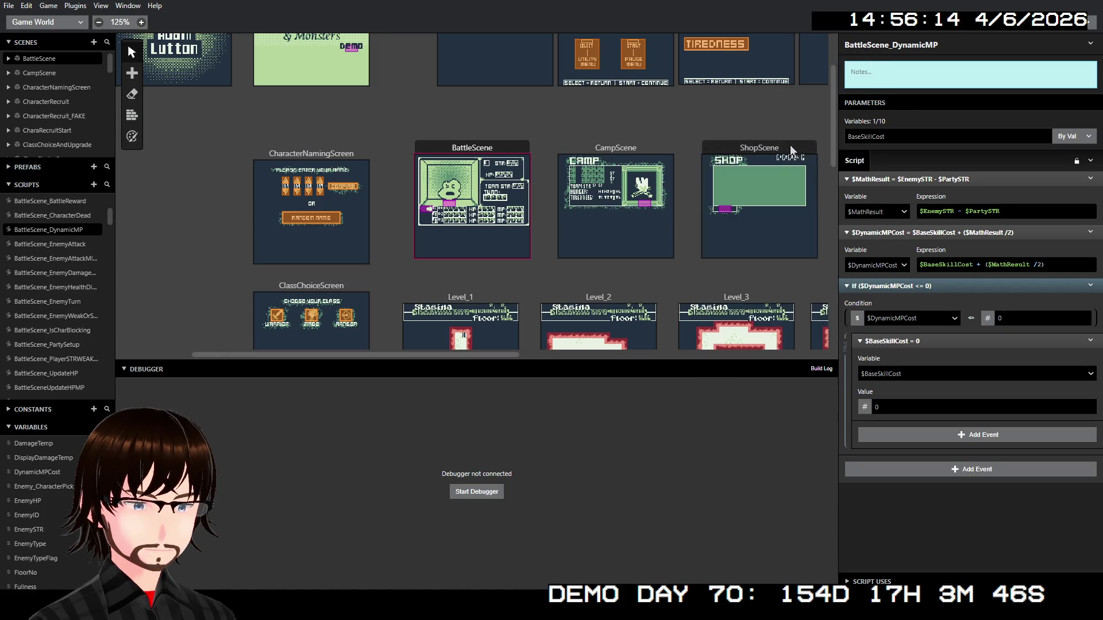
Have the new event set $DynamicMPCost to 1
click(906, 375)
text(dya)
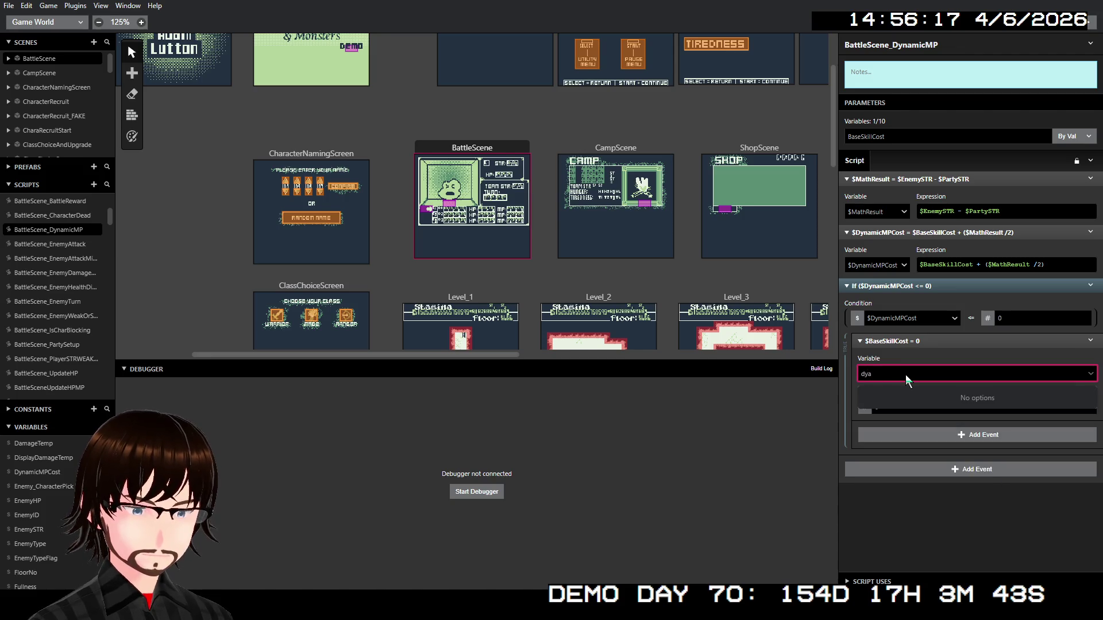
key(BackSpace)
text(n)
click(901, 414)
click(901, 408)
text(1)
click(915, 512)
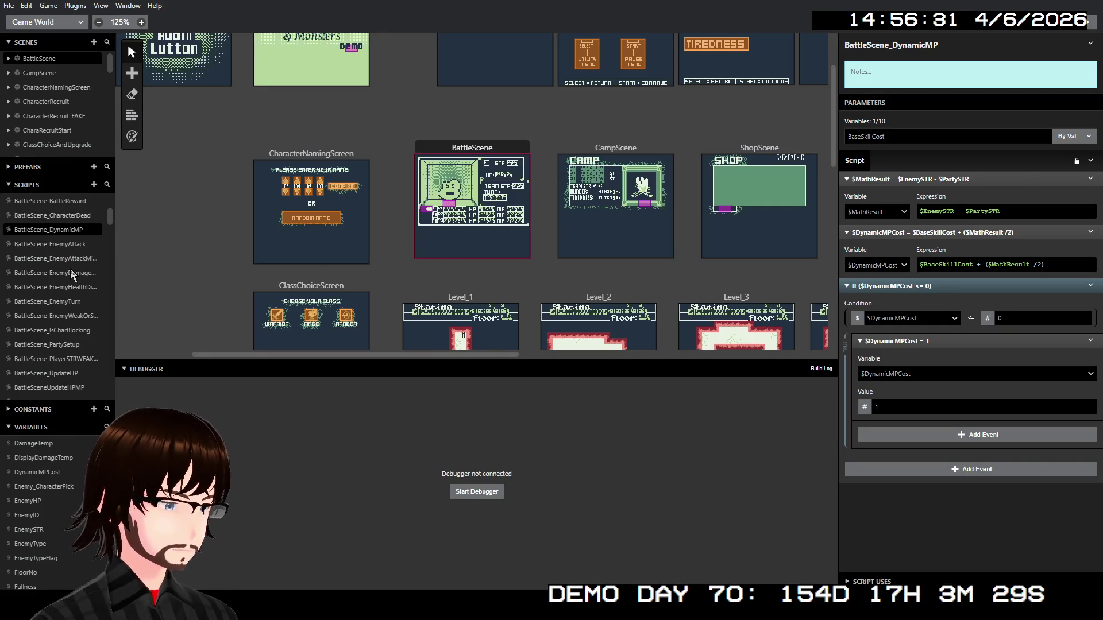
Open WarriorSkill_Frenzy and insert a Call Script event before its first event
scroll(74, 260, down, 5)
scroll(76, 283, down, 15)
scroll(76, 335, down, 3)
click(71, 363)
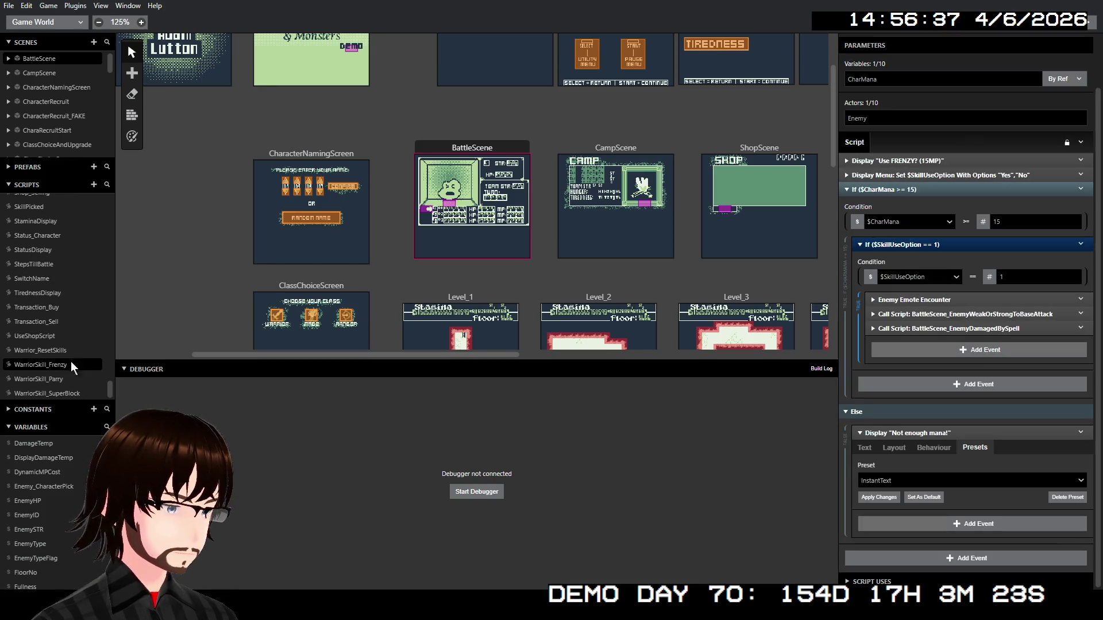
right_click(926, 161)
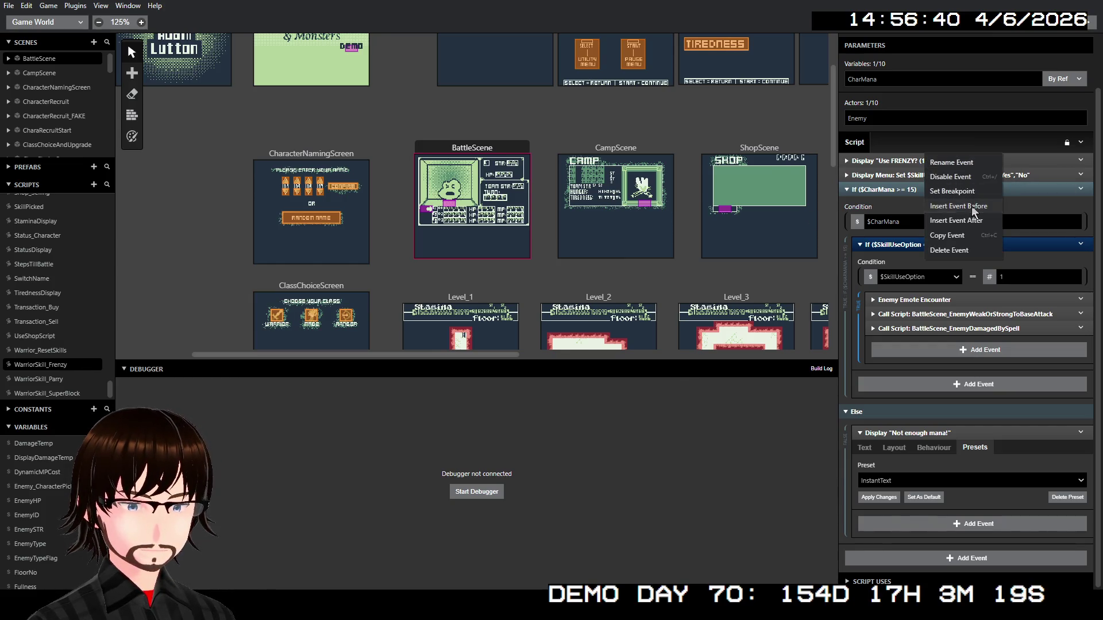
click(971, 206)
click(757, 226)
Call BattleScene_DynamicMP, passing the number 15 as BaseSkillCost
click(940, 194)
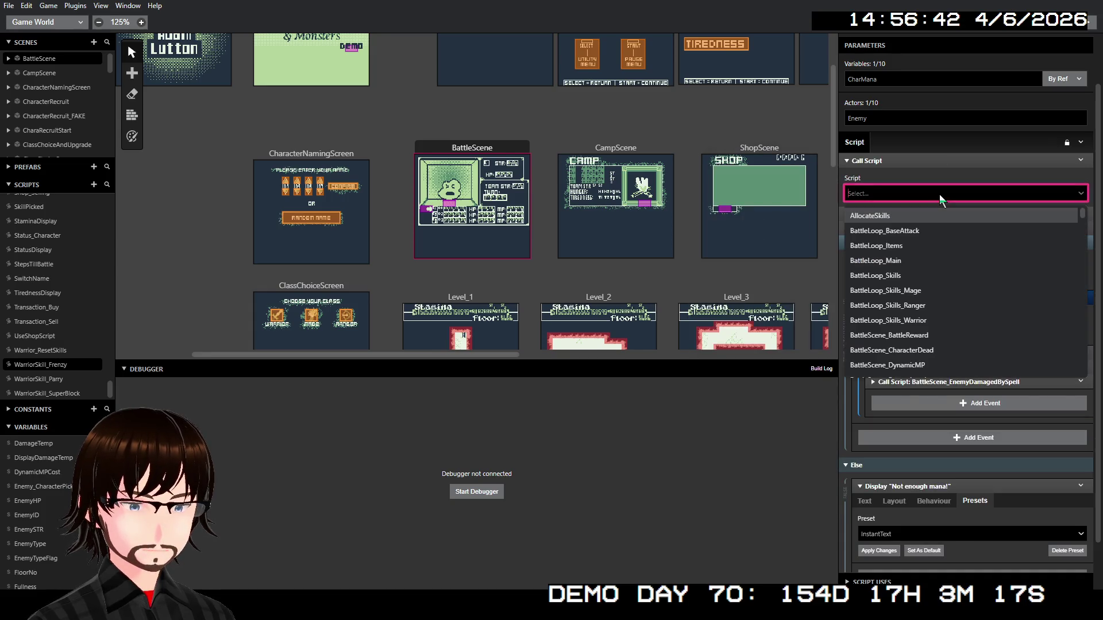
text(dy)
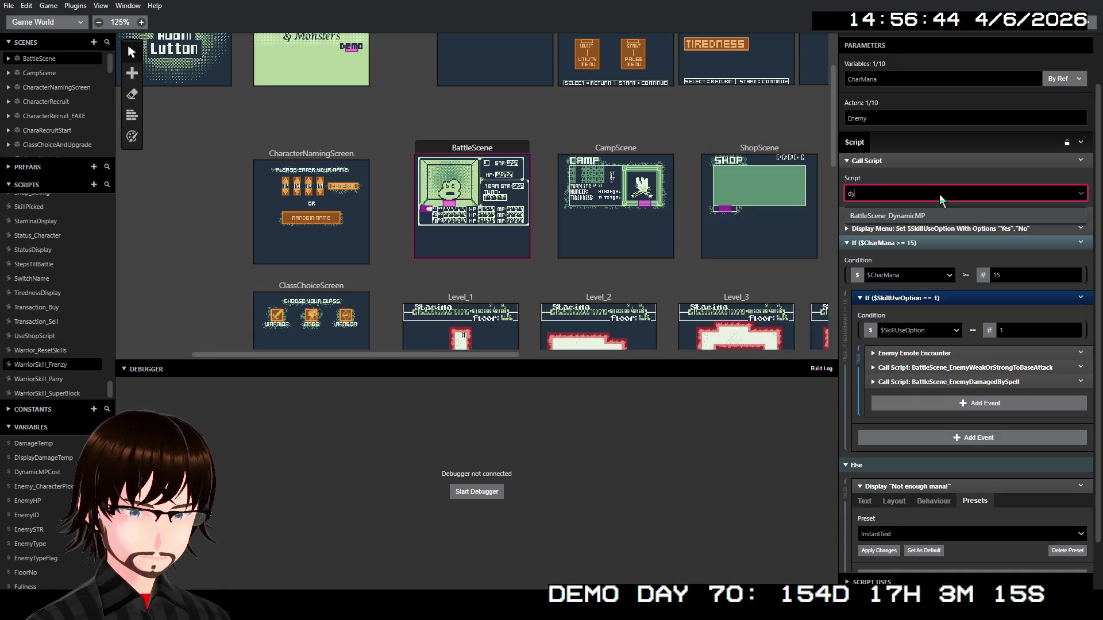
click(926, 216)
click(909, 225)
click(909, 222)
click(851, 226)
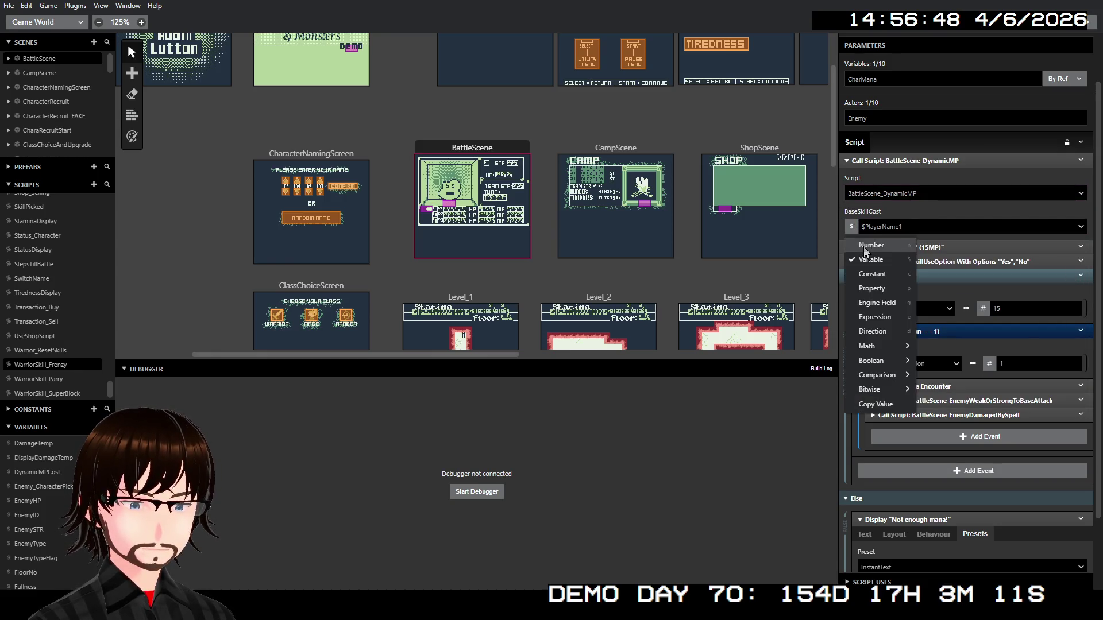
click(863, 246)
click(889, 232)
text(15)
click(925, 247)
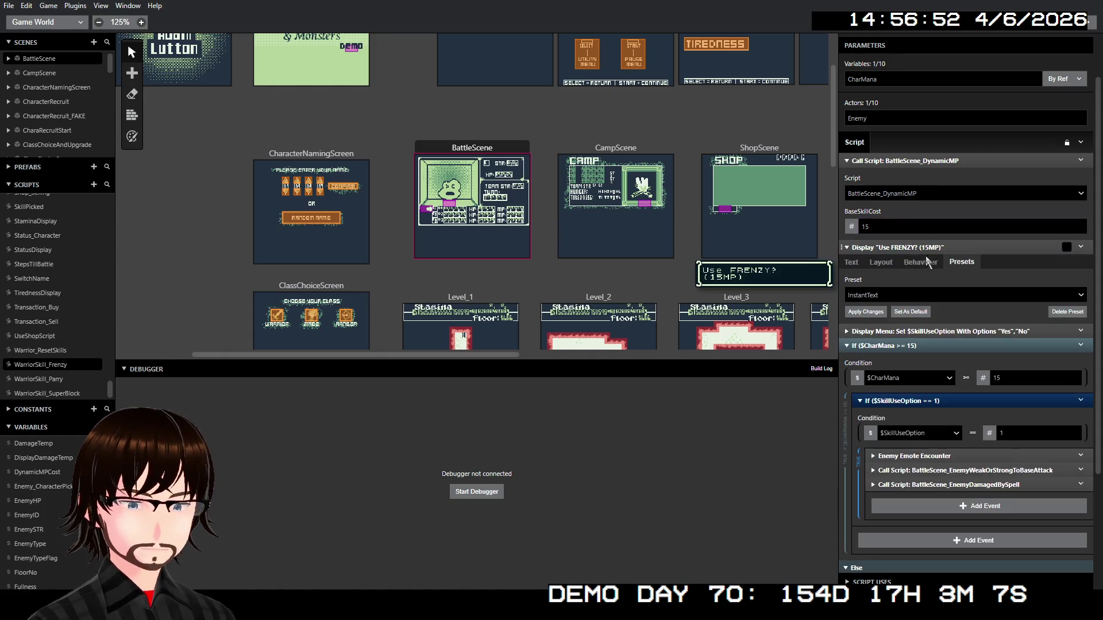
Change the Frenzy prompt text to show $DynamicMPCost instead of the fixed 15 MP
click(858, 259)
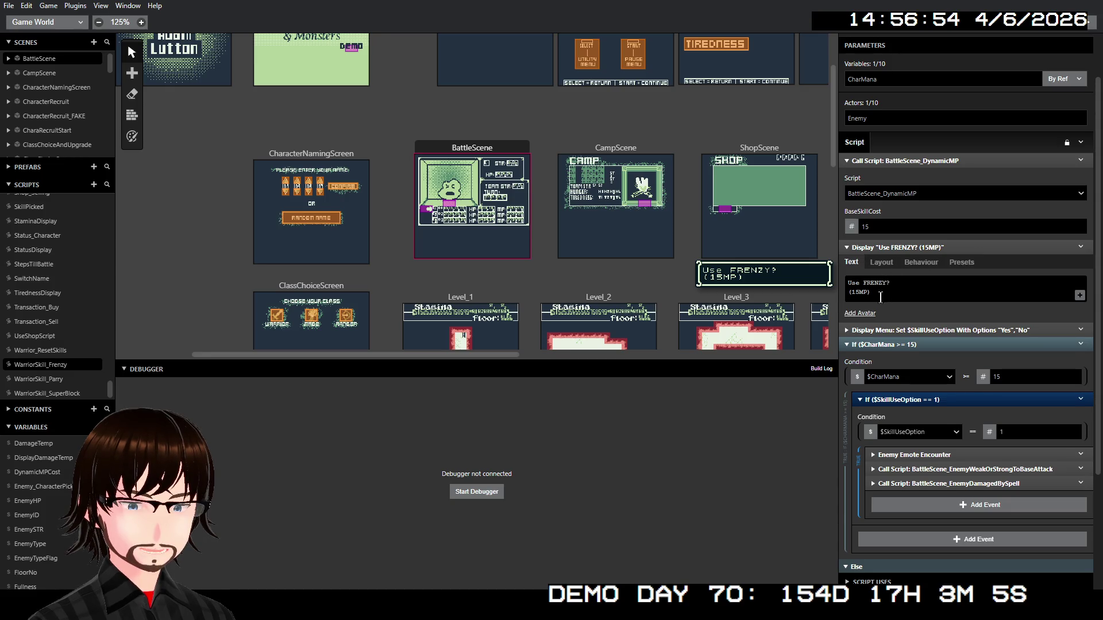
click(858, 296)
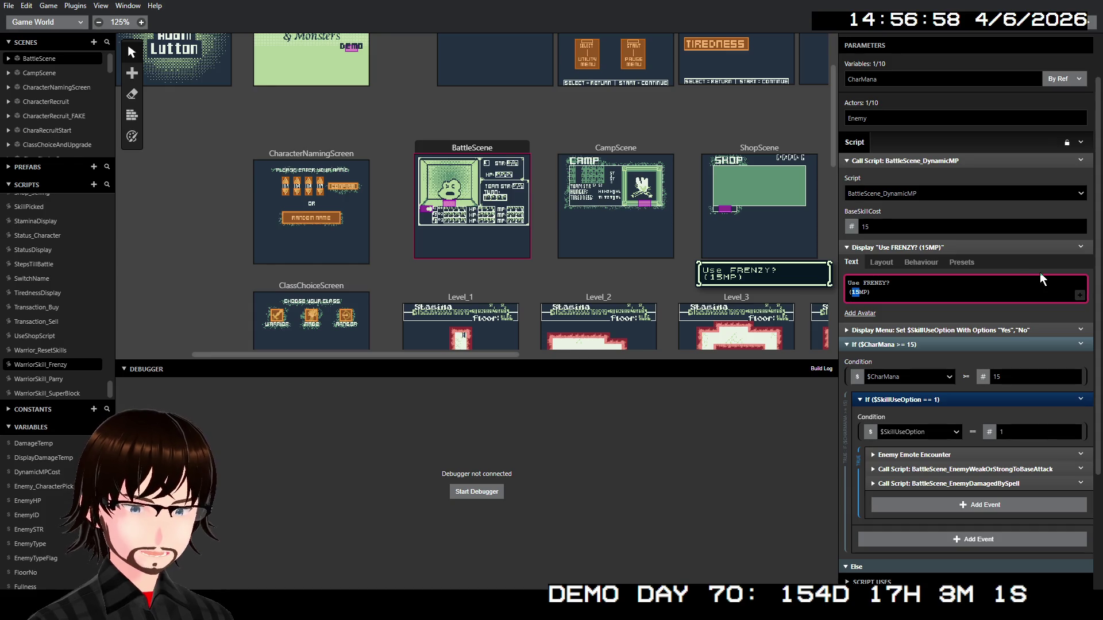
text($D)
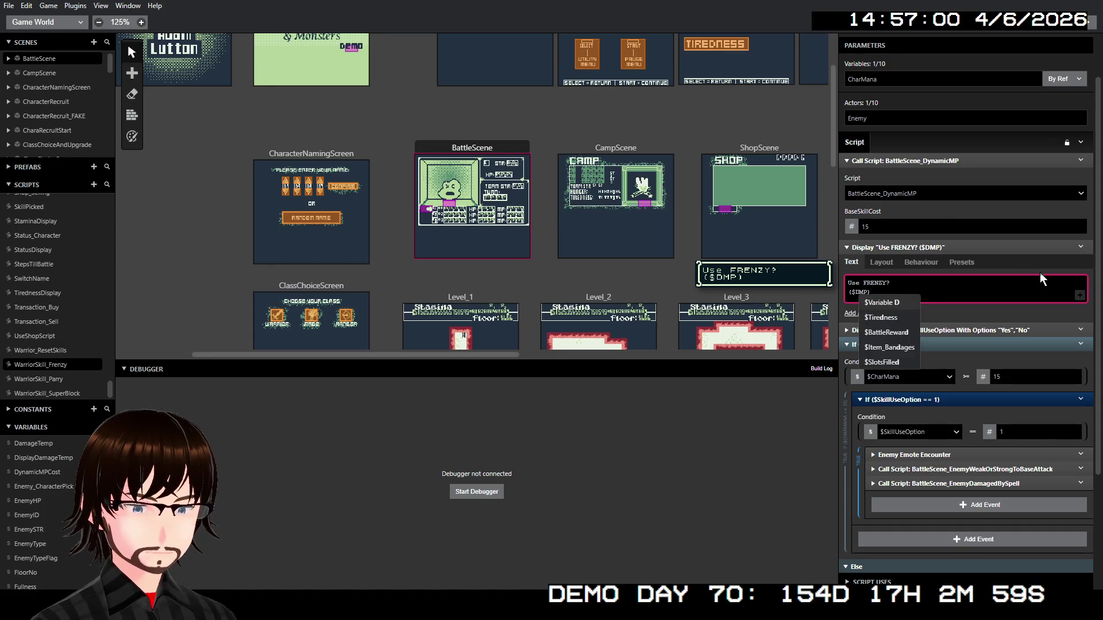
text(ynamicMPCost)
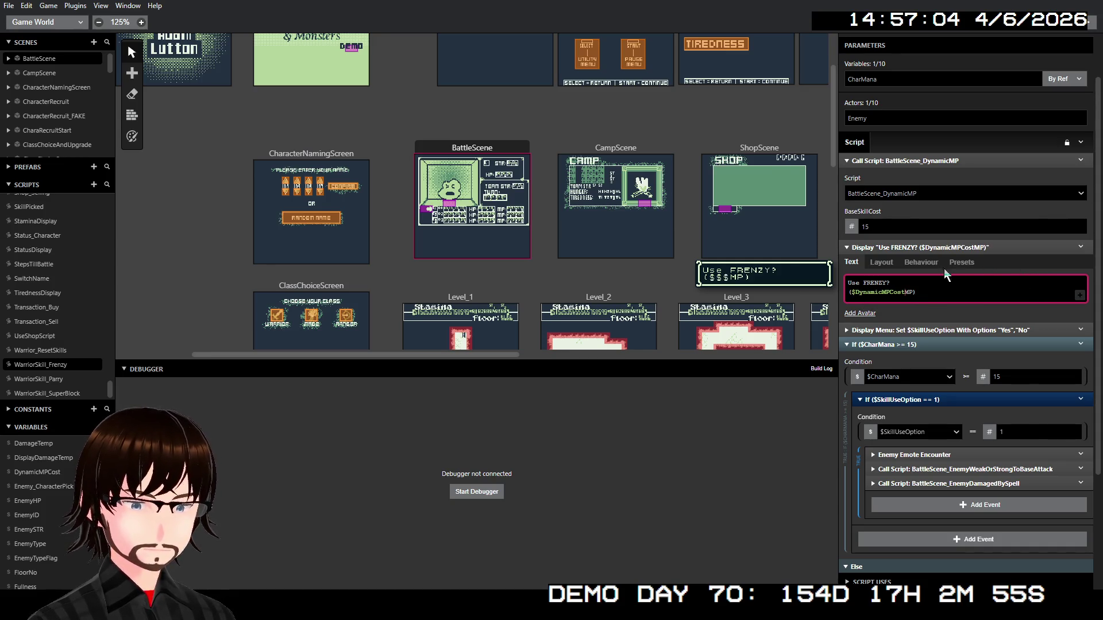
Collapse the prompt and script-call events, then select the 15 in the mana check
click(940, 247)
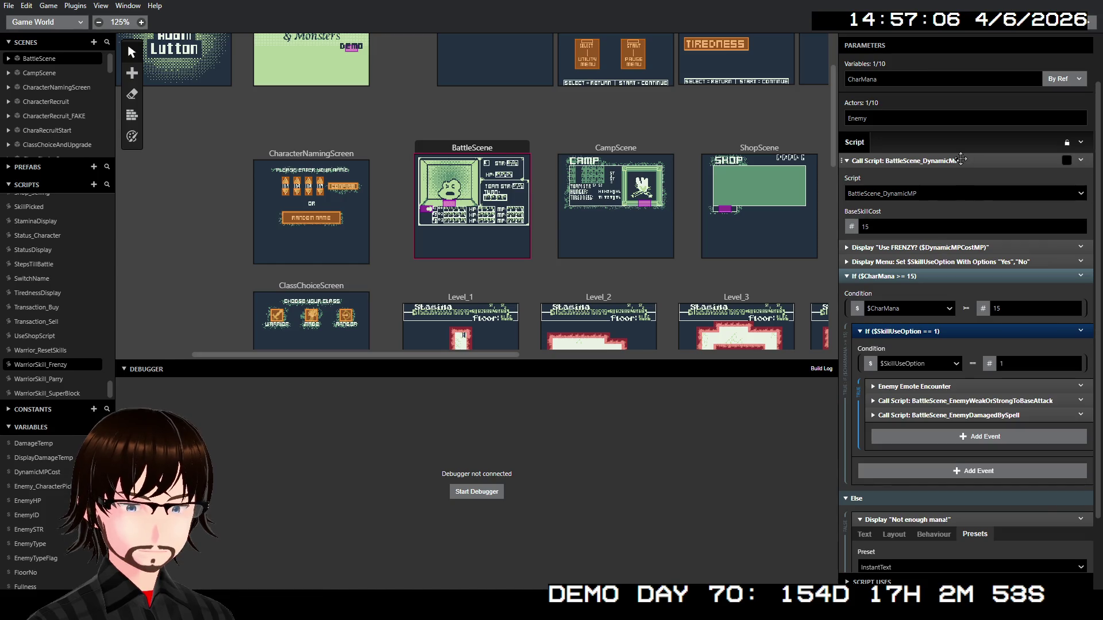
click(962, 159)
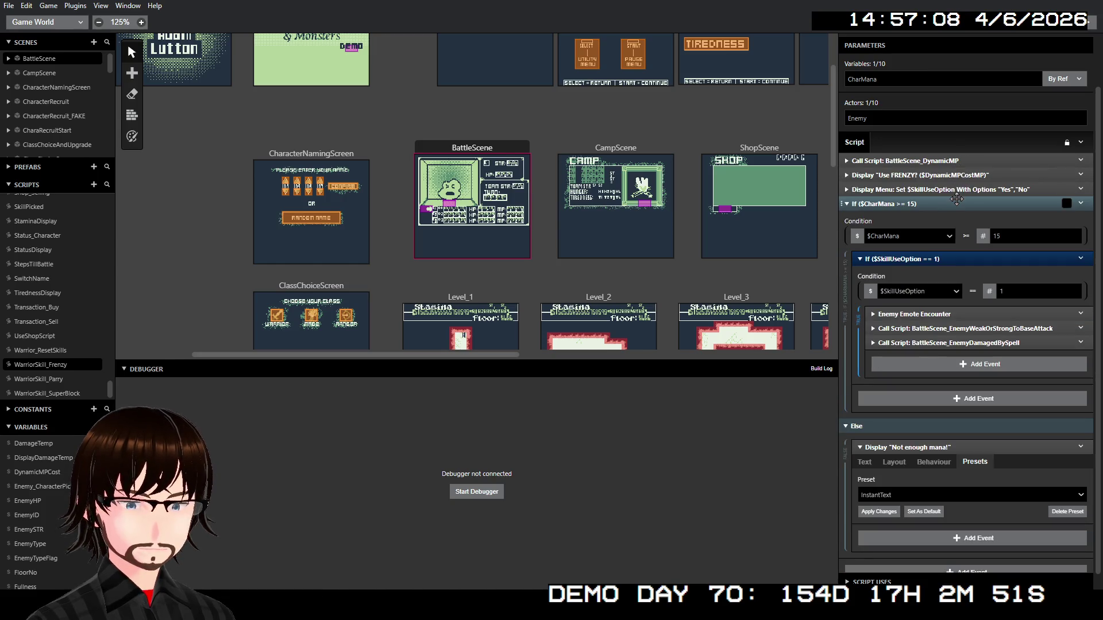
click(1010, 238)
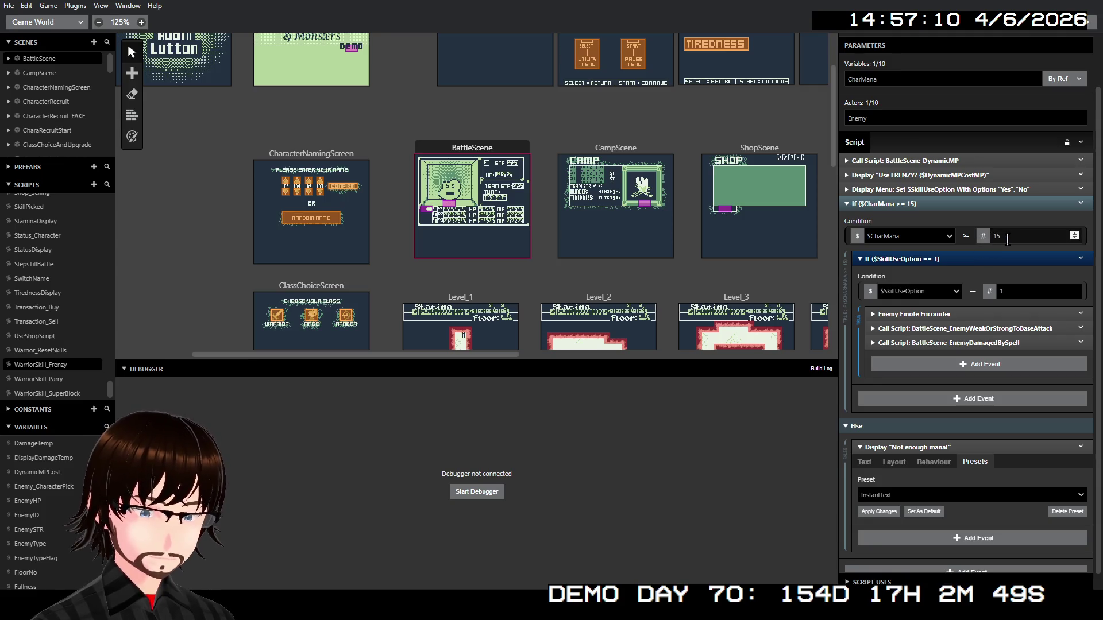
double_click(1010, 238)
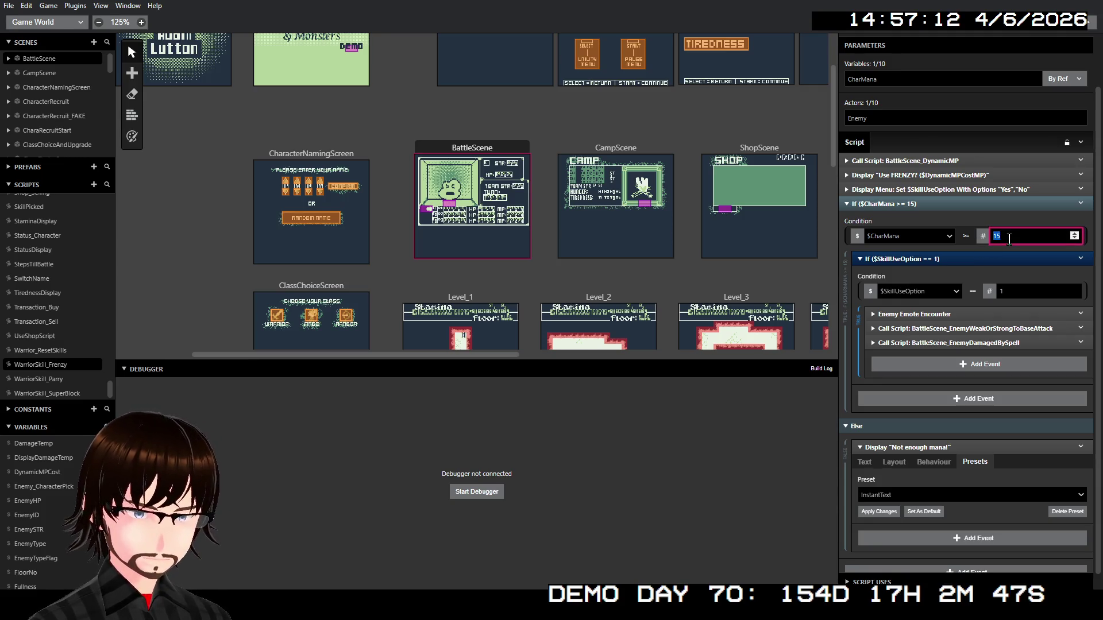
Replace the mana check's 15 with $DynamicMPCost, testing $CharMana >= $DynamicMPCost
key(dollar)
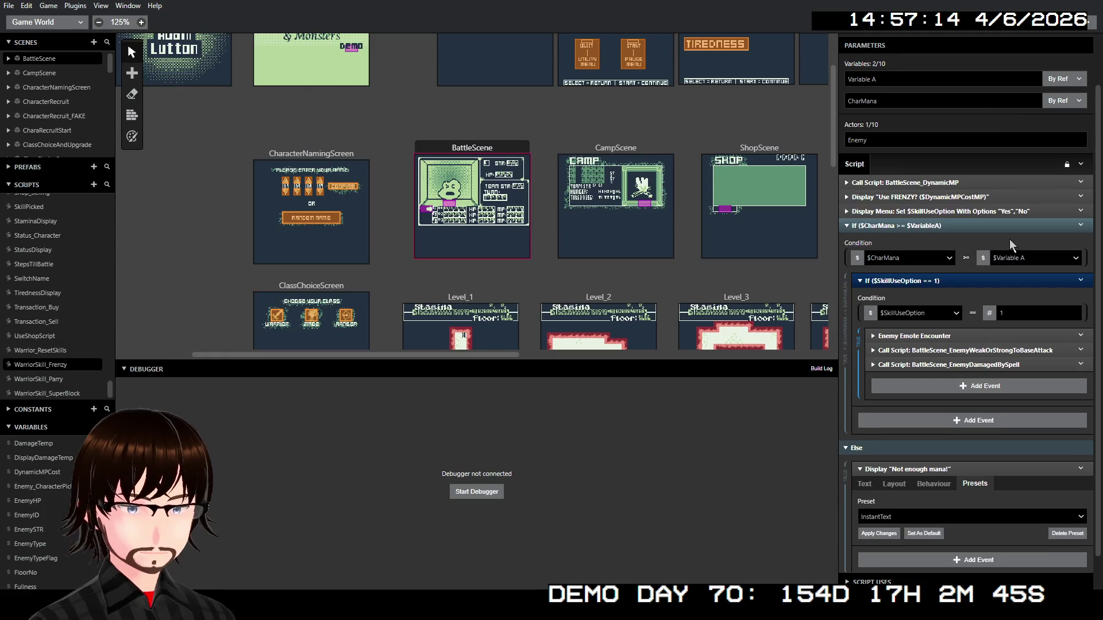
click(1028, 258)
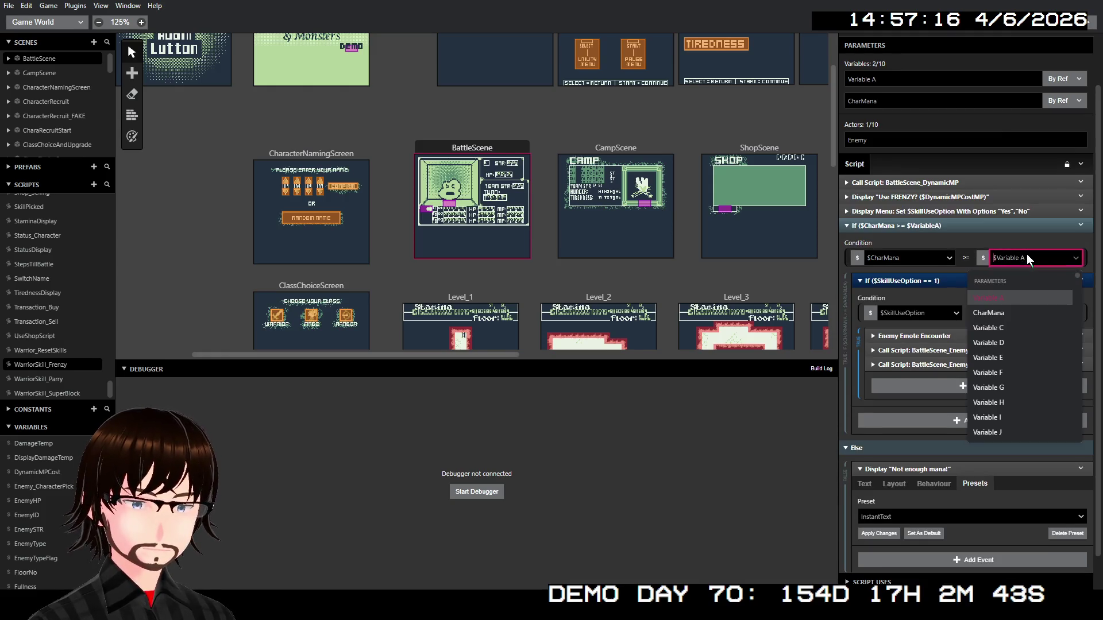
text(dyn)
click(1021, 298)
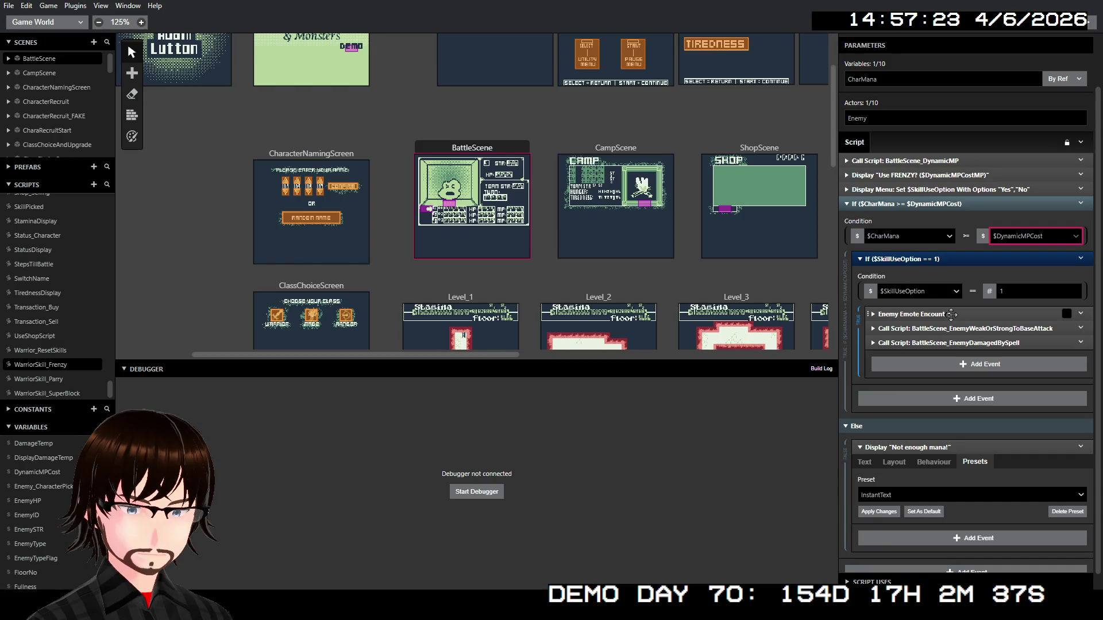
scroll(962, 389, down, 1)
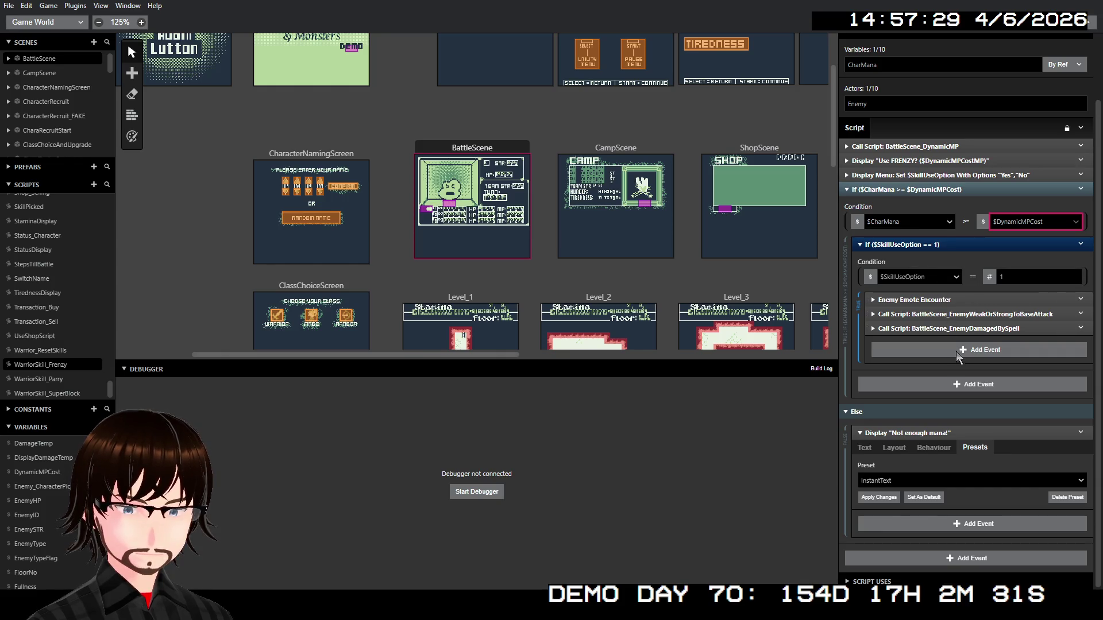
Set the EnemyDamagedBySpell call's ManaUse to the DynamicMPCost variable, then build and run the game
click(947, 326)
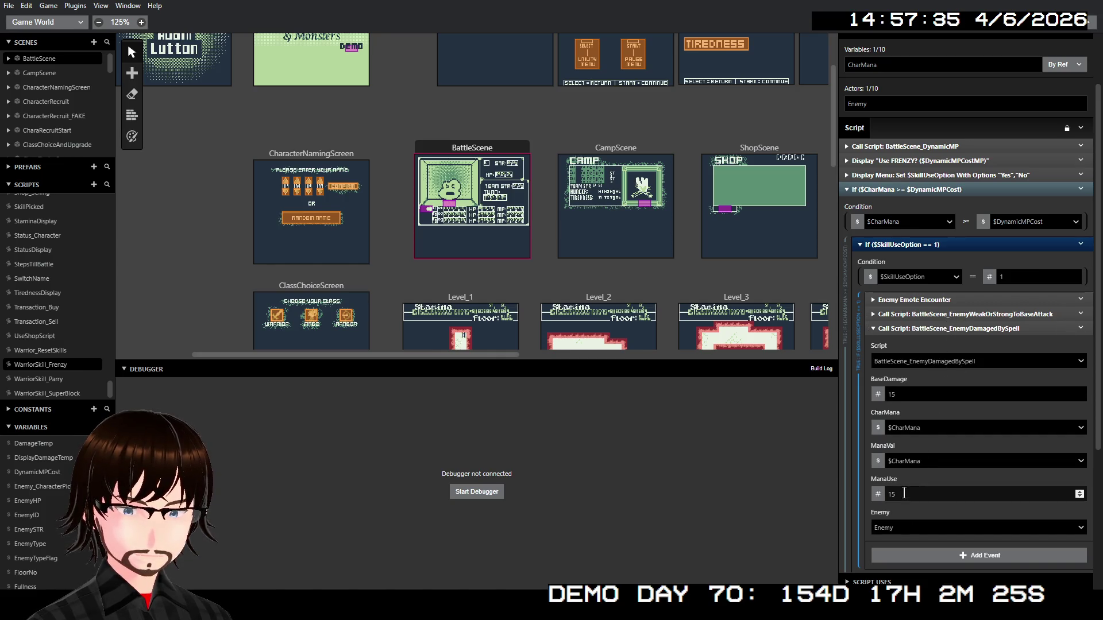
click(895, 493)
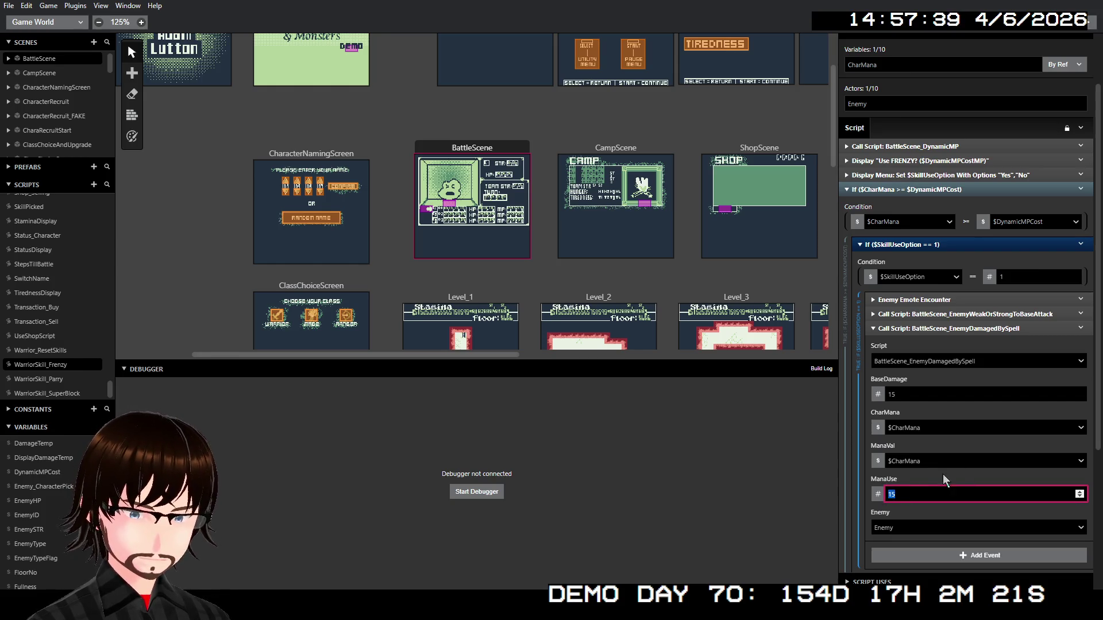
click(878, 495)
click(895, 432)
click(908, 516)
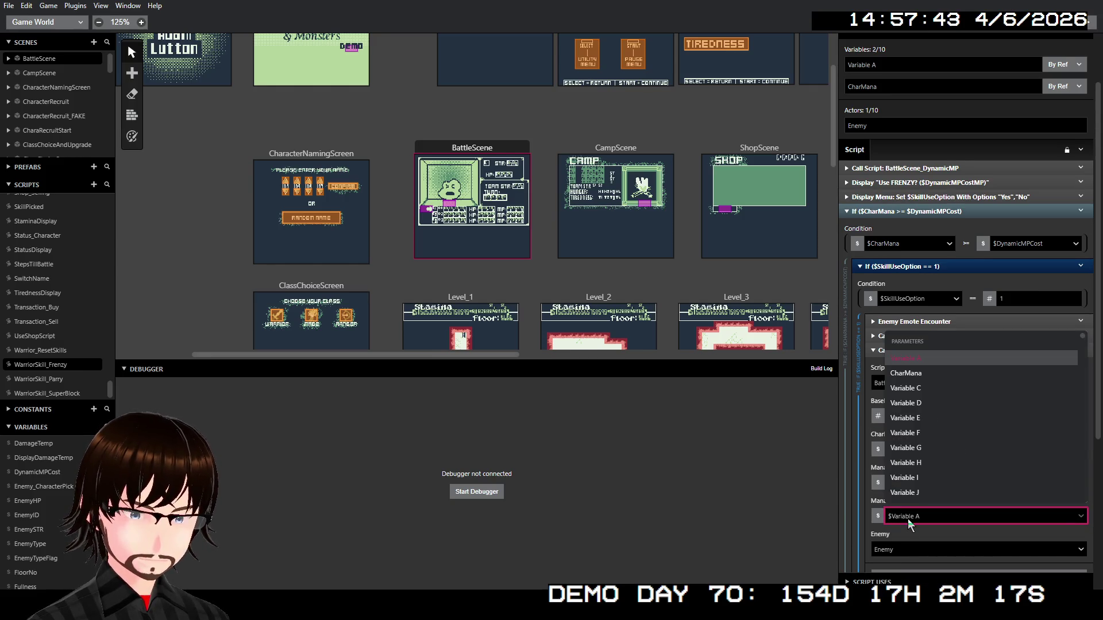
text(dyn)
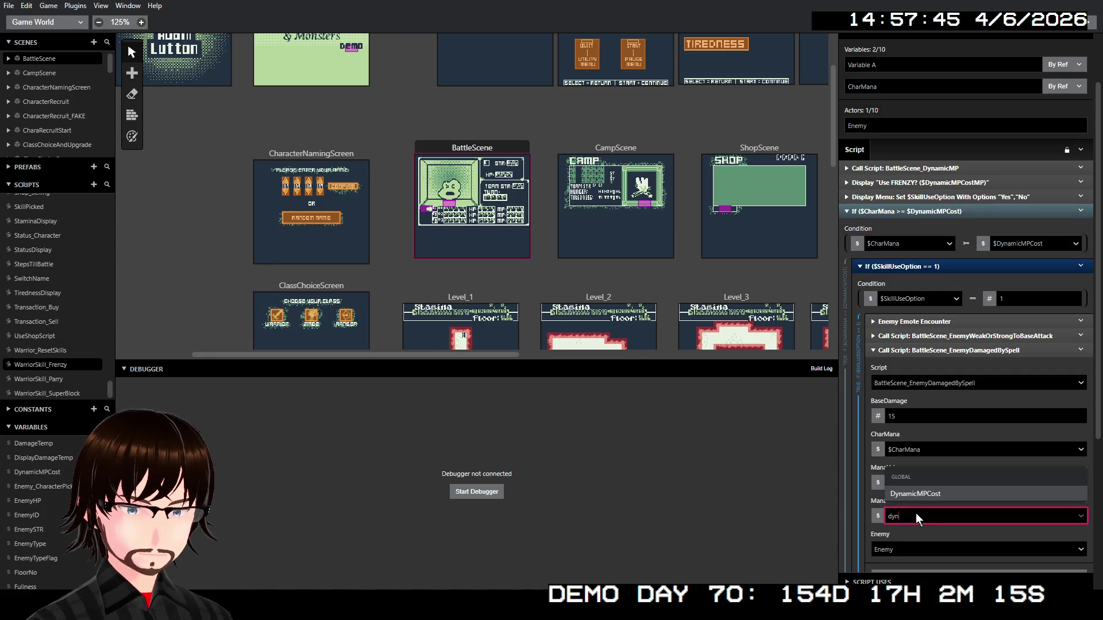
key(Return)
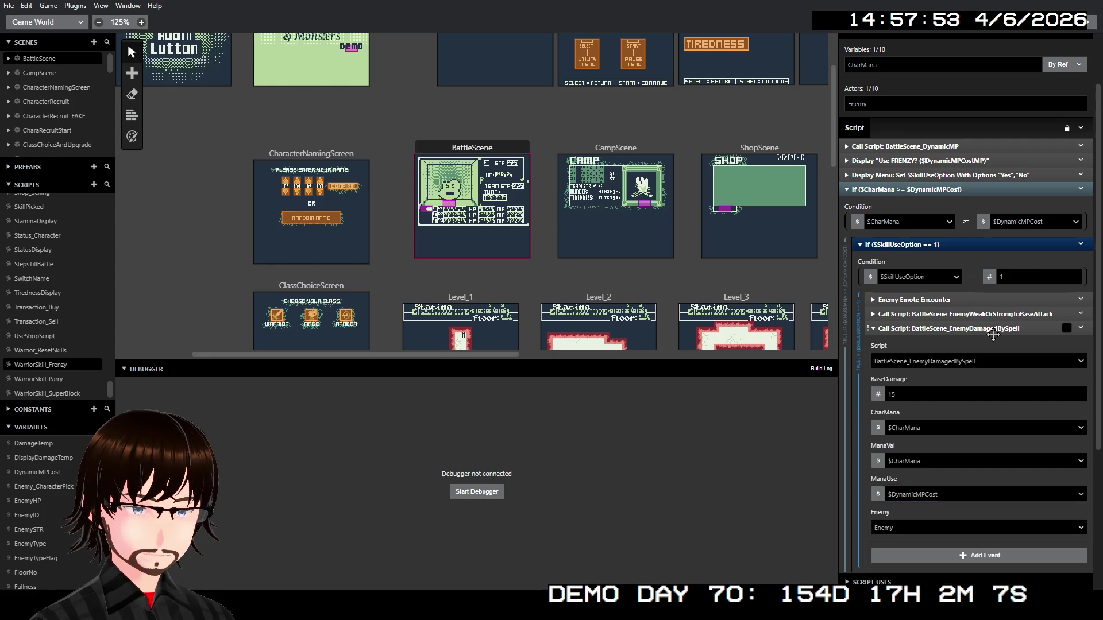
click(993, 332)
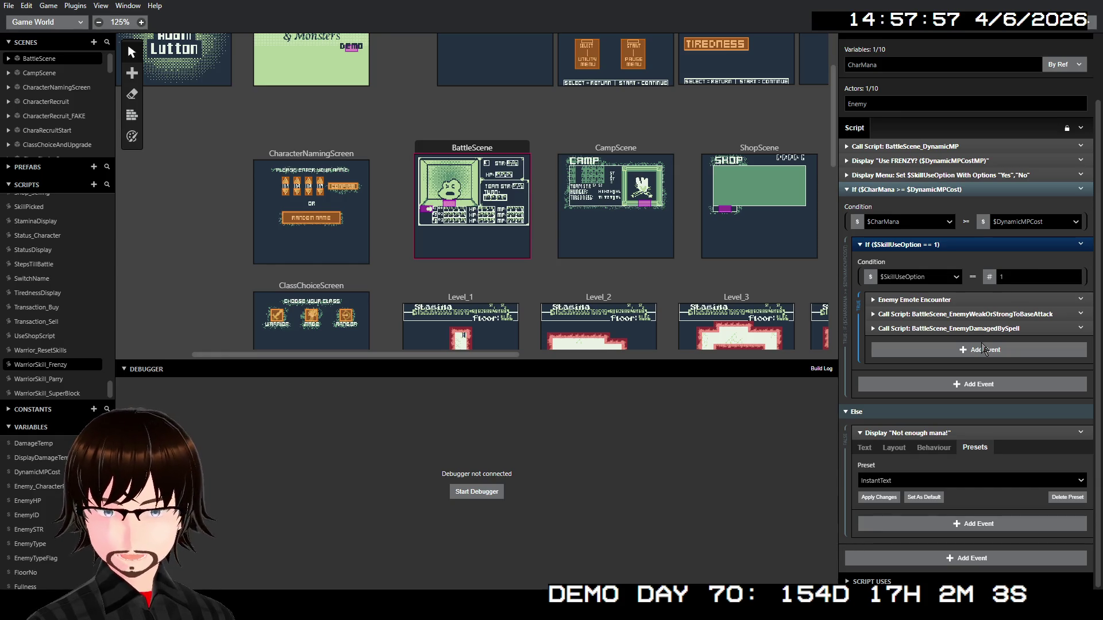
key(ctrl+b)
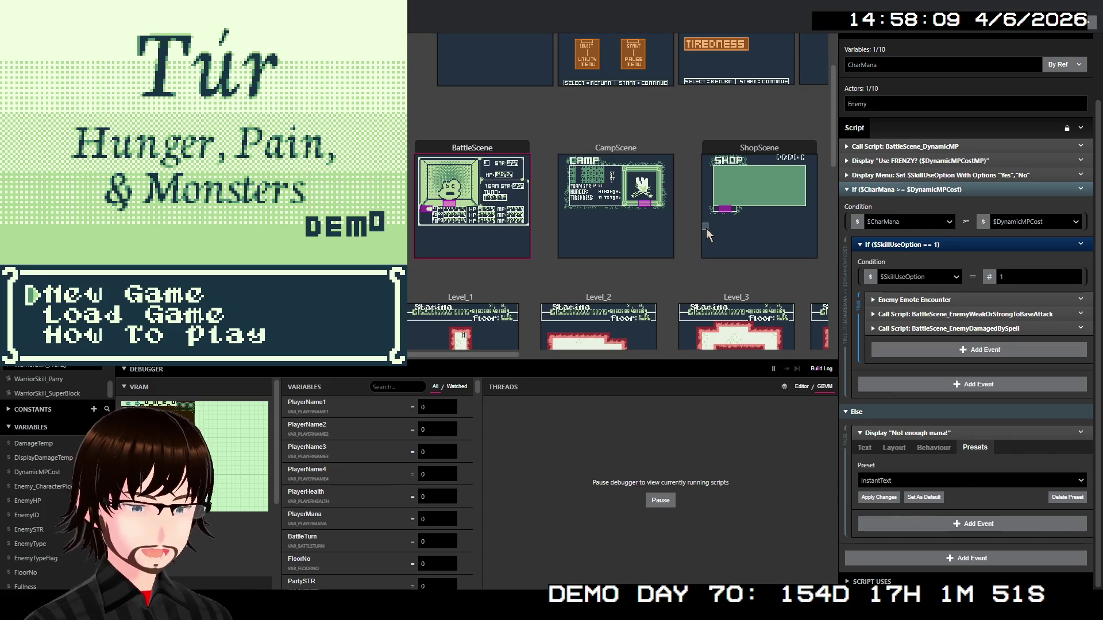
Start a new game named ADAM as a Warrior with the Frenzy skill, skipping the intro
key(Return)
key(Down)
key(Right)
key(Up)
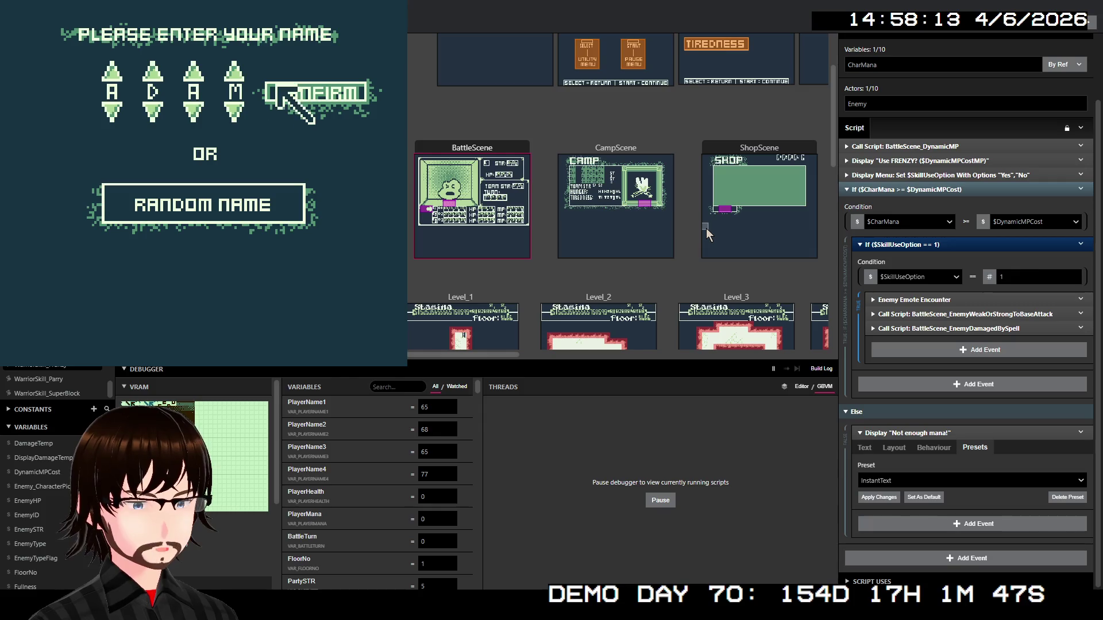
key(Return)
key(Return)
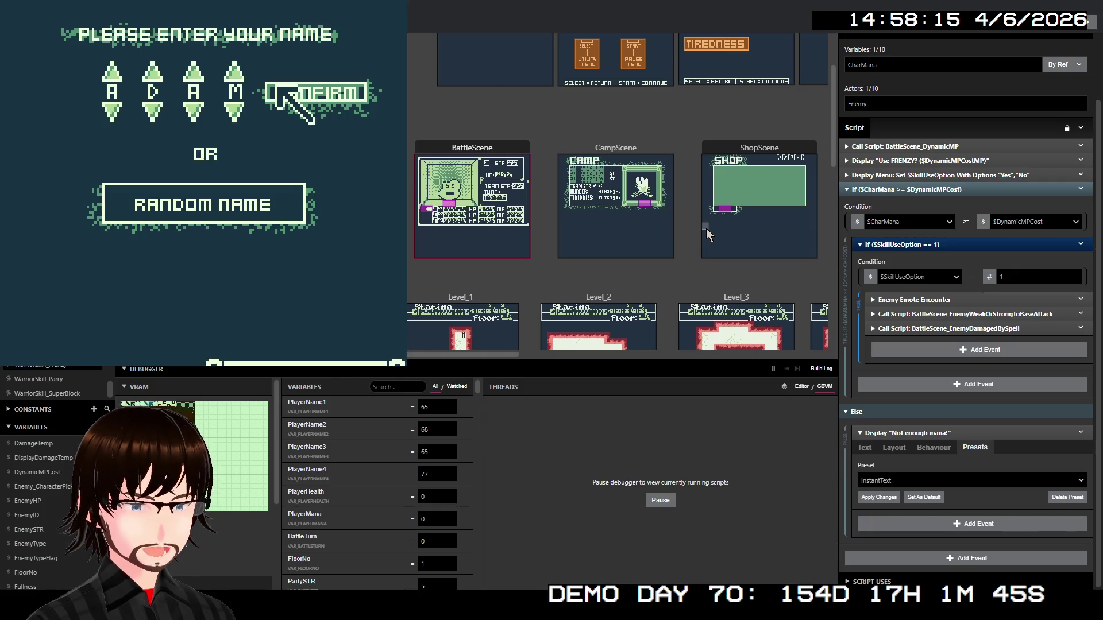
key(Return)
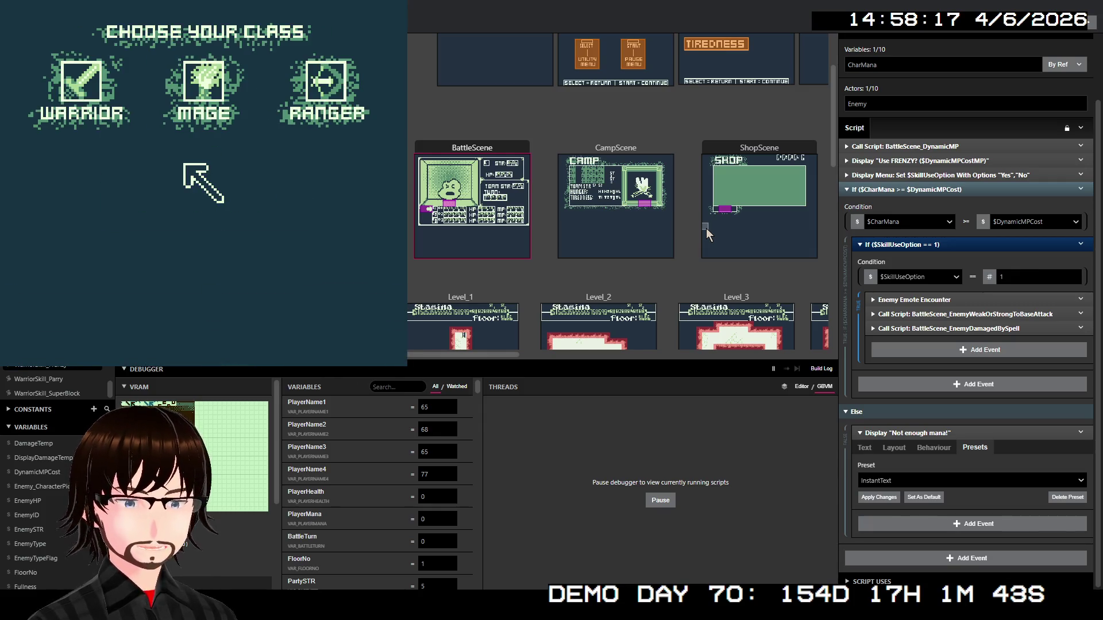
key(Left)
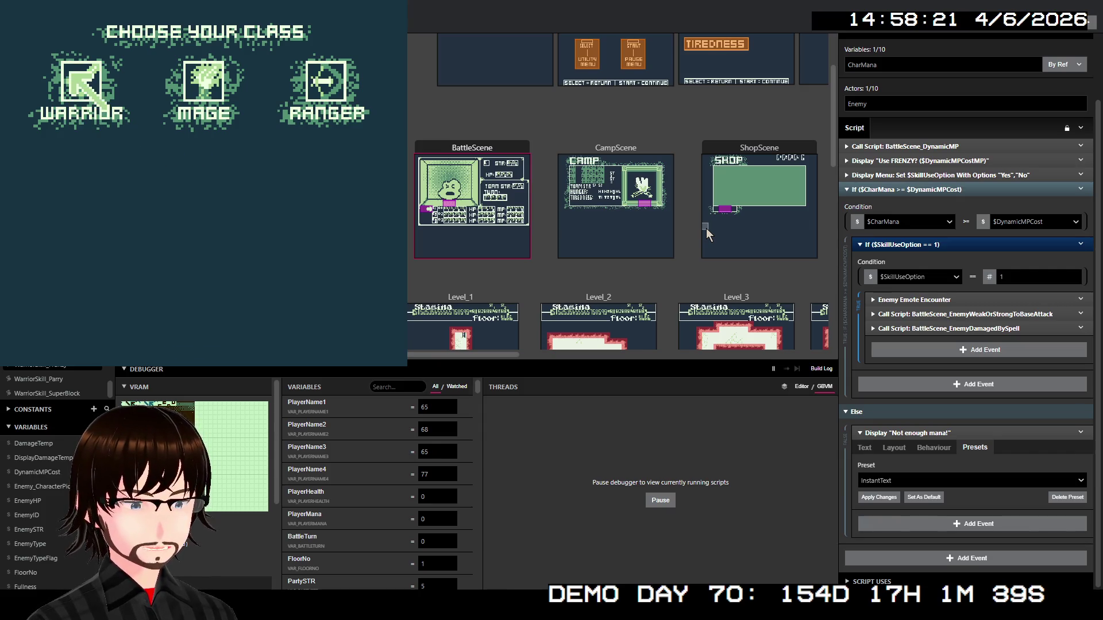
key(Return)
key(Return)
key(Down)
key(Return)
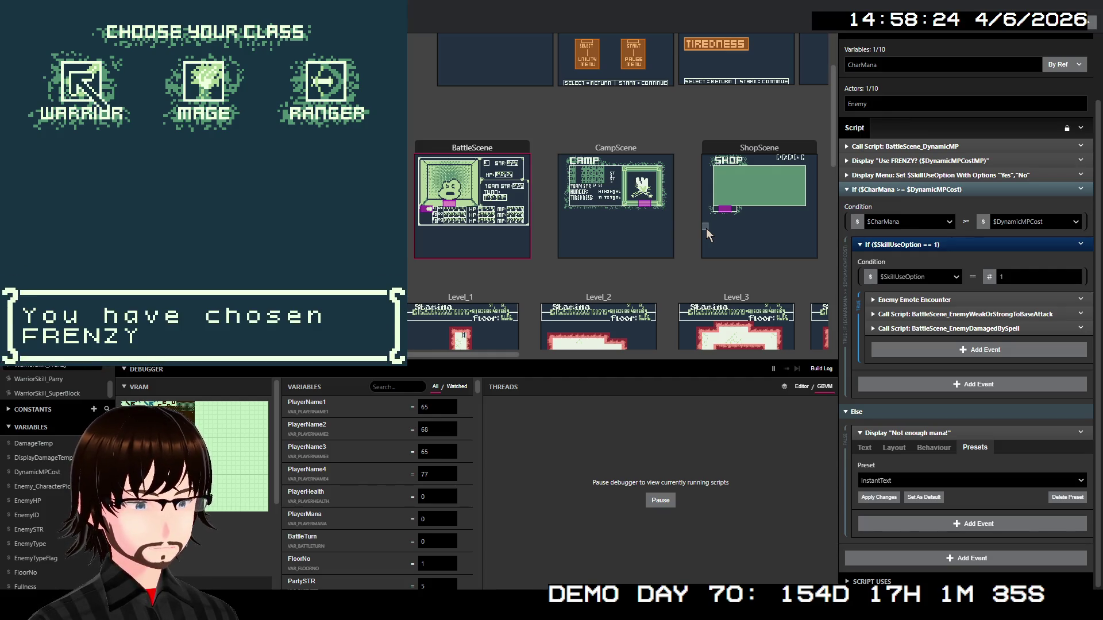
key(Return)
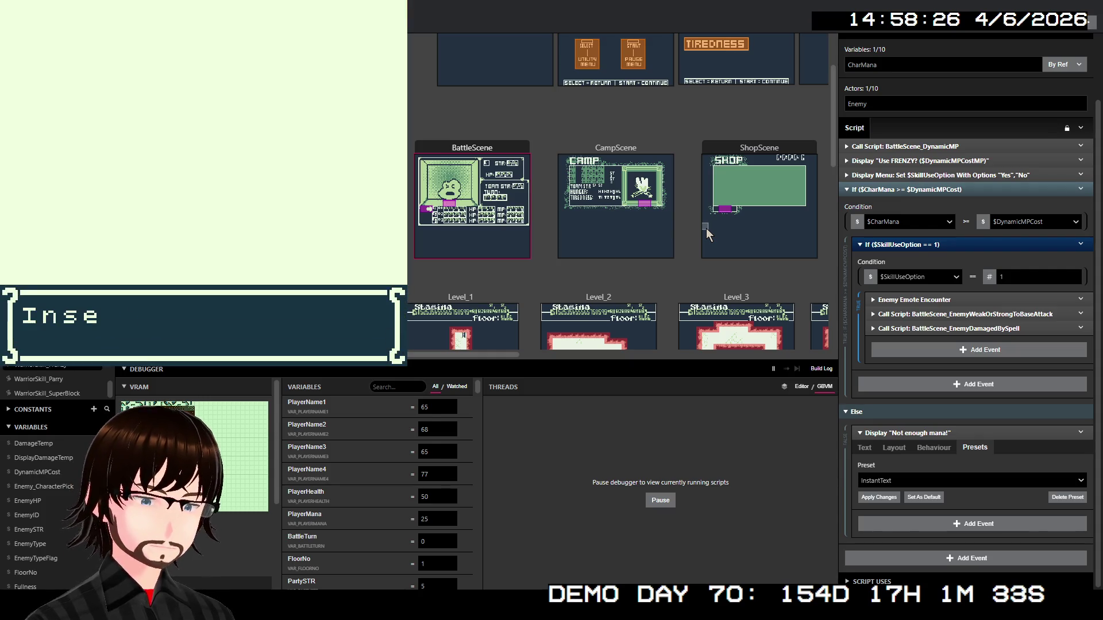
key(Return)
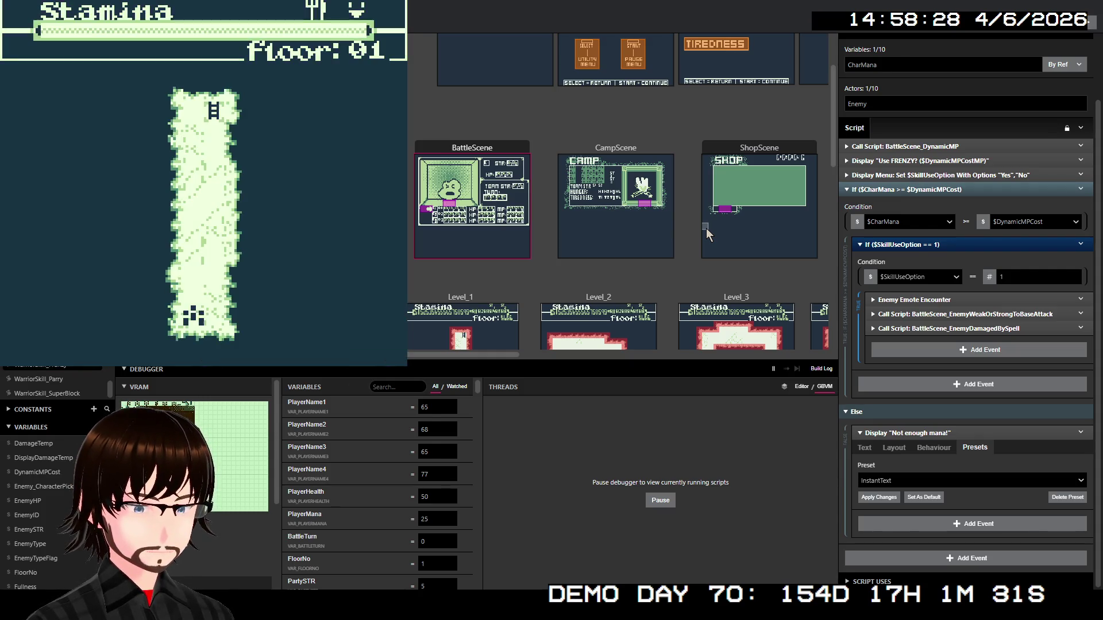
Walk to the floor 01 stairs, descend to floor 02, and walk up the left corridor
key(Up)
key(Up)
key(Up)
key(Up)
key(Up)
key(Up)
key(Up)
key(Right)
key(Up)
key(Up)
key(Up)
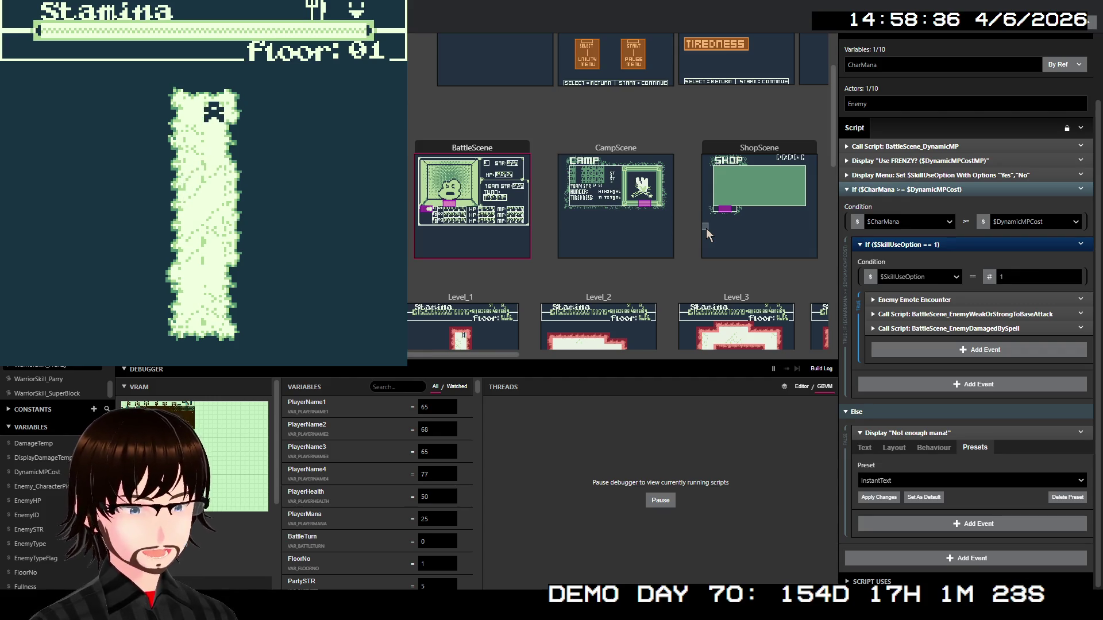
key(z)
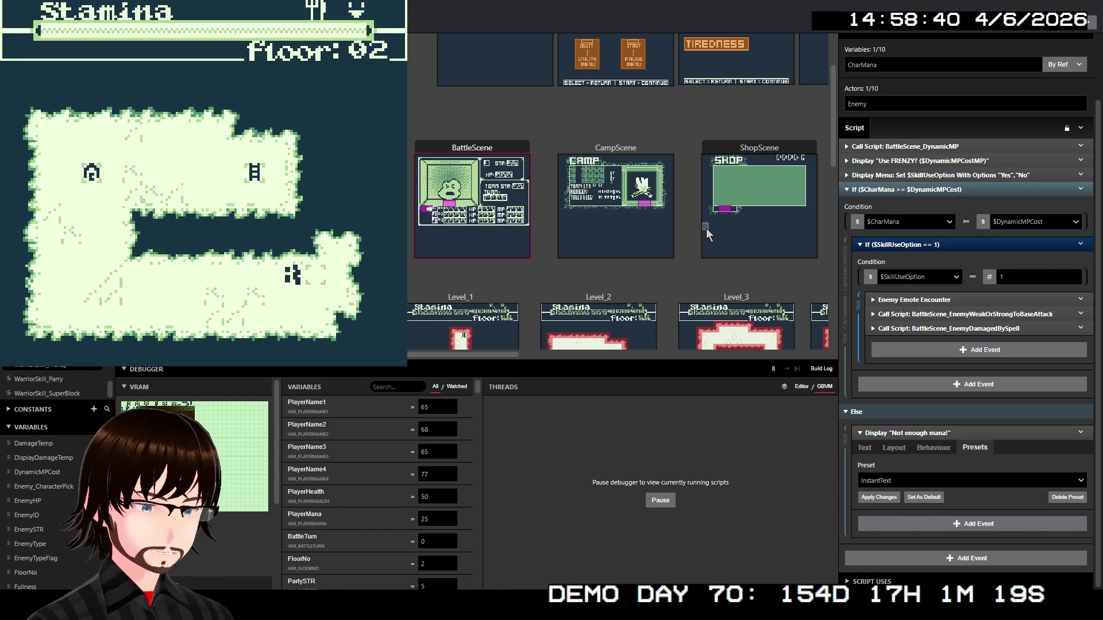
key(Left)
key(Left)
key(Down)
key(Left)
key(Left)
key(Left)
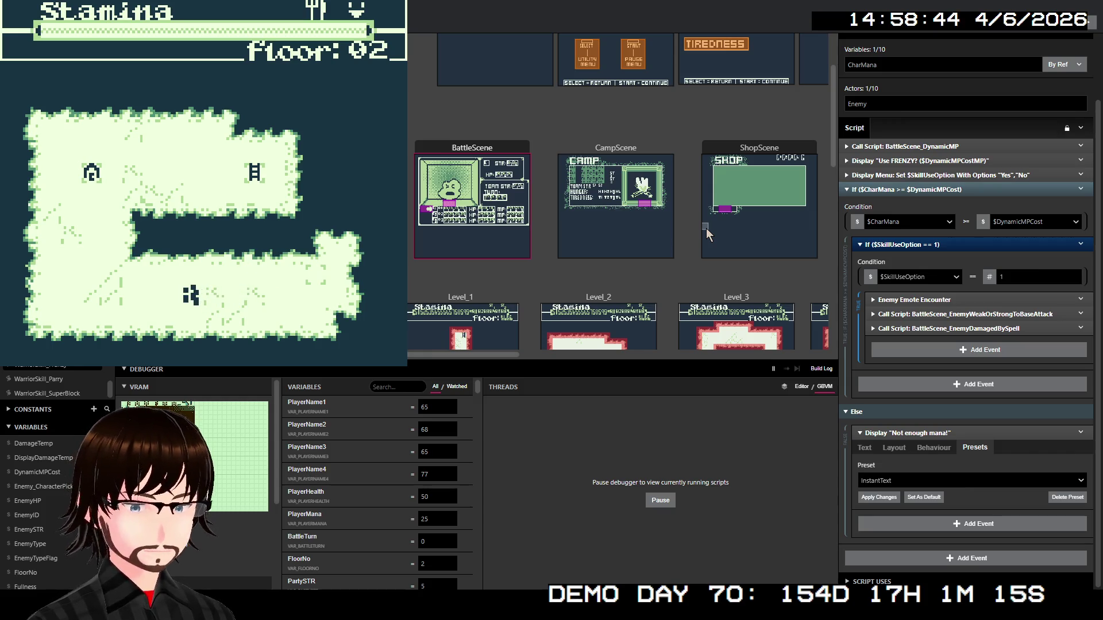
key(Left)
key(Left)
key(Left)
key(Left)
key(Left)
key(Up)
key(Up)
key(Up)
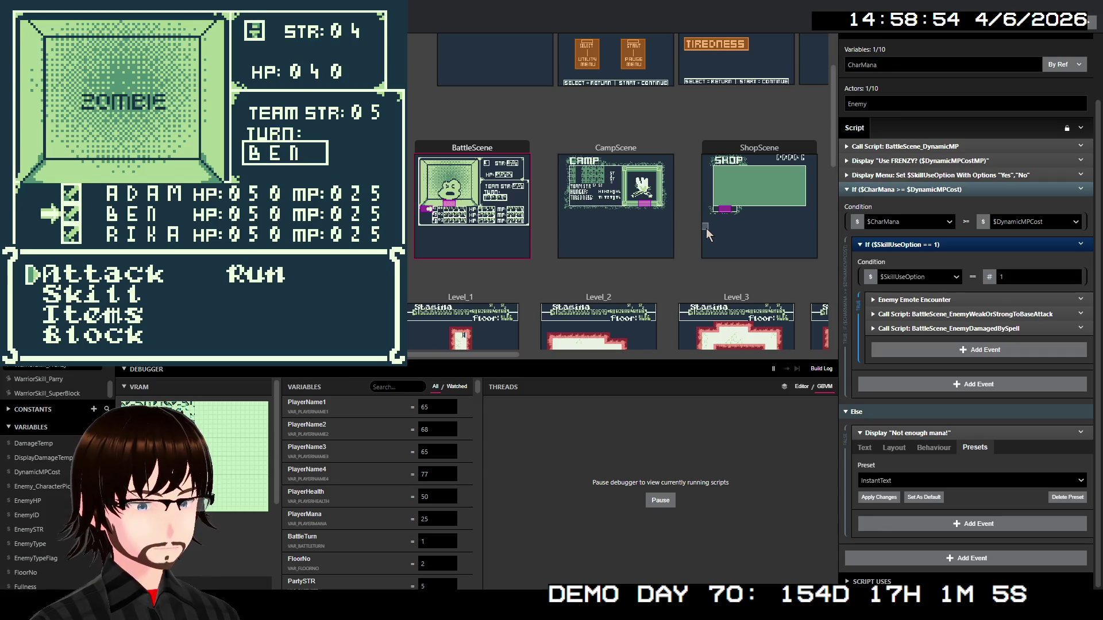
Have Ben block, then pick Frenzy for Rika to bring up the 15MP cost prompt
key(Down)
key(z)
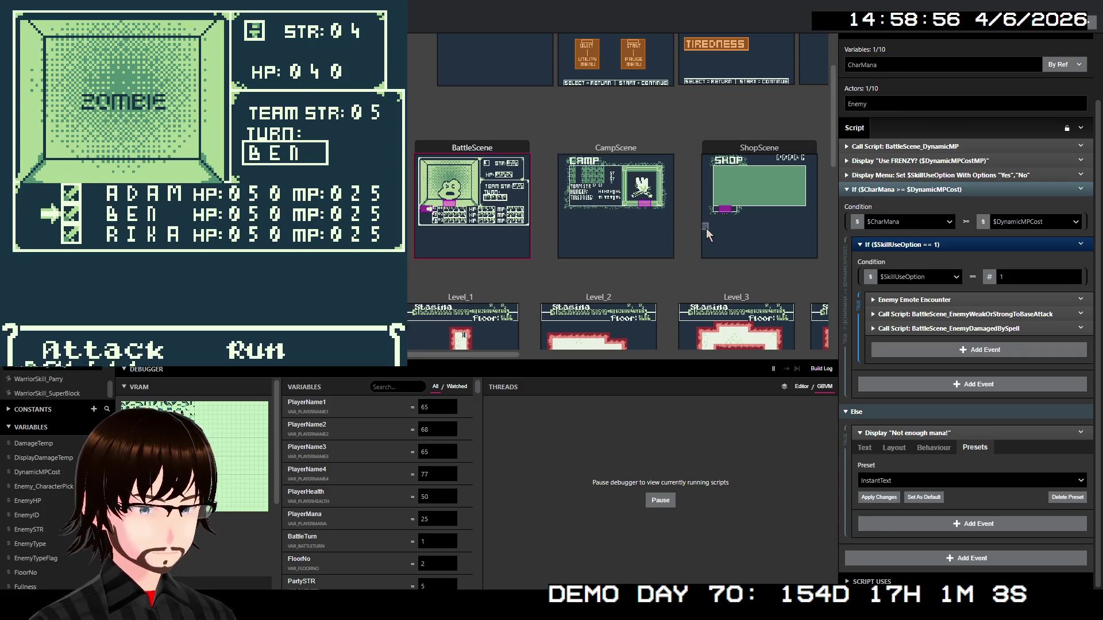
key(z)
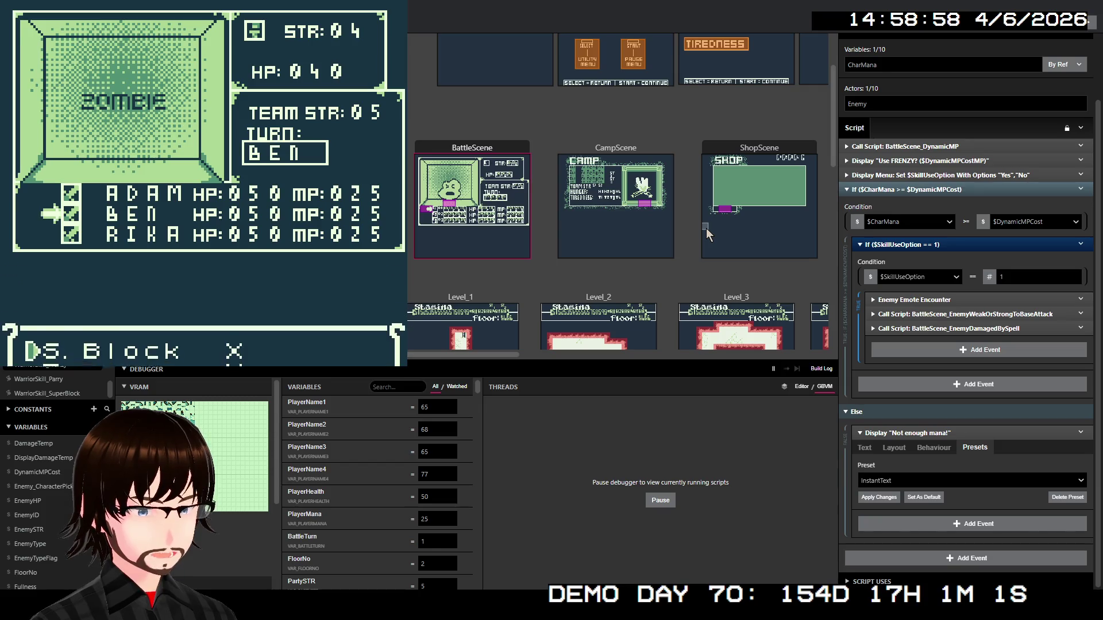
key(Down)
key(Down)
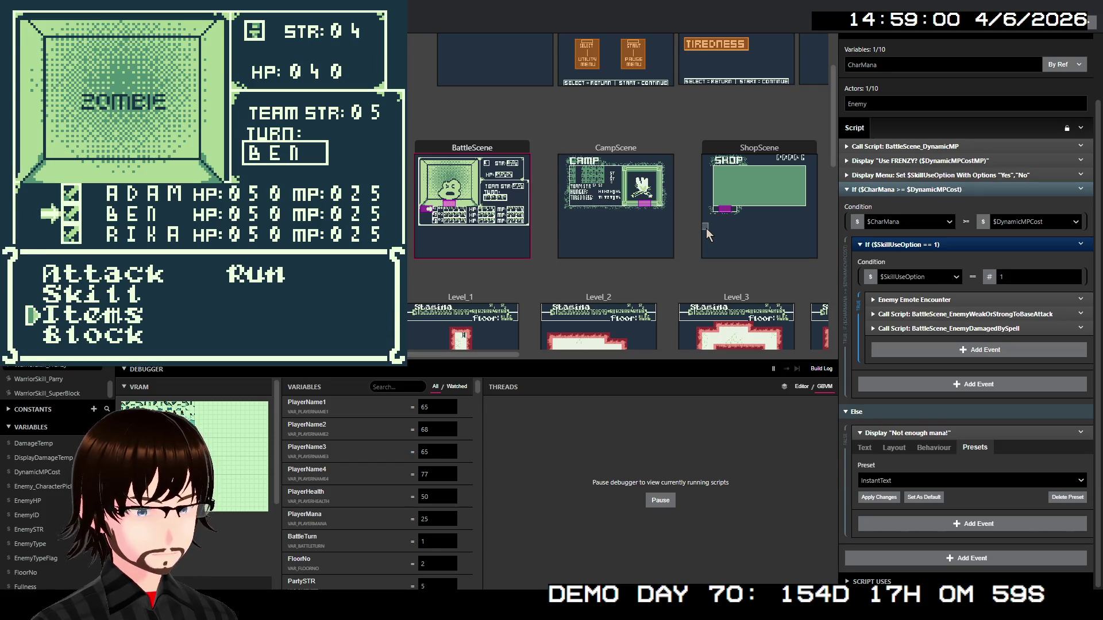
key(Down)
key(z)
key(Down)
key(z)
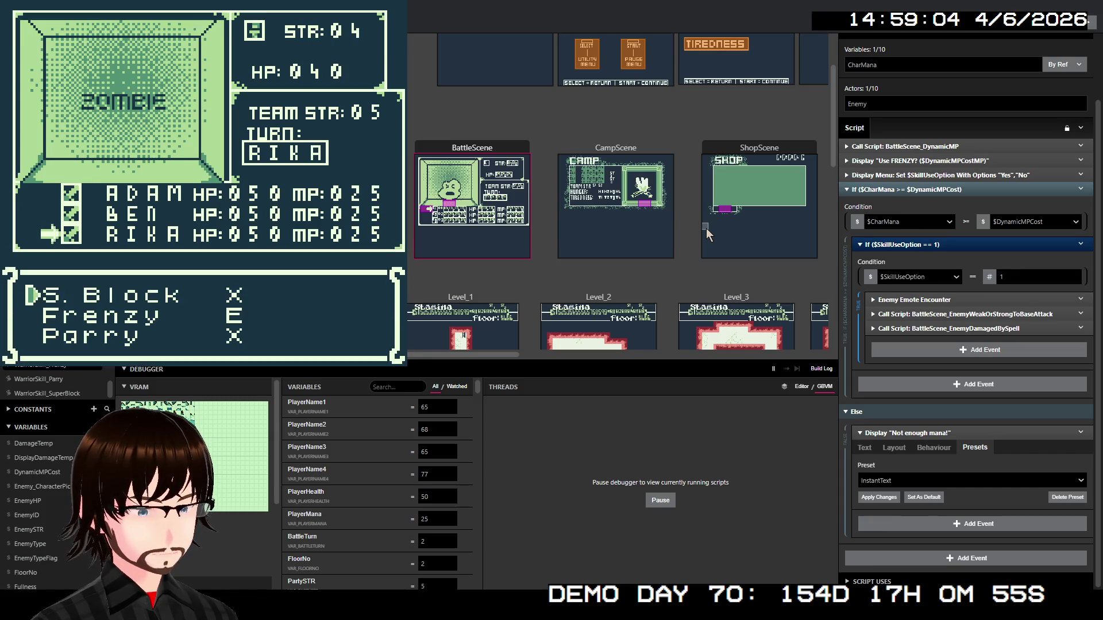
key(Down)
key(z)
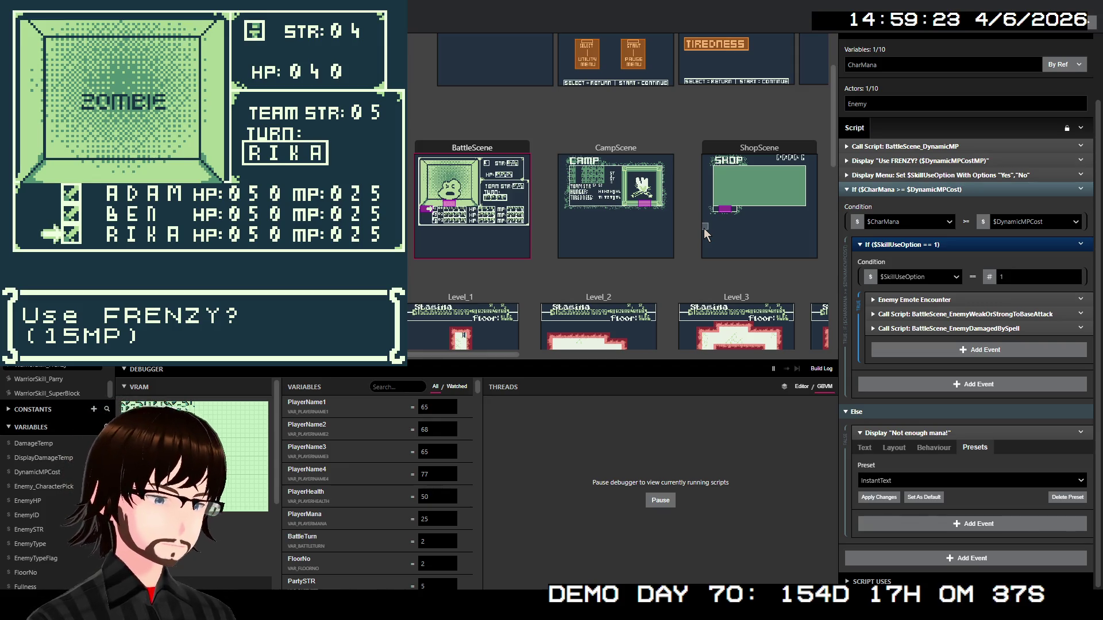
Filter the debugger variables with 'dyn' to show DynamicMPCost at 15
click(389, 391)
text(dyn)
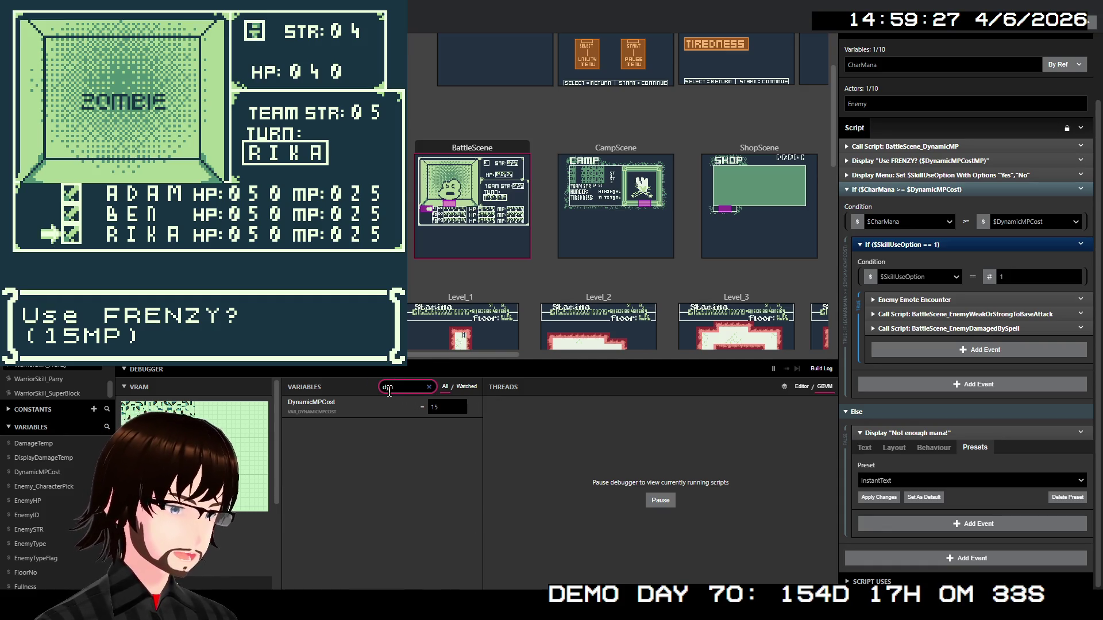
click(516, 169)
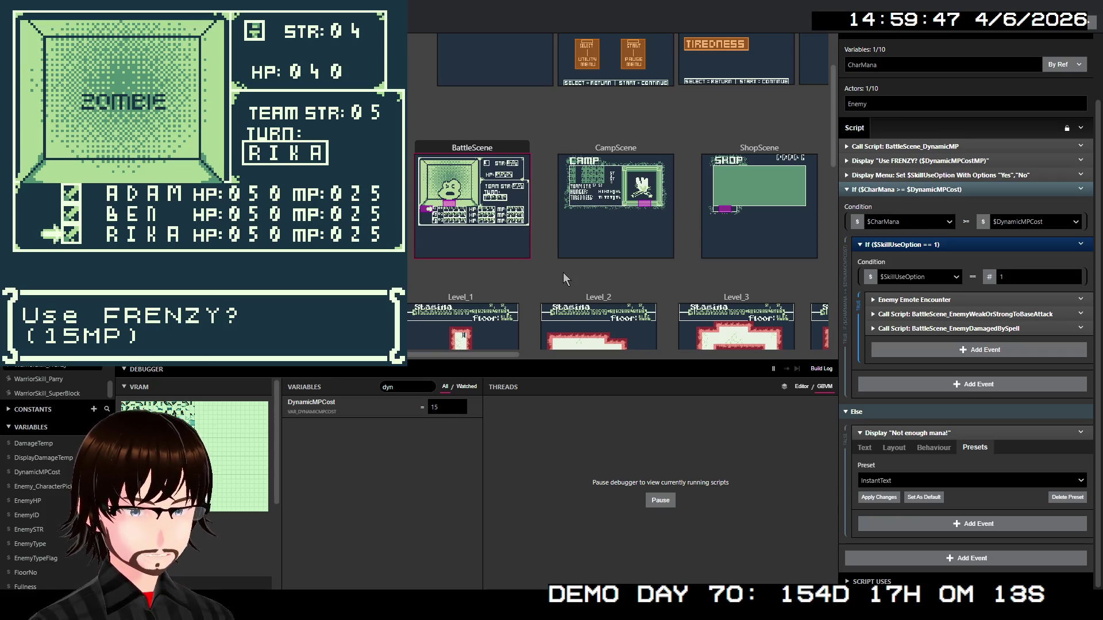
Confirm Frenzy on the Zombie and finish the battle
key(z)
key(z)
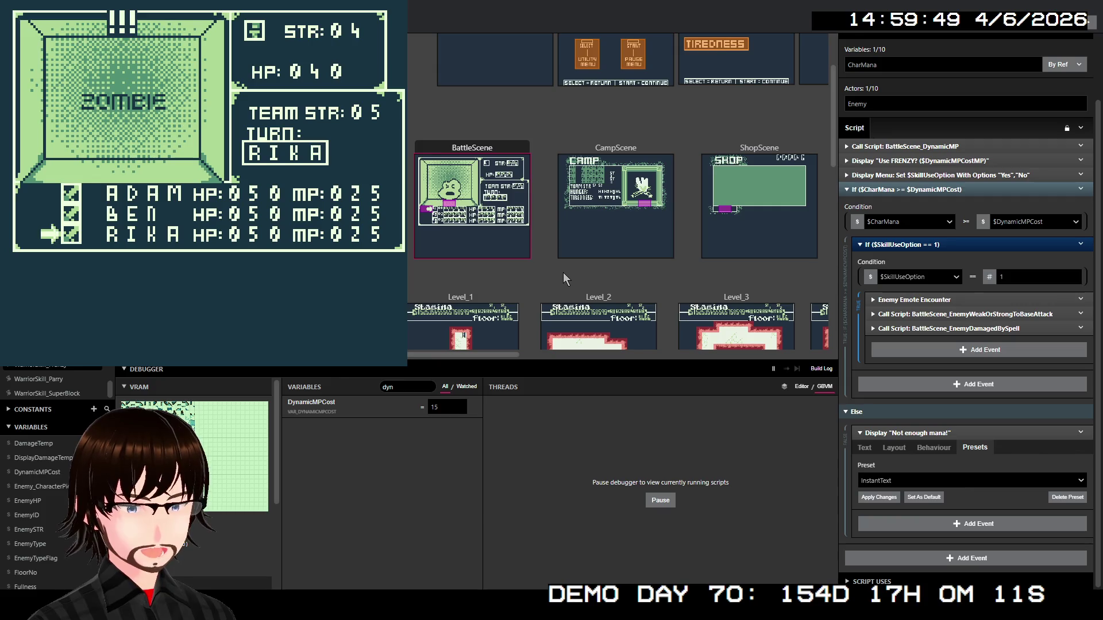
key(z)
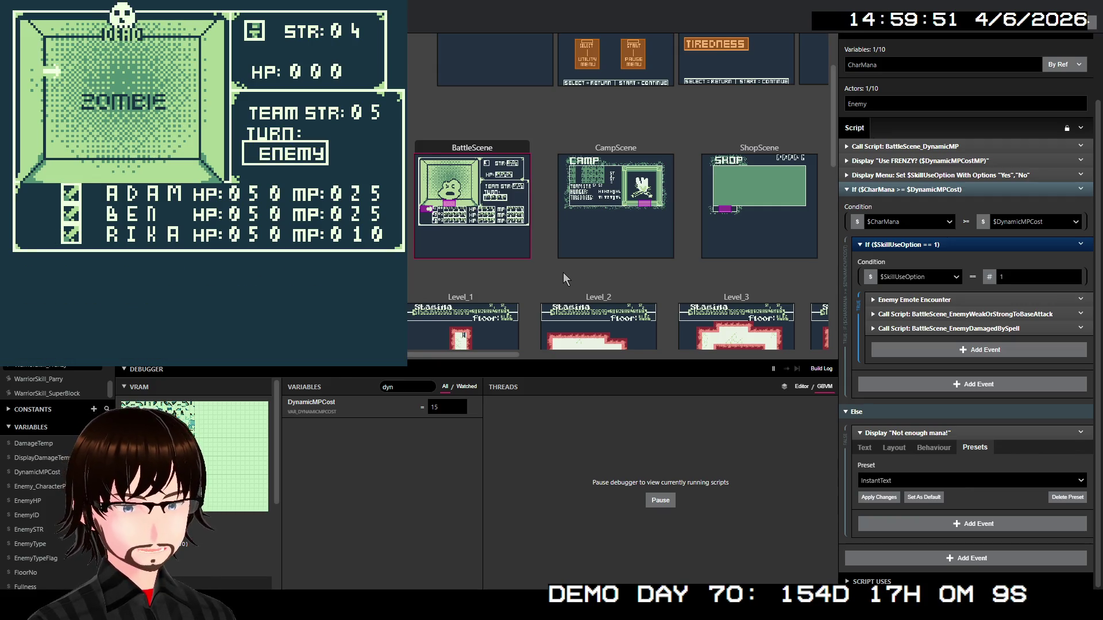
key(z)
key(z)
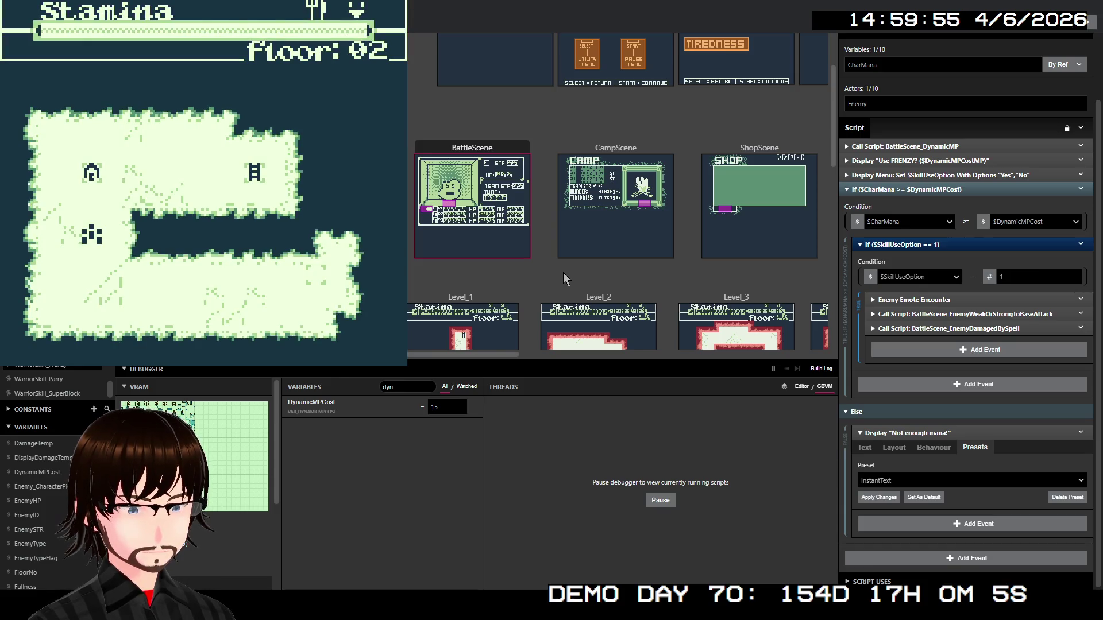
Rest at camp for the well-fed and well-rested strength boosts, then decline resting again
key(Up)
key(Up)
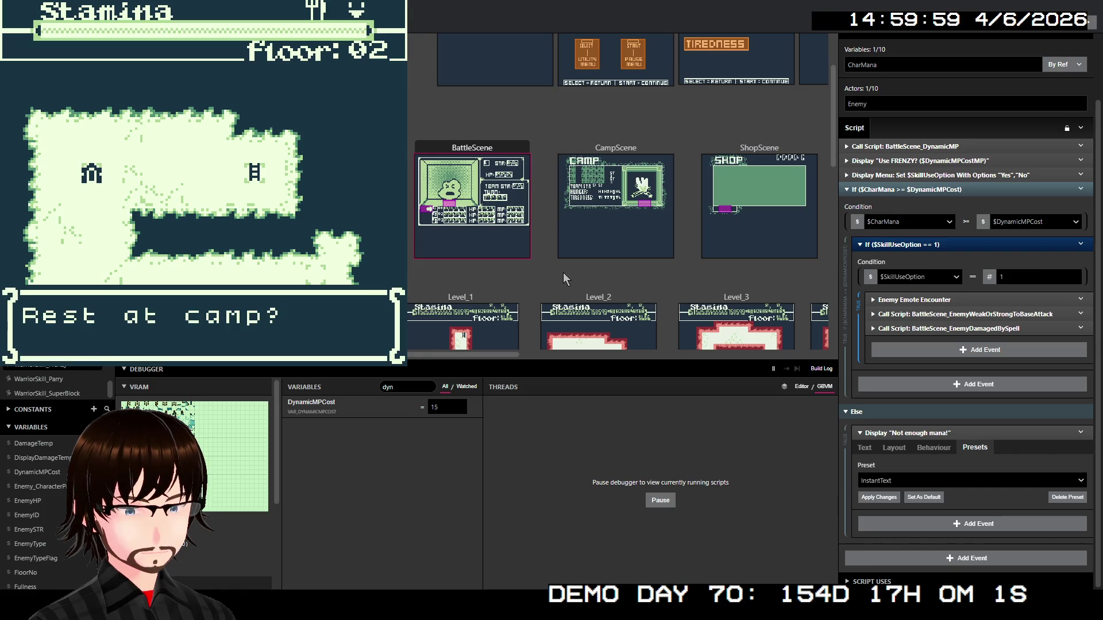
key(z)
key(z)
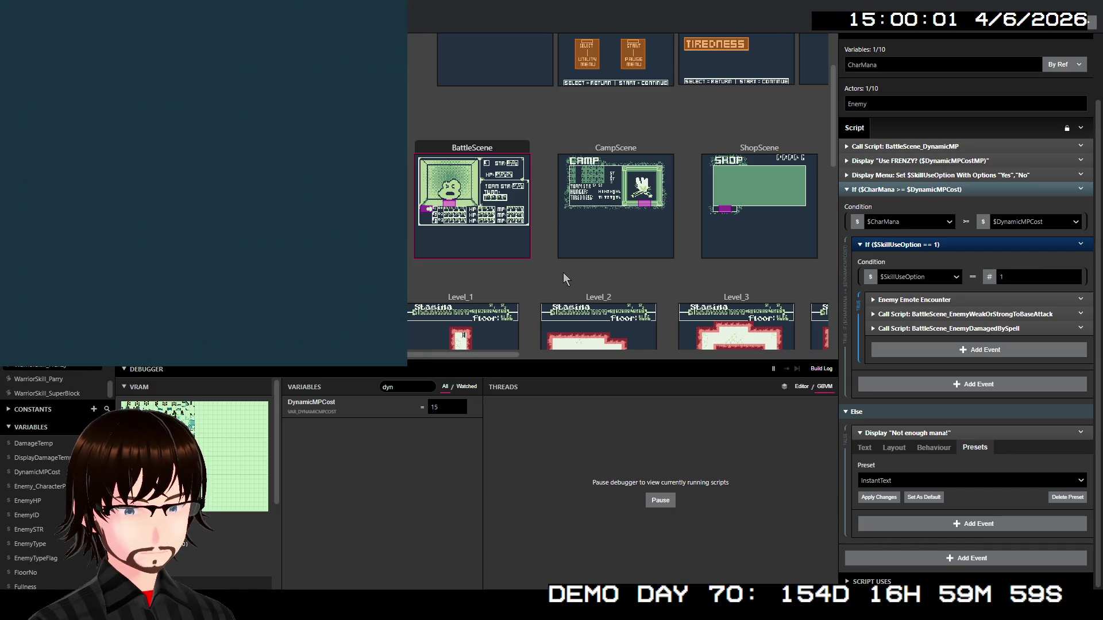
key(Down)
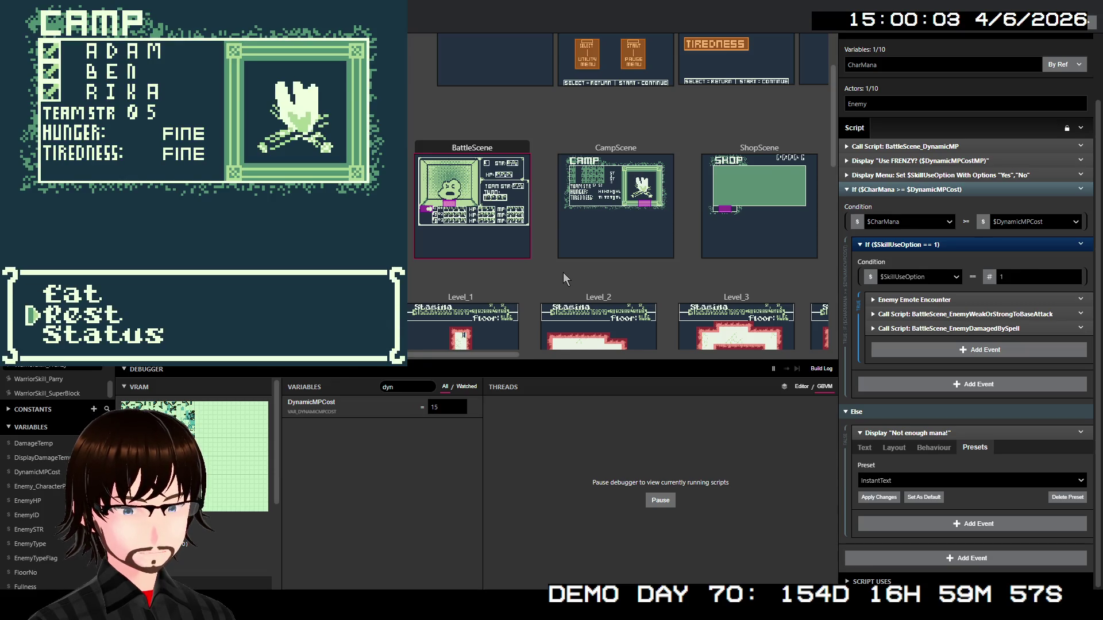
key(z)
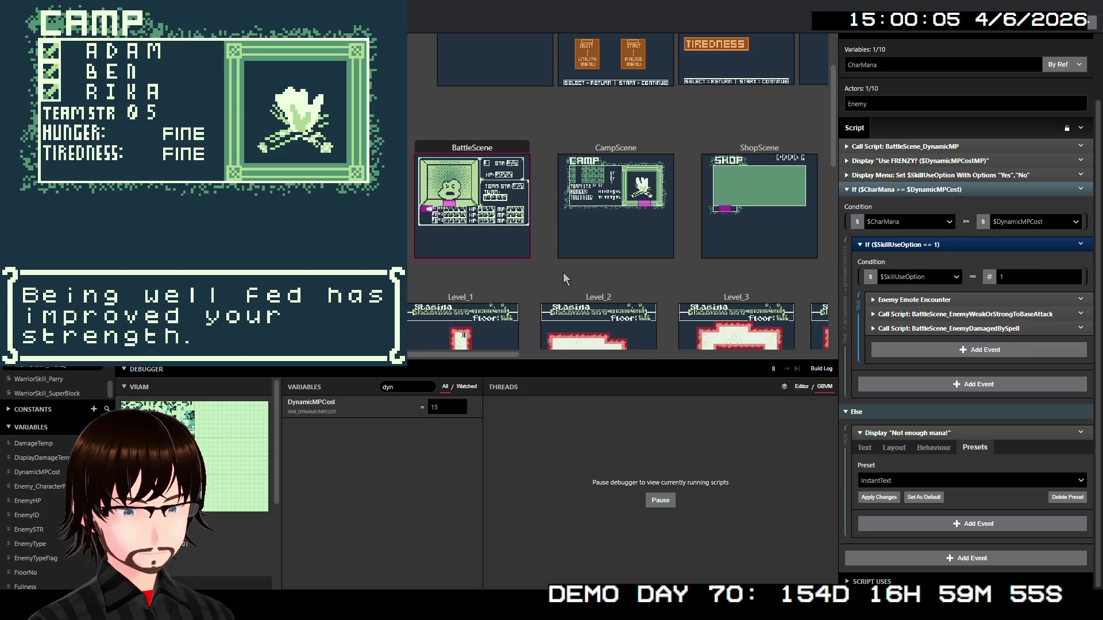
key(z)
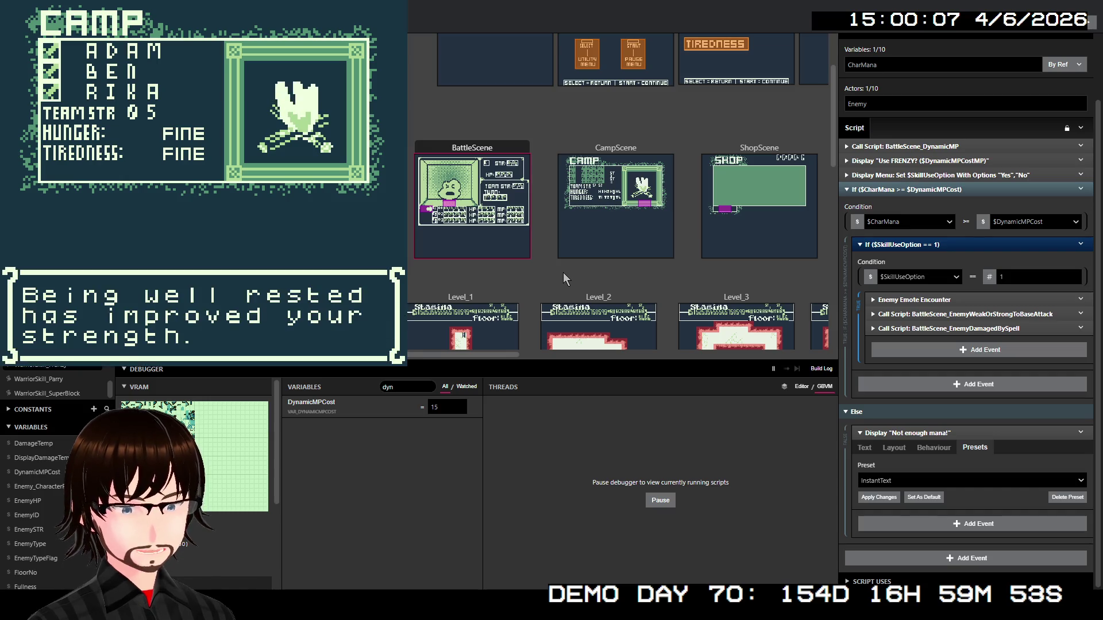
key(z)
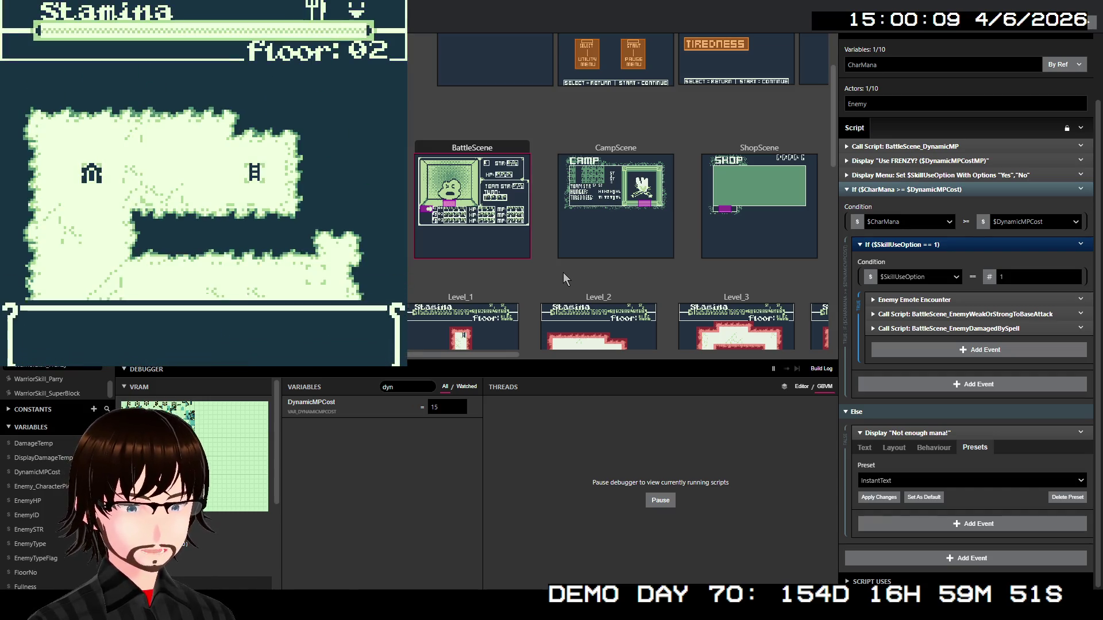
key(z)
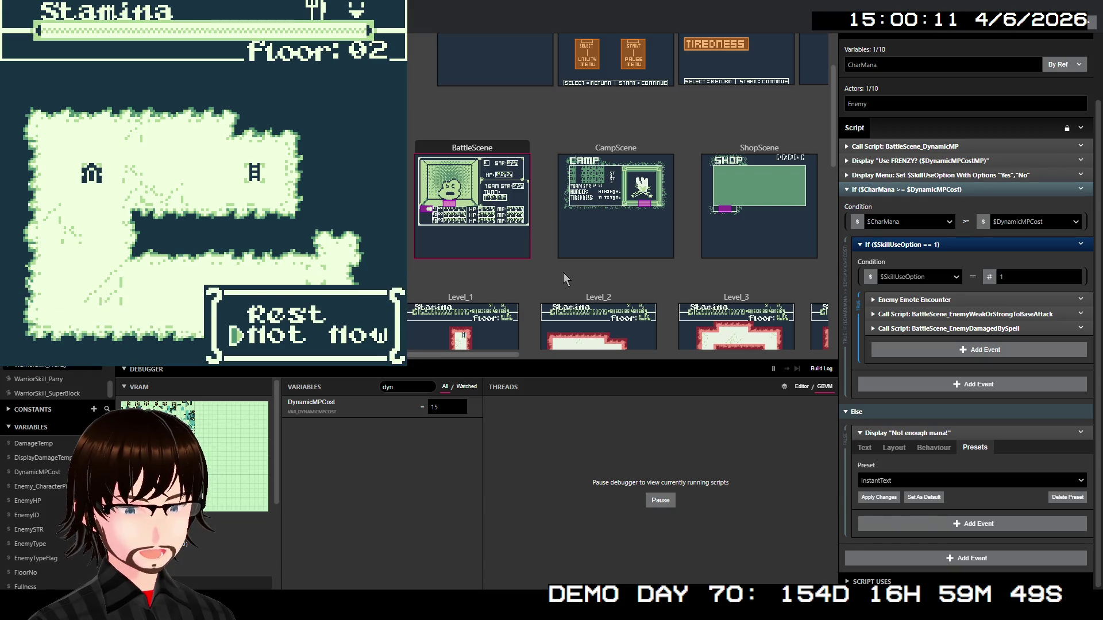
key(z)
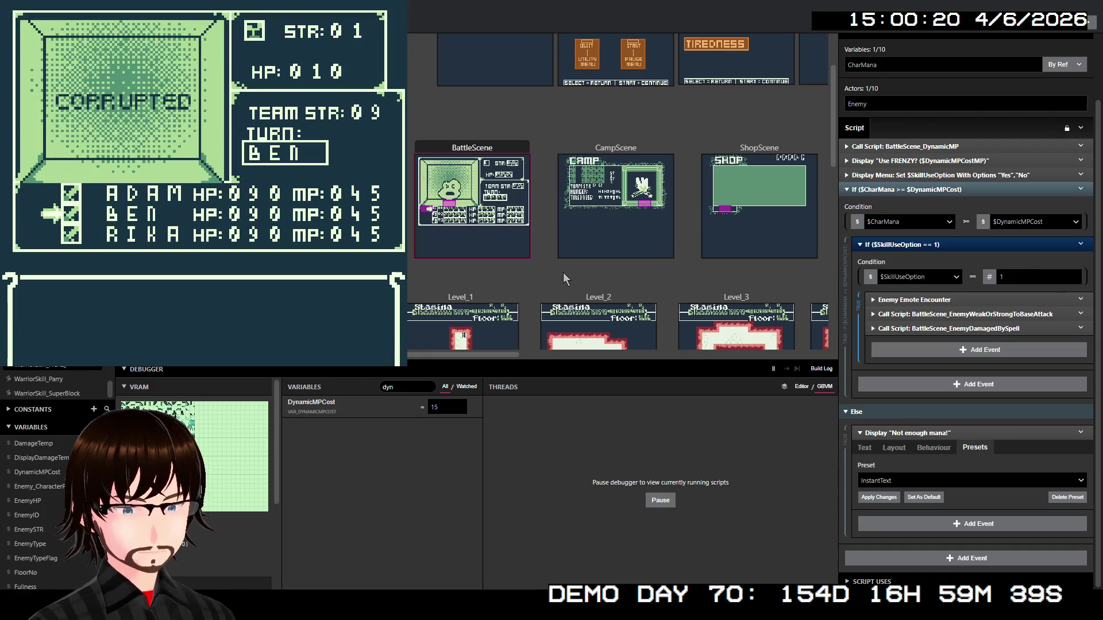
Have Ben block and choose Frenzy for Rika against Corrupted, showing the 11MP cost
key(Down)
key(Down)
key(Down)
key(z)
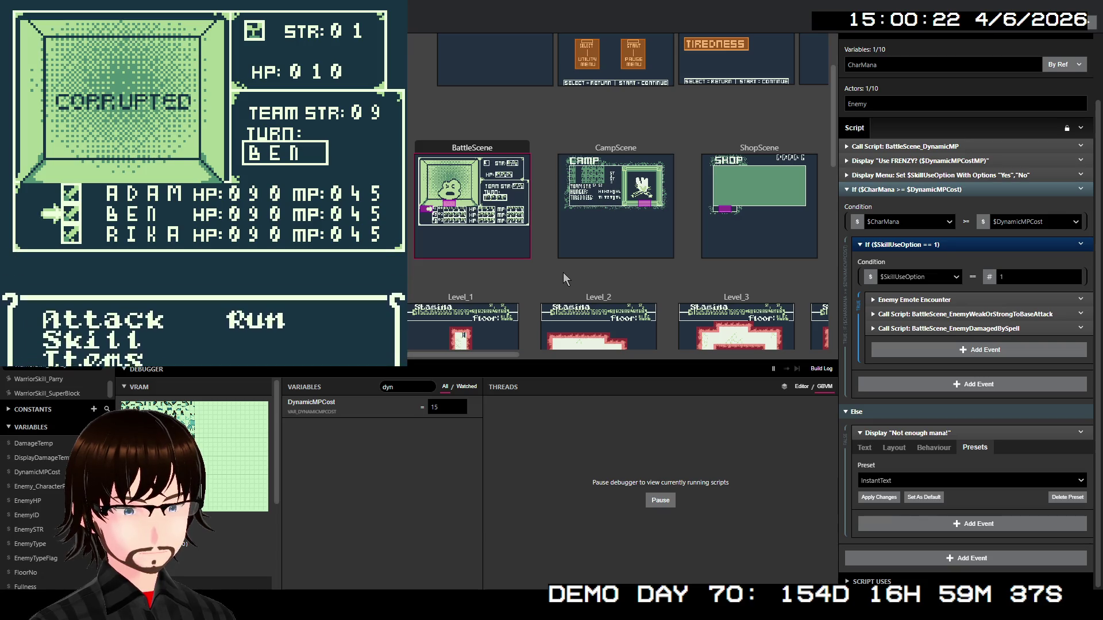
key(Down)
key(z)
key(Down)
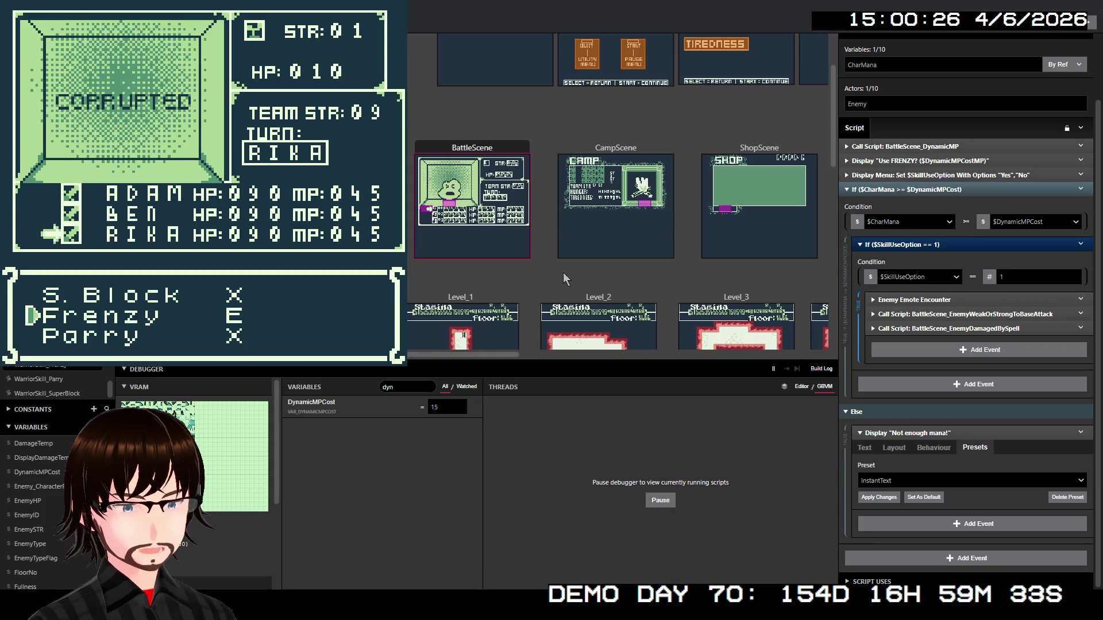
key(z)
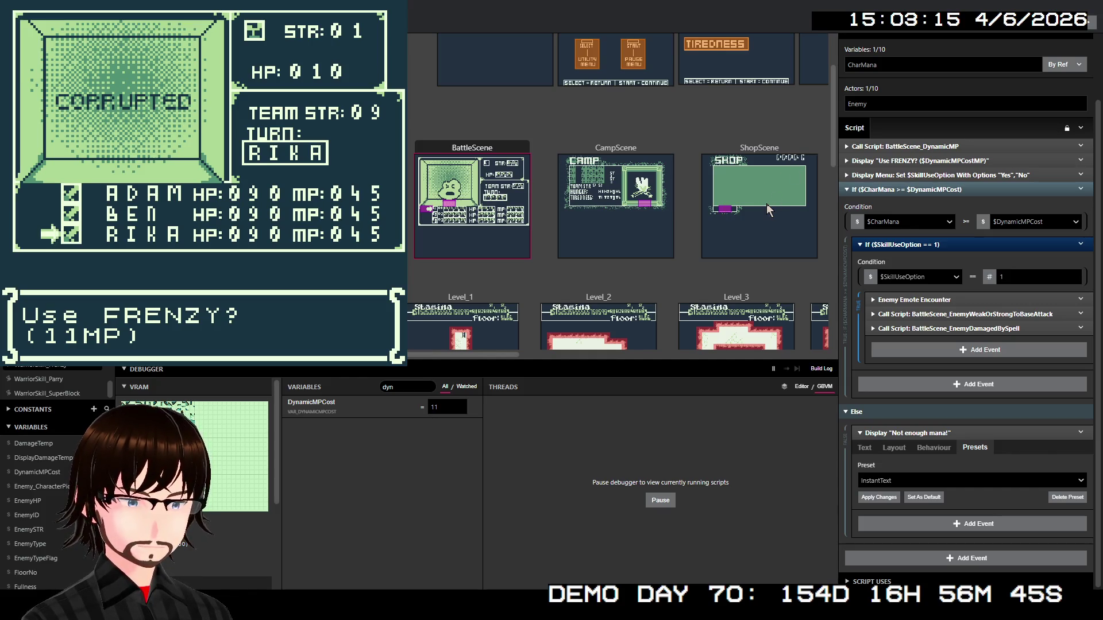
Confirm Frenzy against Corrupted and finish the battle
key(z)
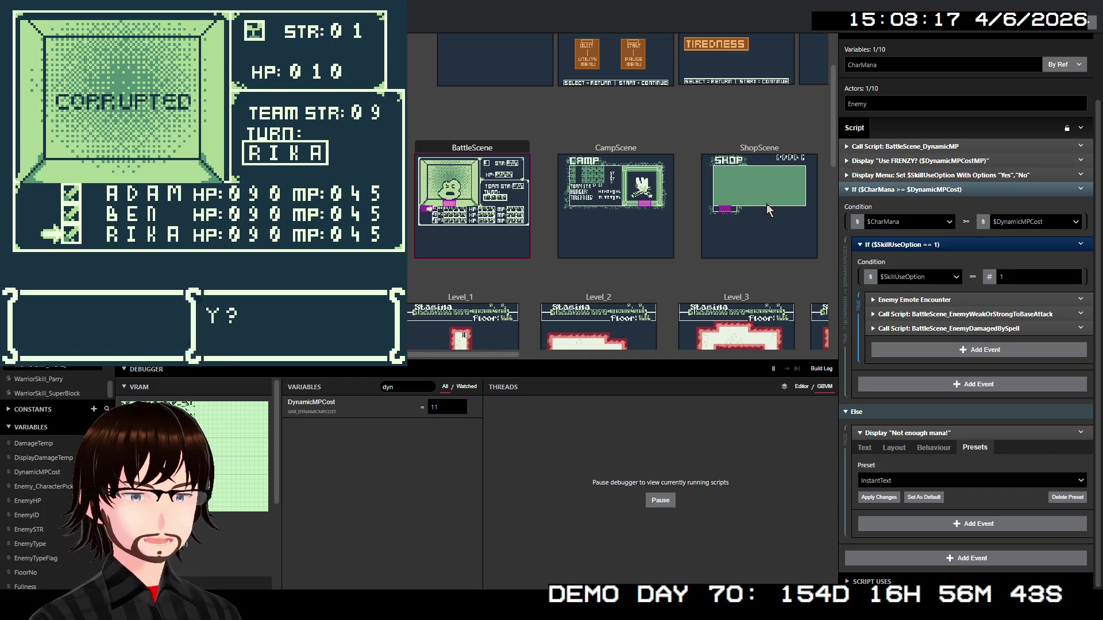
key(z)
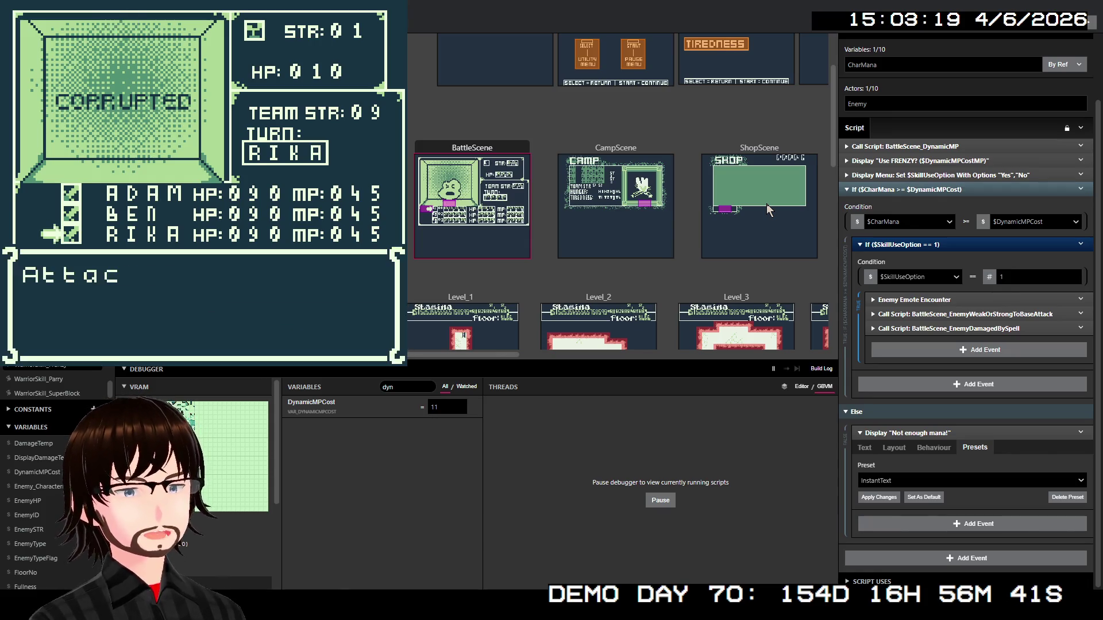
key(z)
key(z)
key(z)
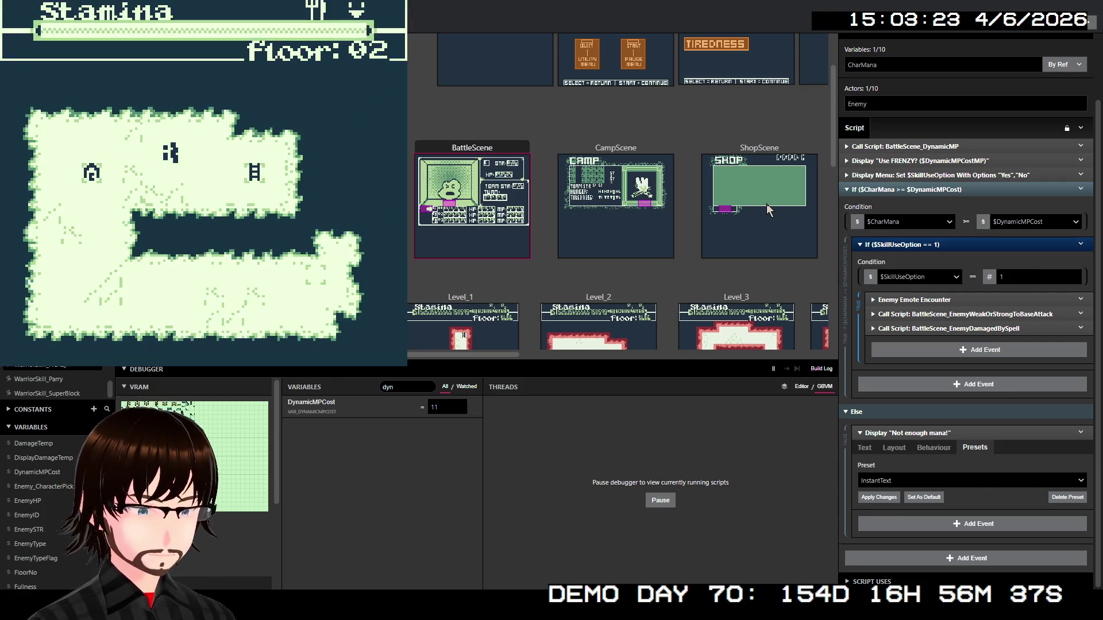
Take the floor 02 stairs to floor 03 and walk up into a Mushroom encounter
key(Right)
key(Right)
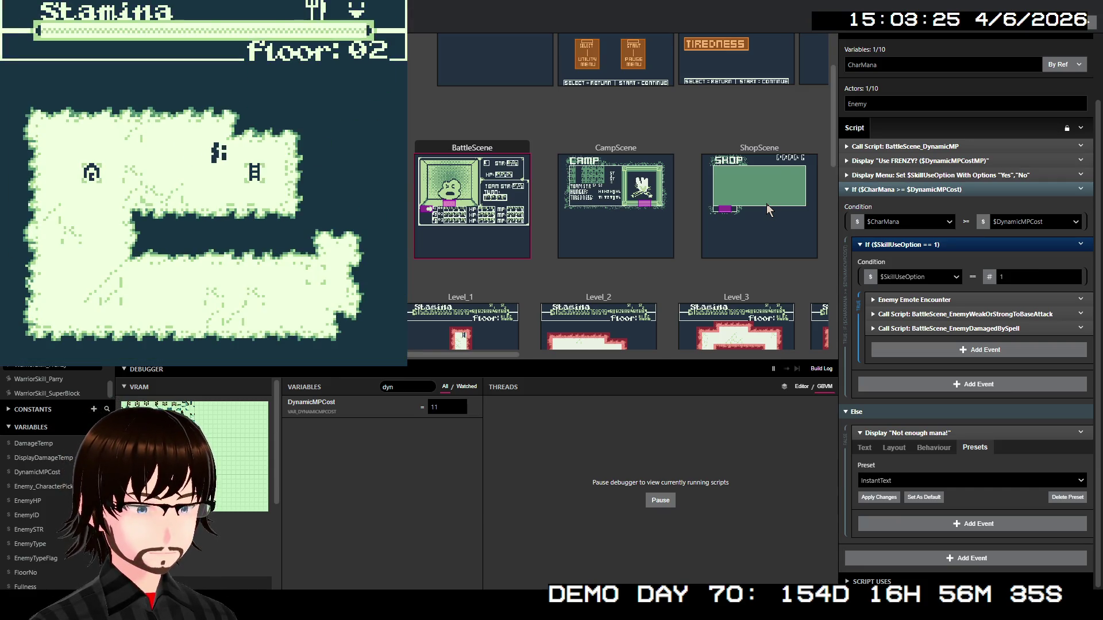
key(Down)
key(Right)
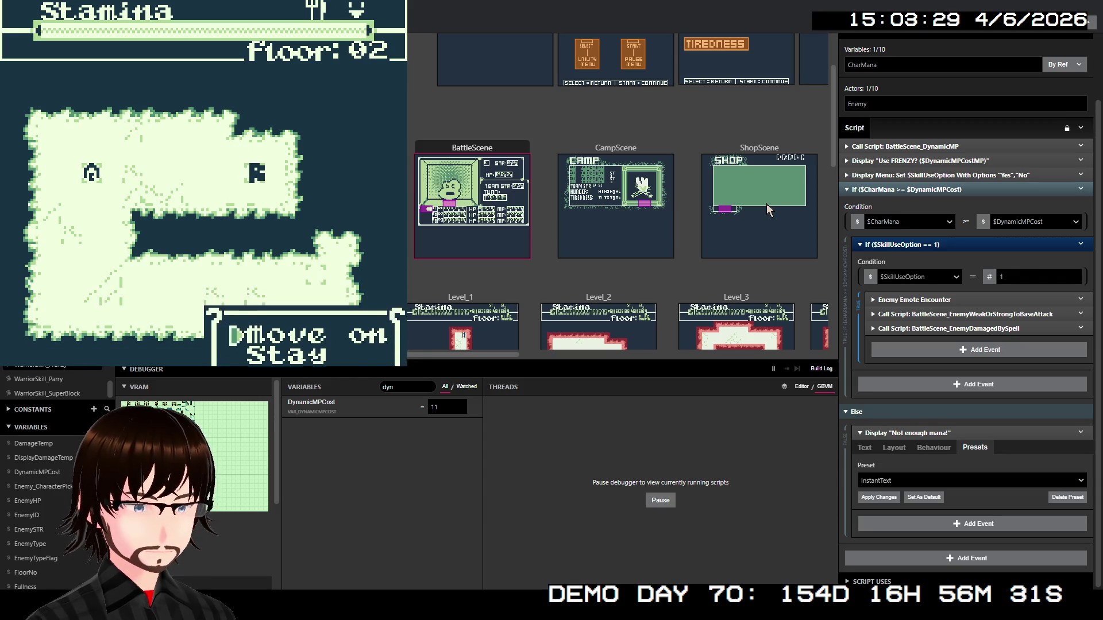
key(z)
key(Up)
key(Up)
key(Up)
key(Up)
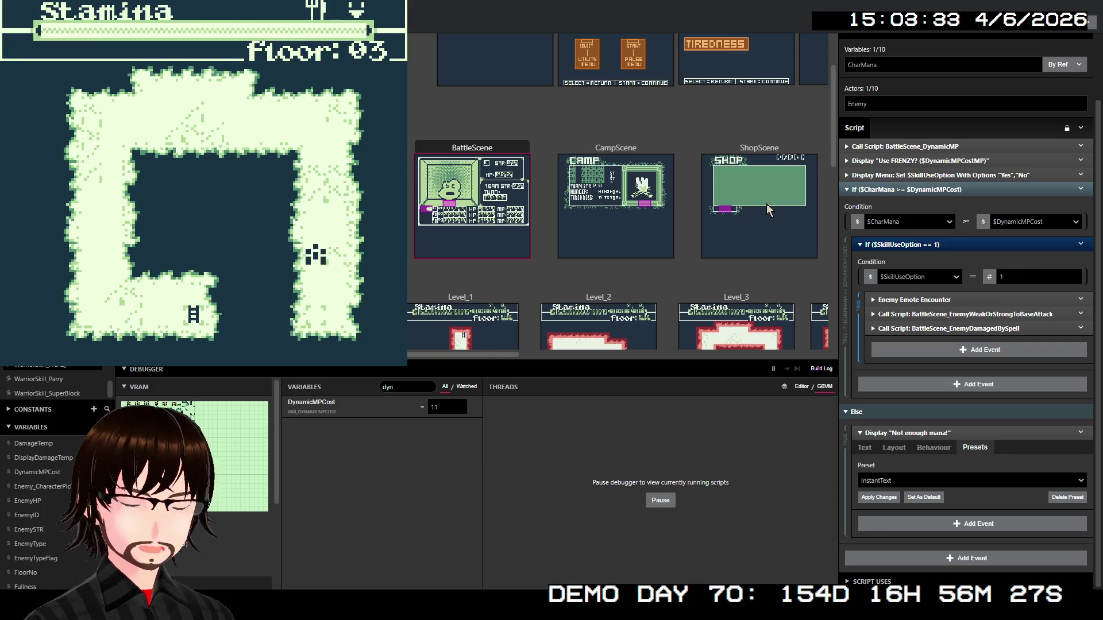
key(Up)
key(Up)
key(Up)
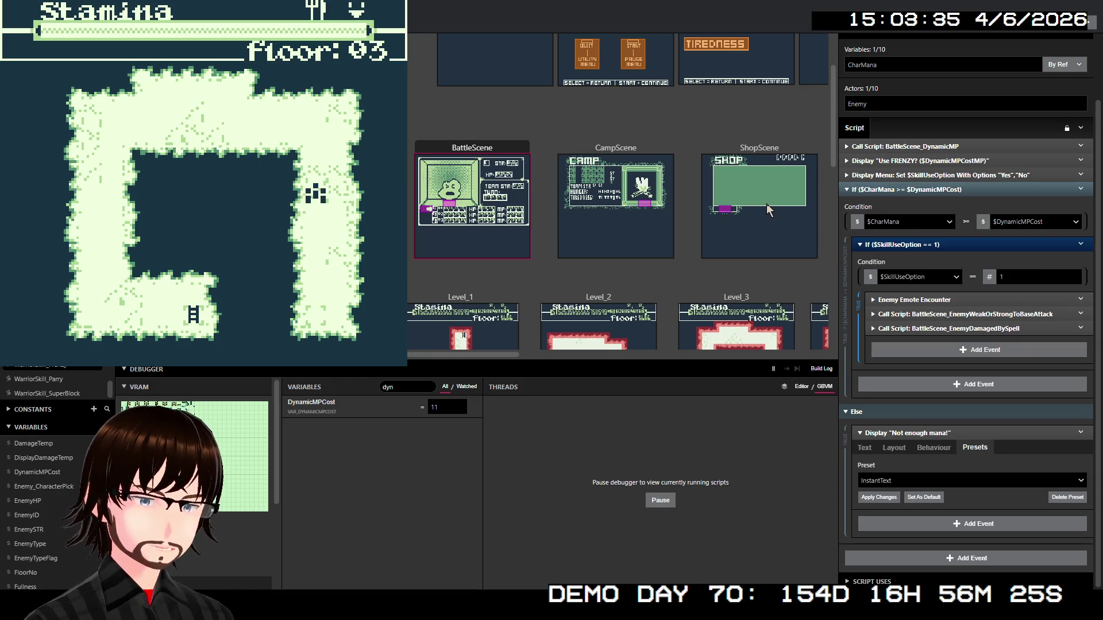
key(Up)
key(Up)
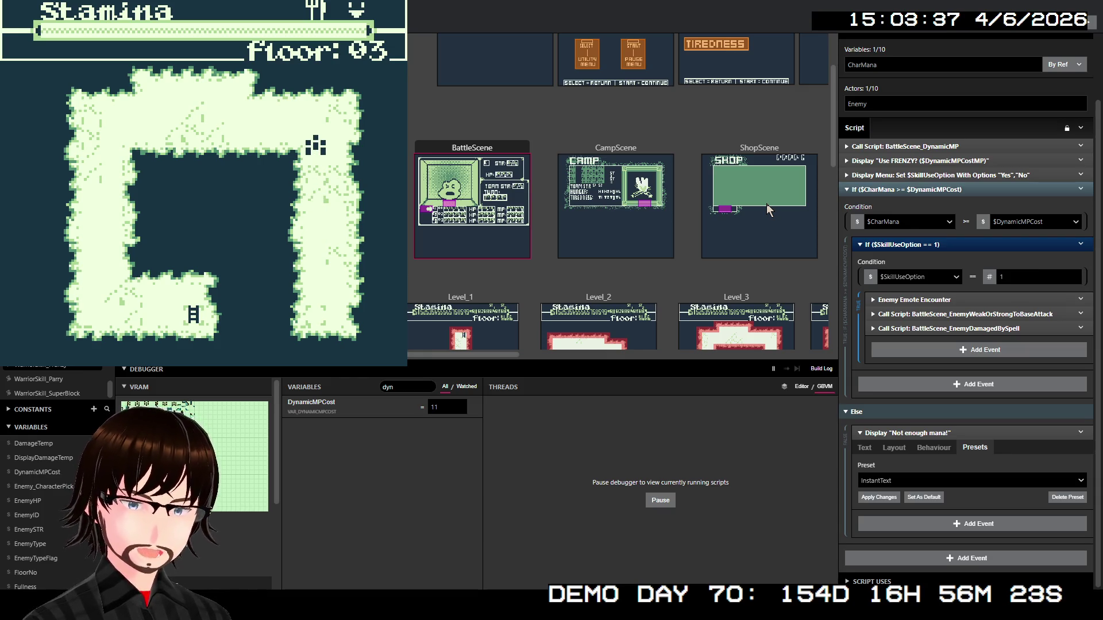
key(Left)
key(Left)
key(Left)
key(Left)
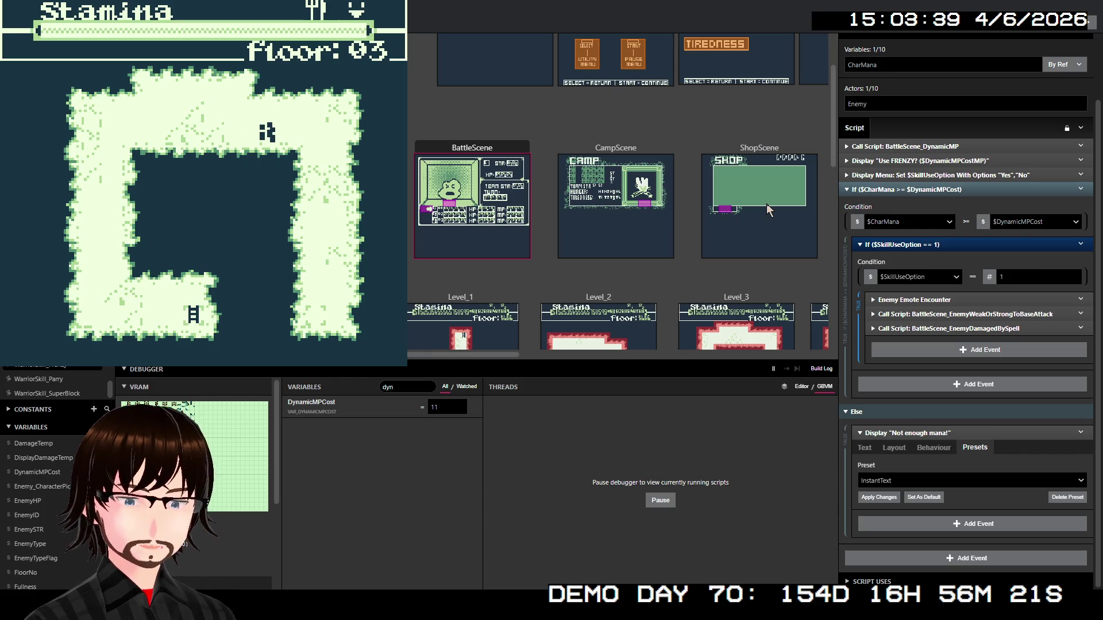
key(Up)
key(Up)
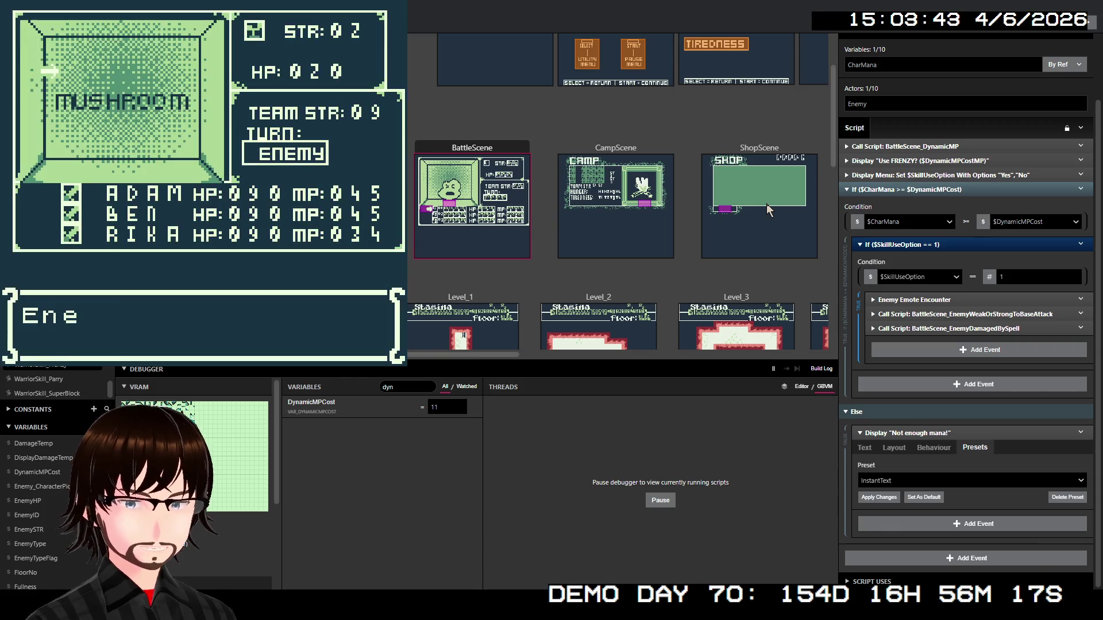
Check the skill list, see S.Block and Frenzy's 12 MP cost, and decline Frenzy
key(z)
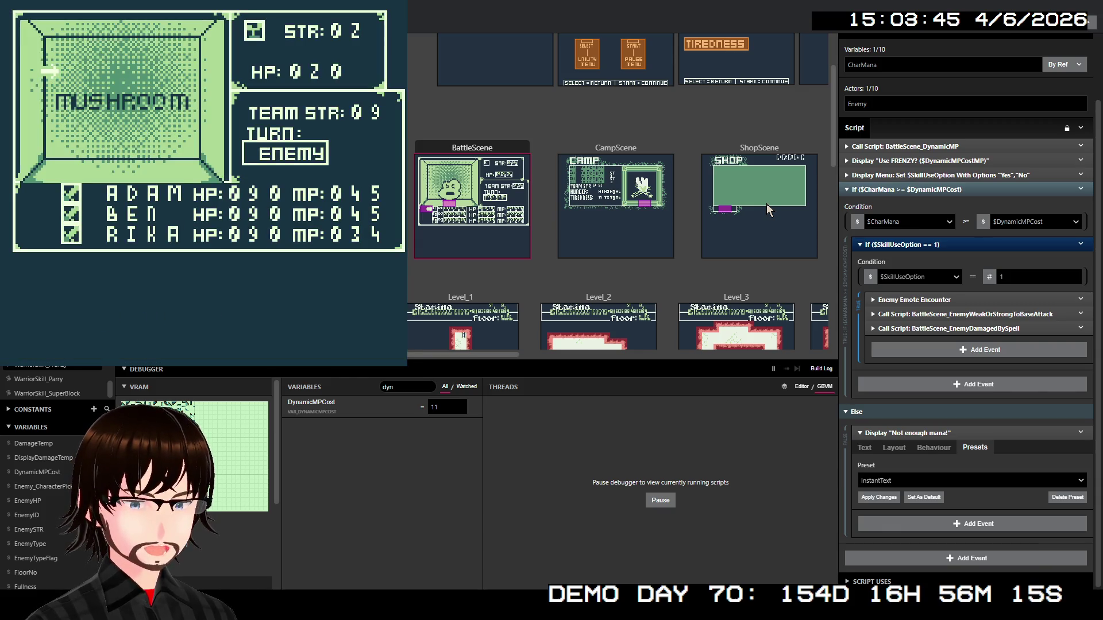
key(z)
key(Down)
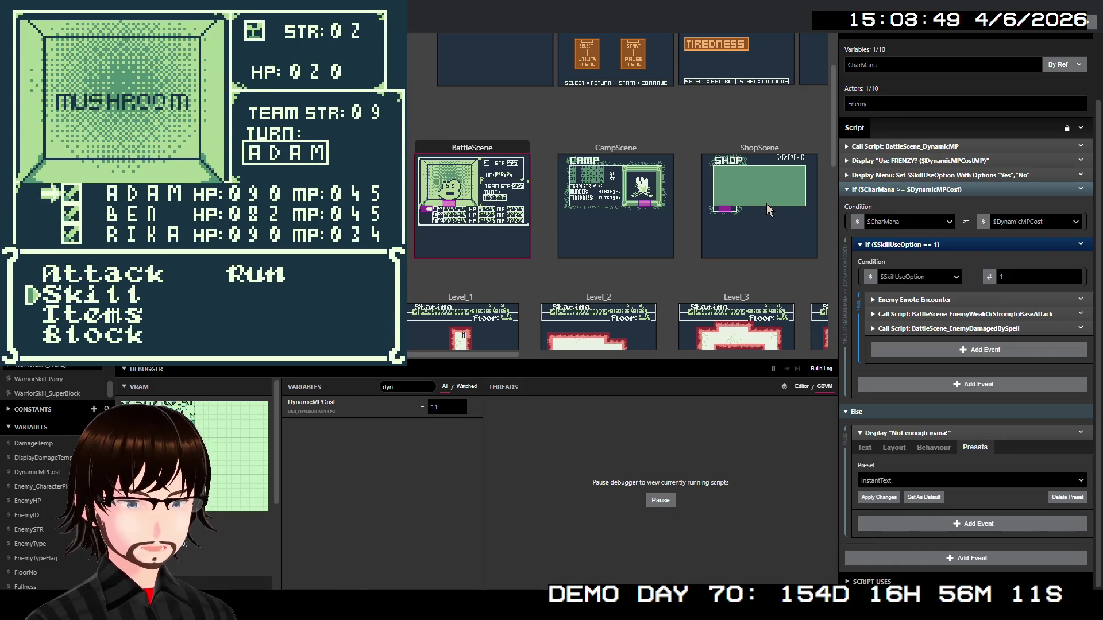
key(z)
key(z)
key(Down)
key(z)
key(Down)
key(z)
key(z)
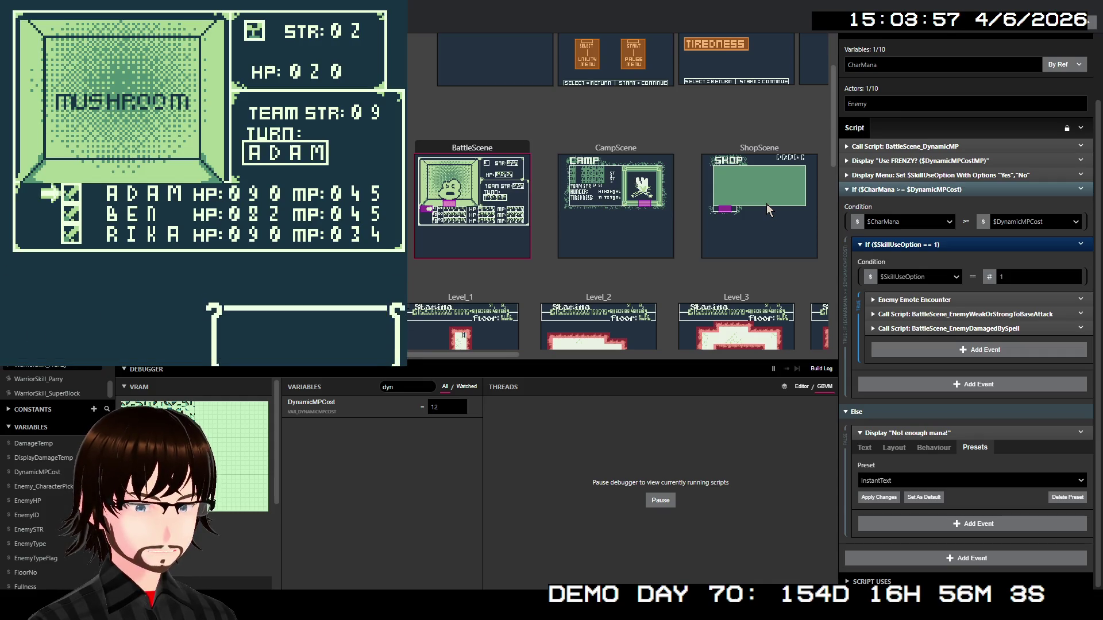
key(Down)
key(z)
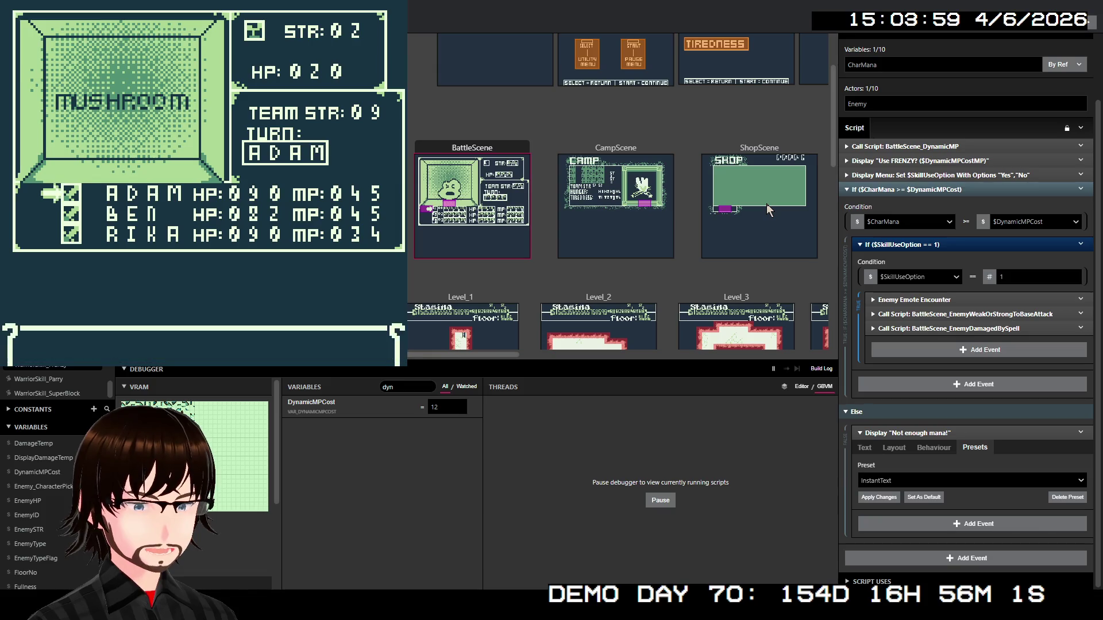
Attack with Adam for 9 and Ben for 45 to defeat the Mushroom
key(Down)
key(Down)
key(Down)
key(Up)
key(Up)
key(Up)
key(Right)
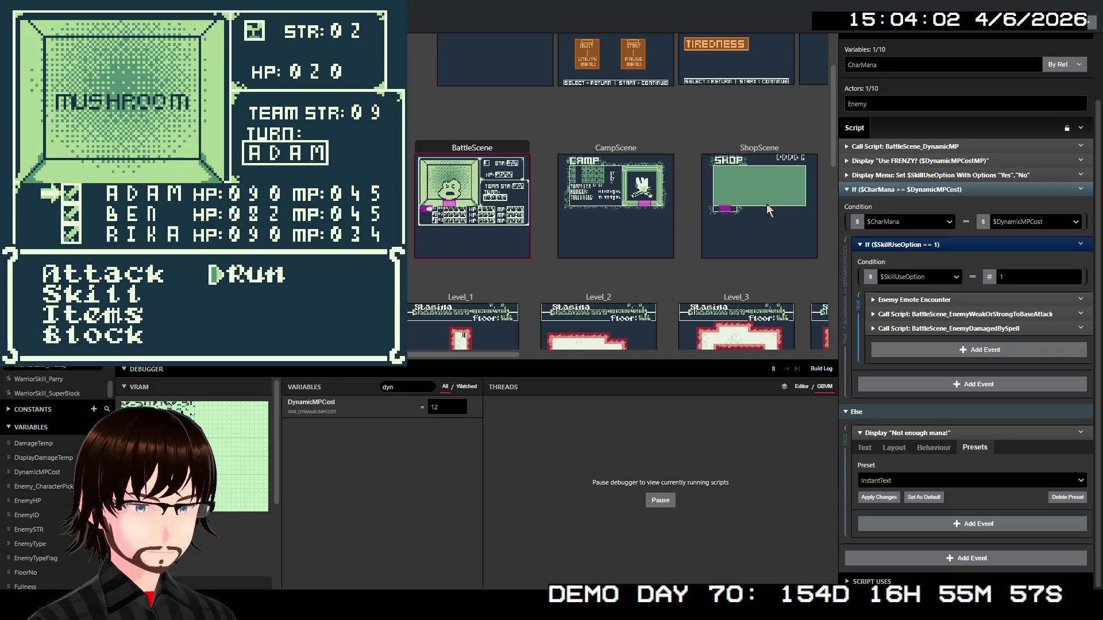
key(Left)
key(z)
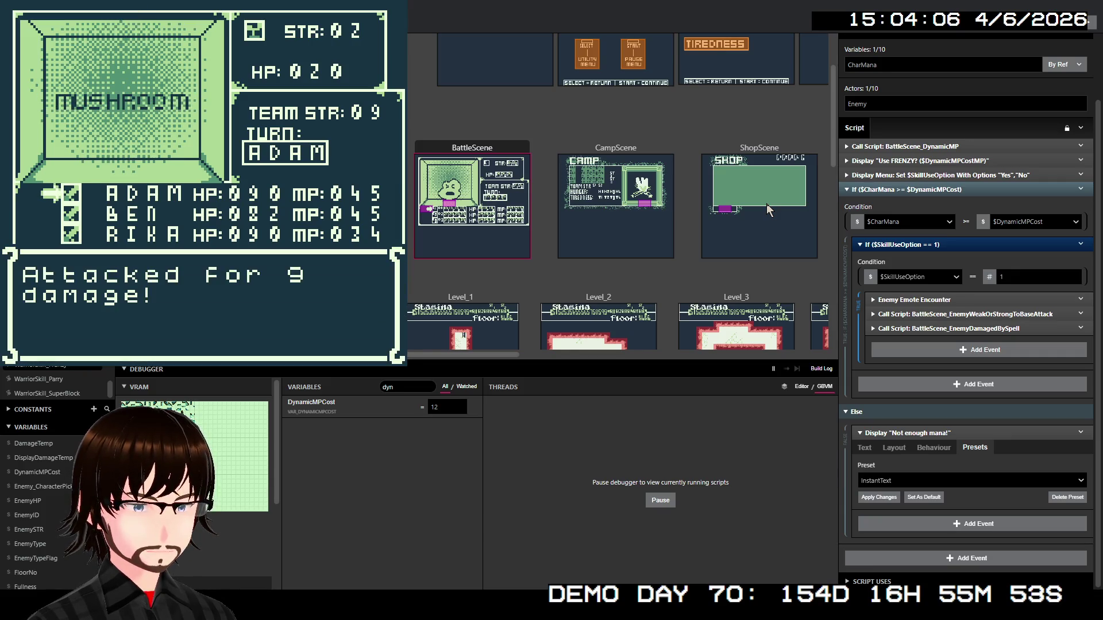
key(z)
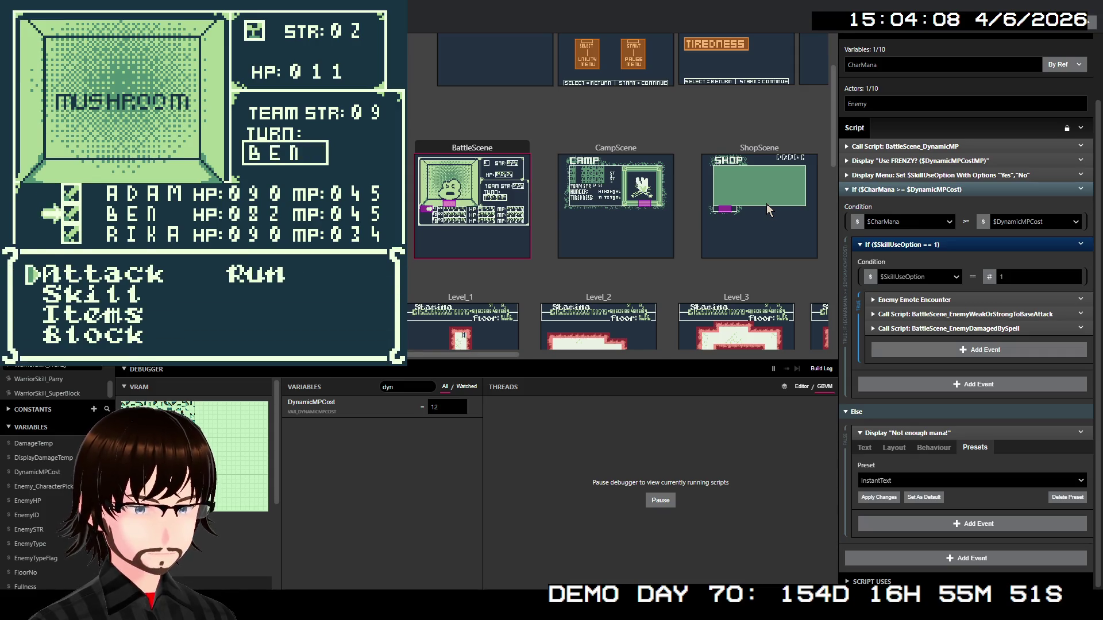
key(z)
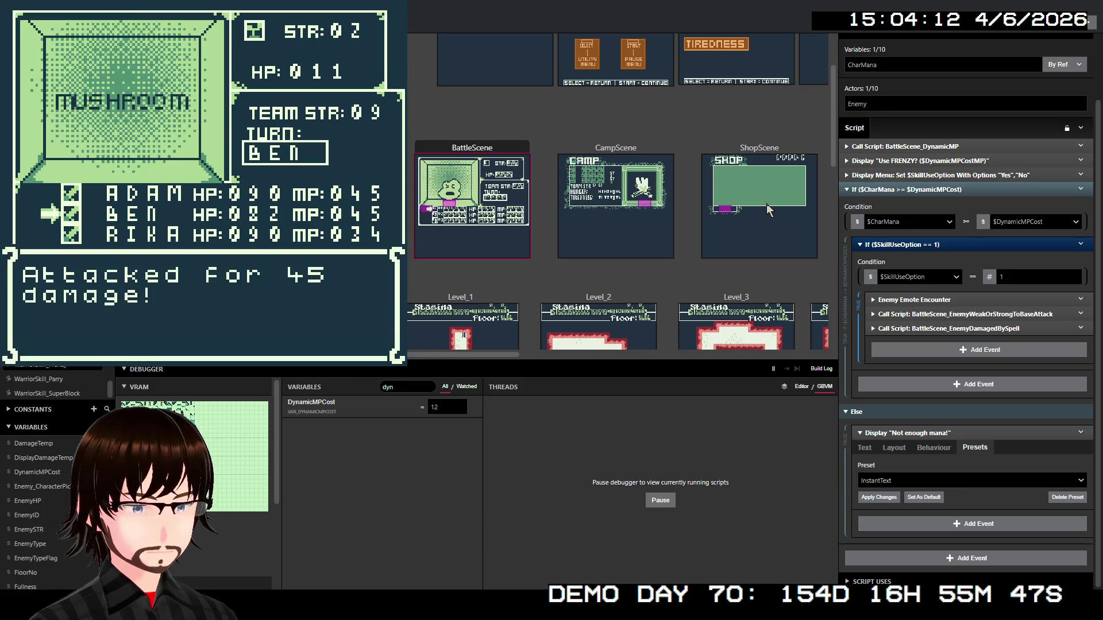
key(z)
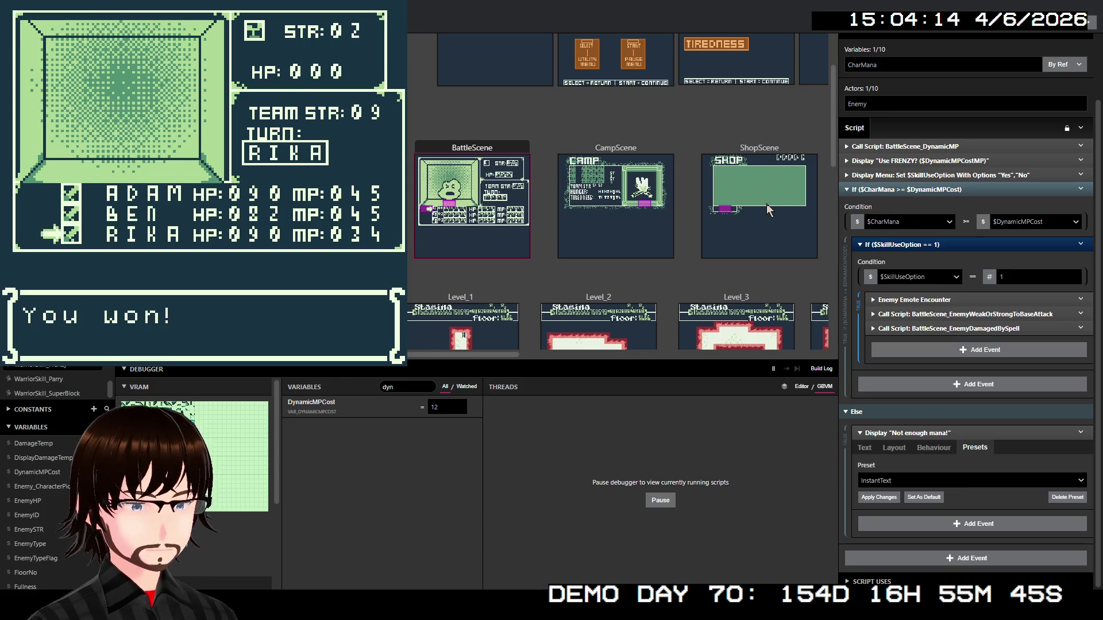
key(z)
key(z)
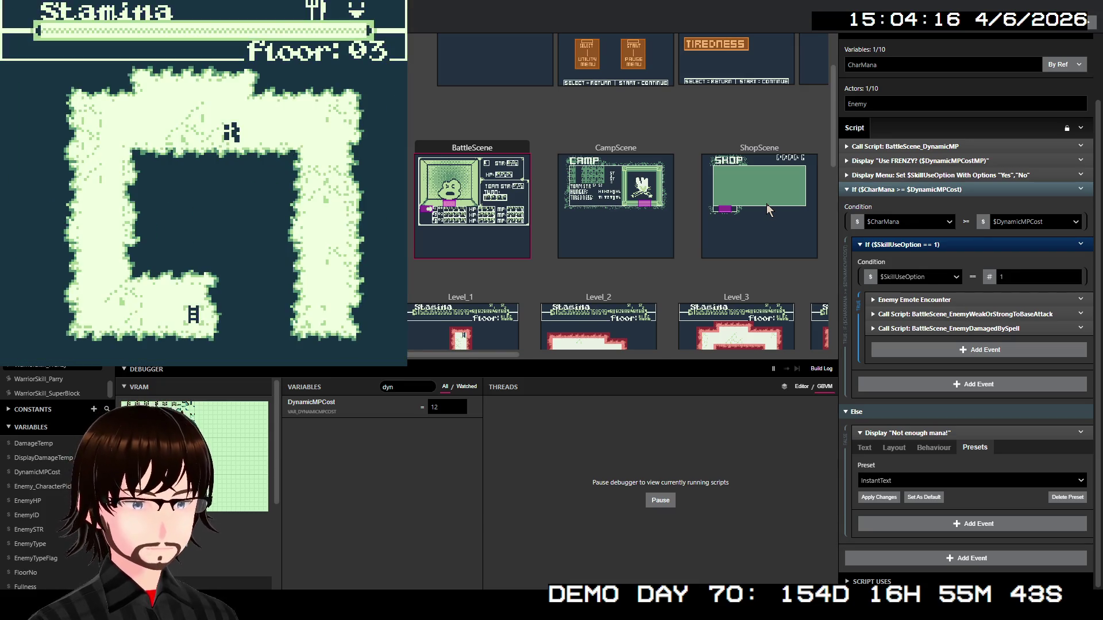
Walk left and down into the Rats encounter and defeat them with a 36-damage attack
key(Left)
key(Left)
key(Left)
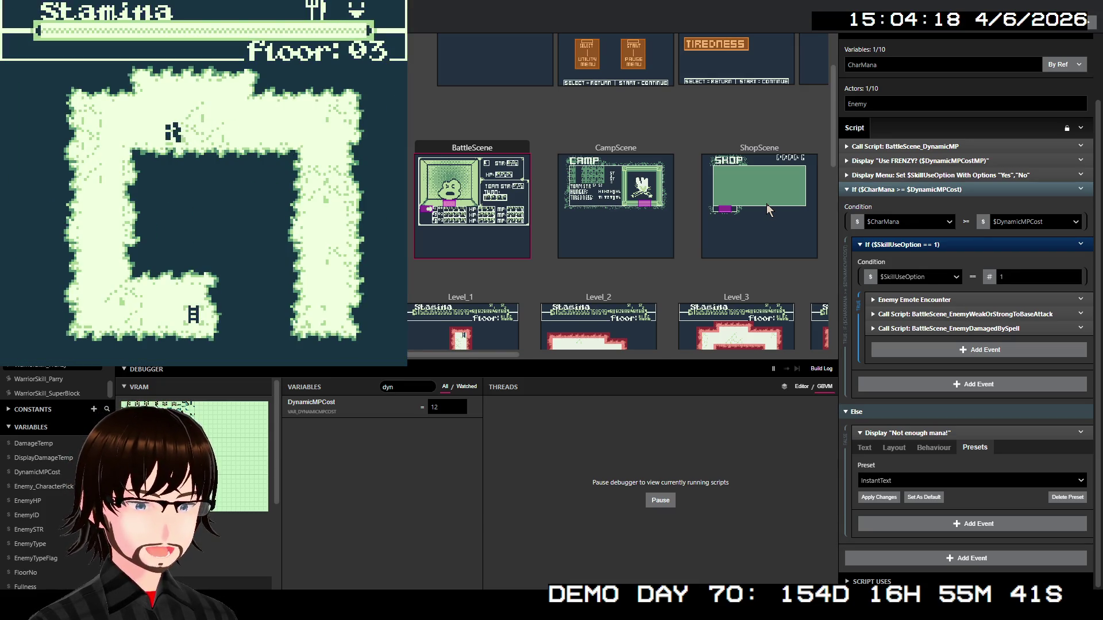
key(Left)
key(Left)
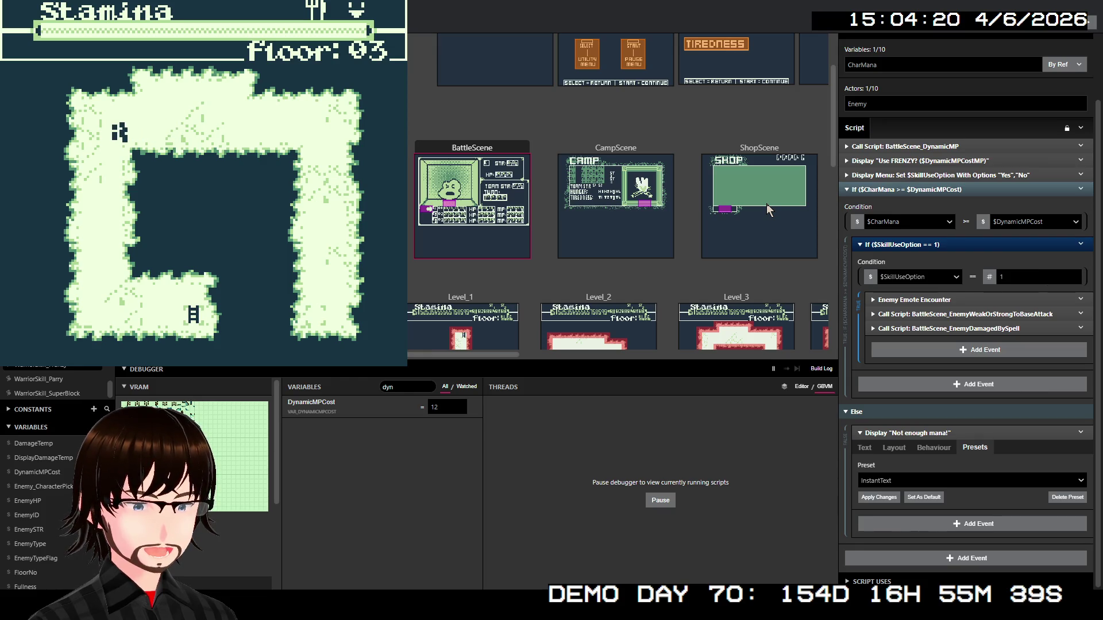
key(Down)
key(Down)
key(Down)
key(Down)
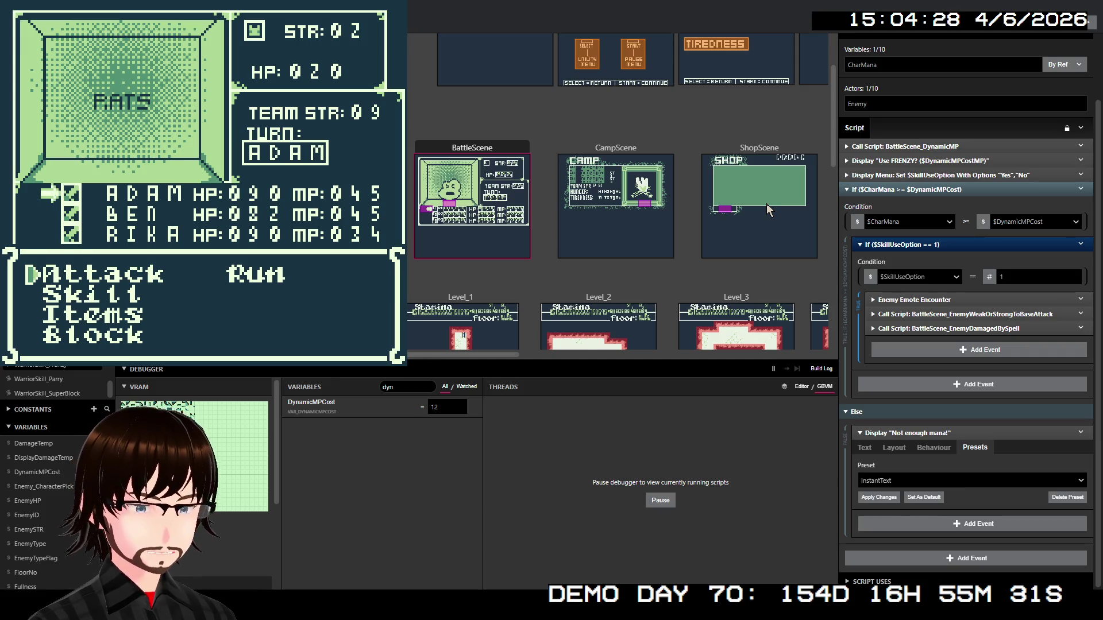
key(z)
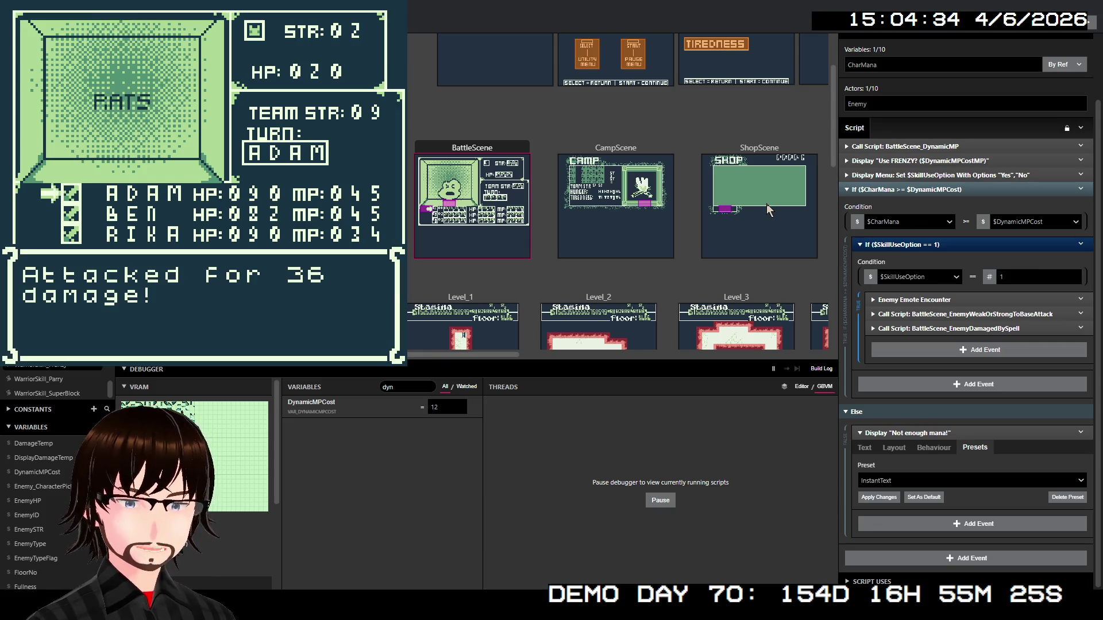
key(z)
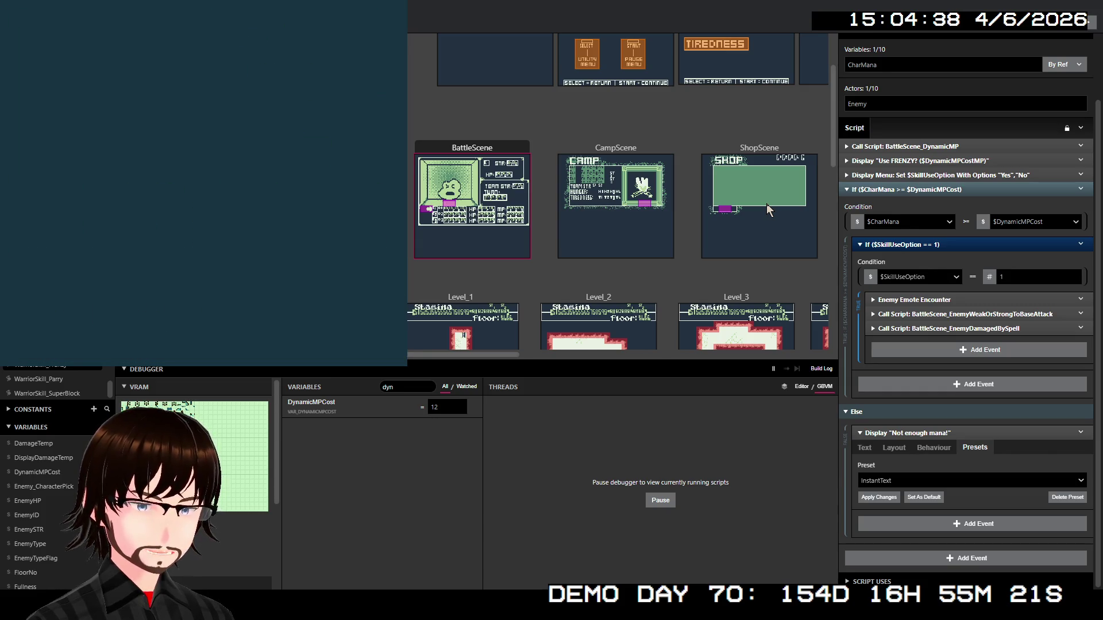
Walk down the left corridor to the stairs and move on to floor 04
key(Down)
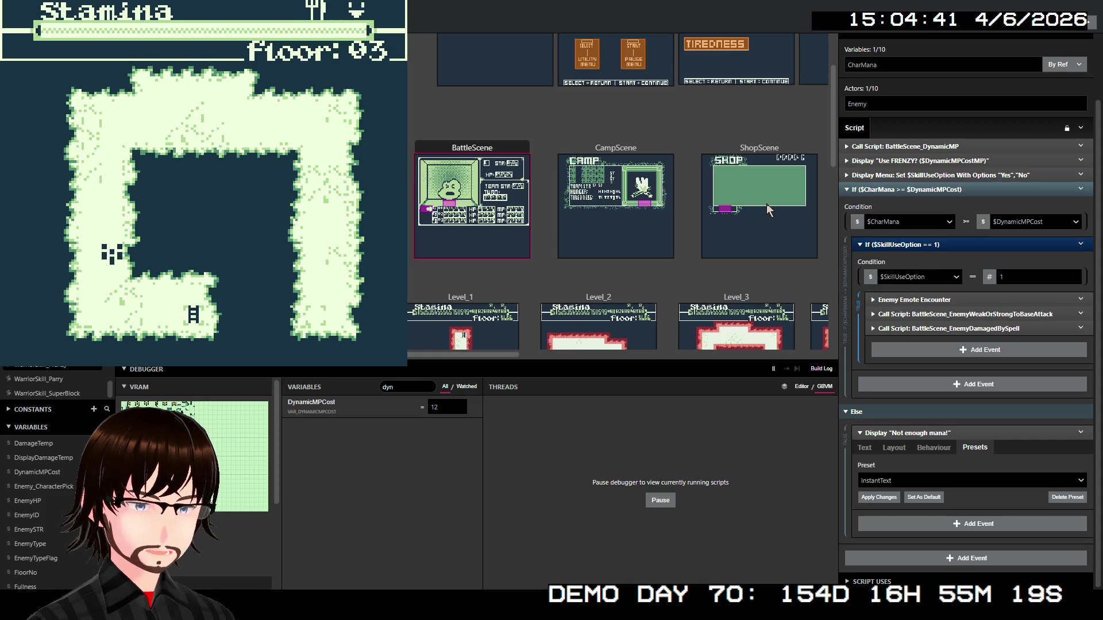
key(Down)
key(Down)
key(Down)
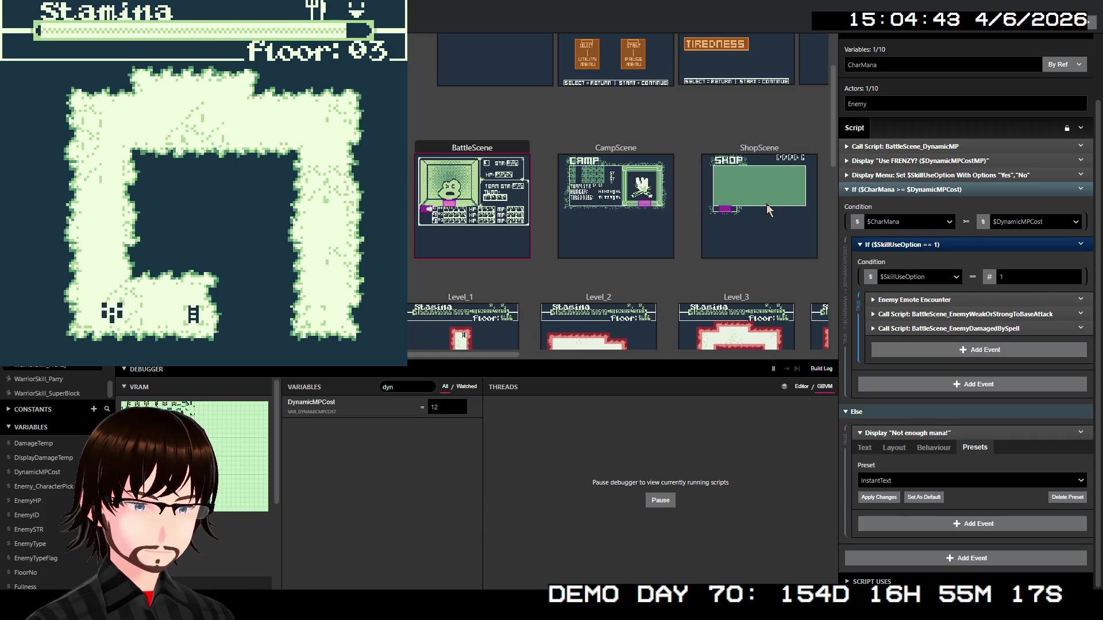
key(Right)
key(Right)
key(Right)
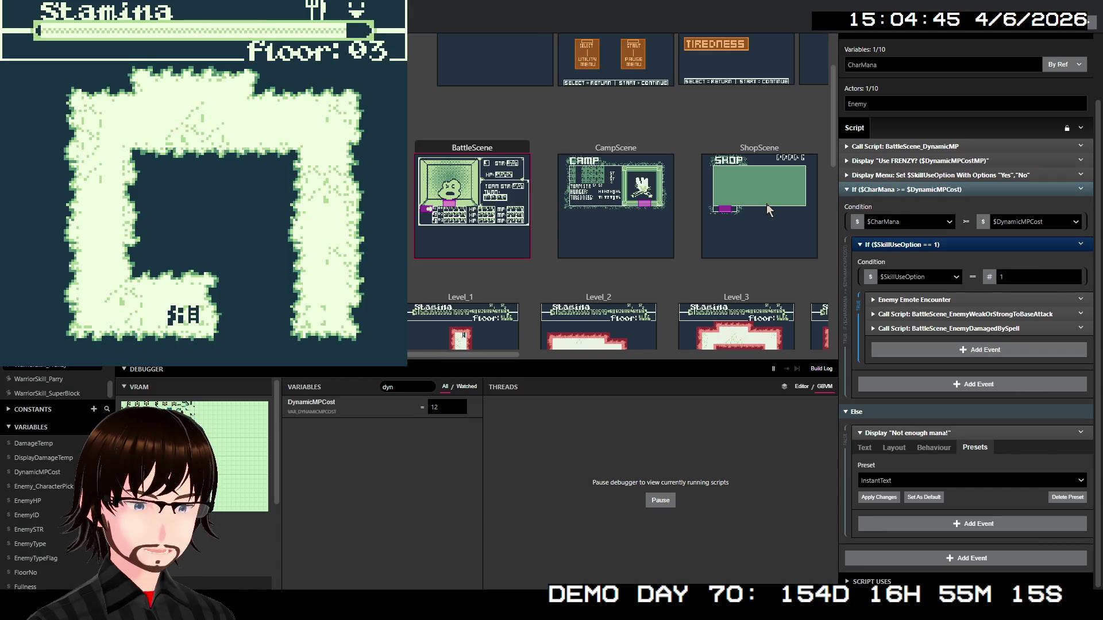
key(Right)
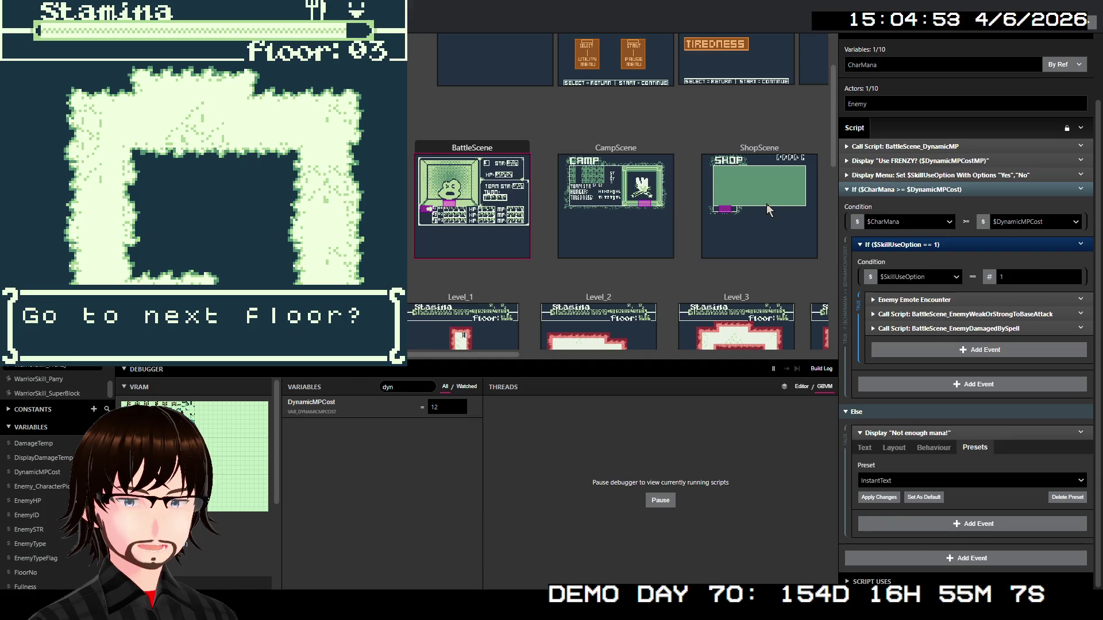
key(z)
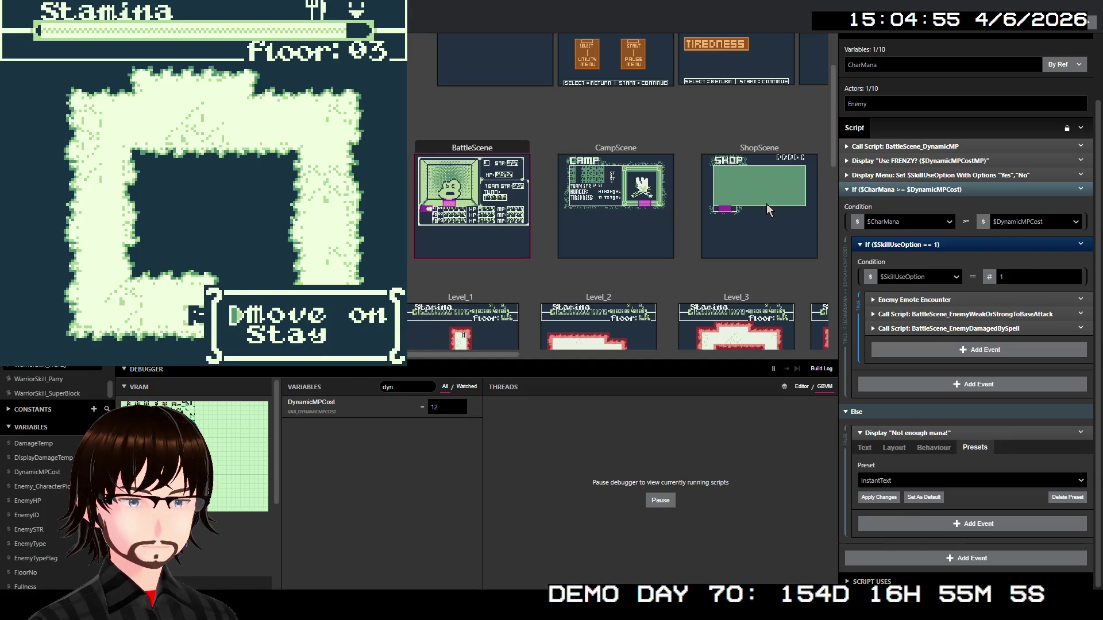
key(z)
Walk down and right on floor 04 to reach the other character
key(Right)
key(Down)
key(Right)
key(Down)
key(Down)
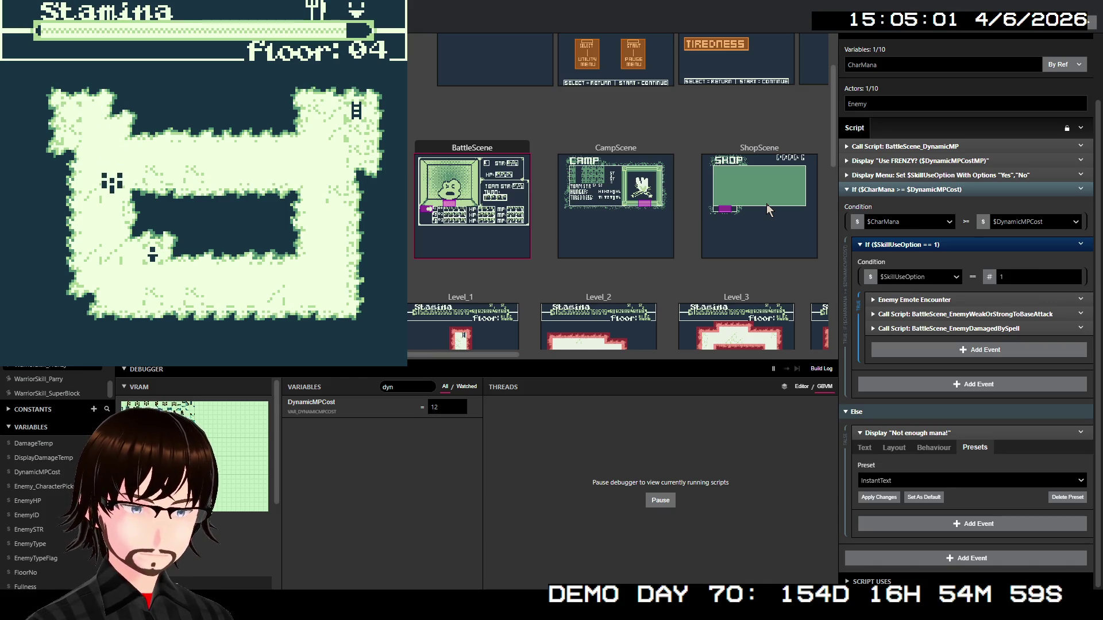
key(Down)
key(Right)
key(Right)
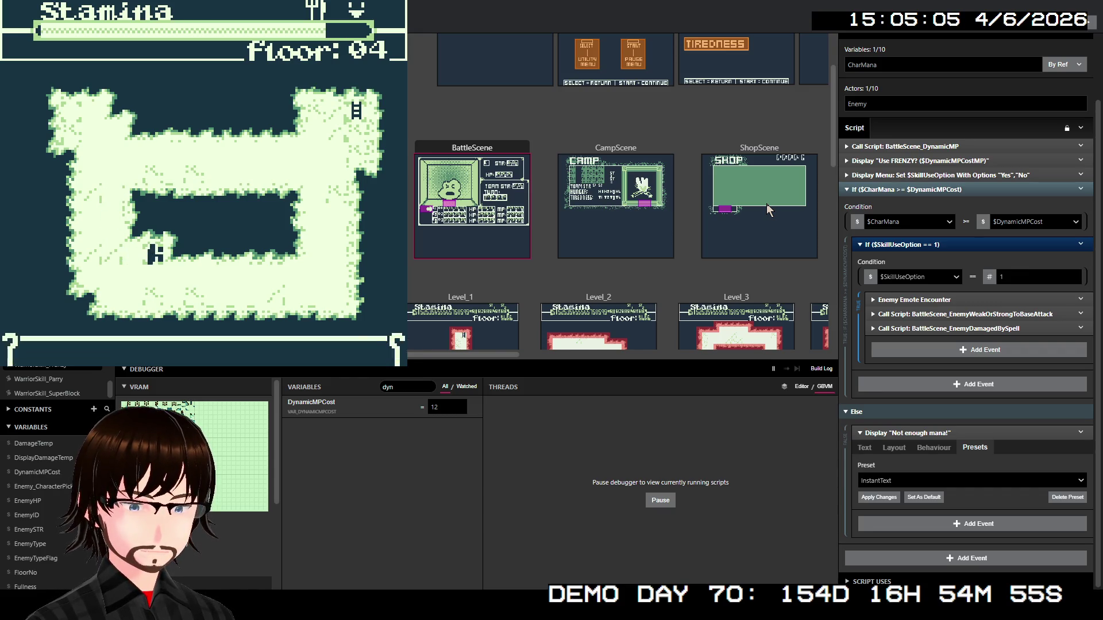
Talk to MEI, give her a cabbage, and swap BEN out of the party for her
key(z)
key(z)
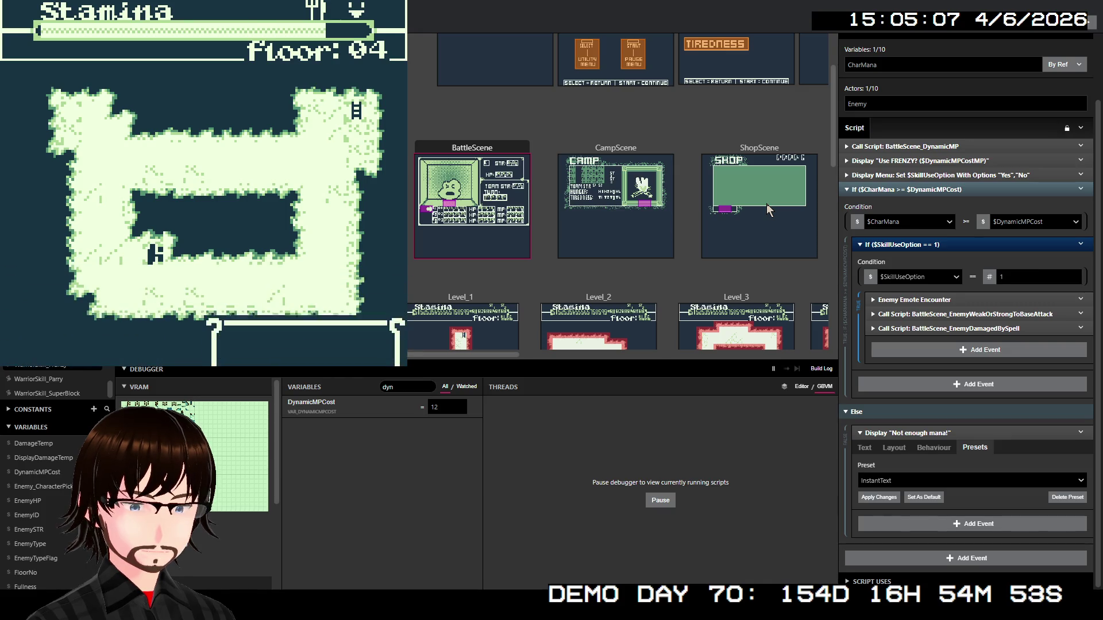
key(z)
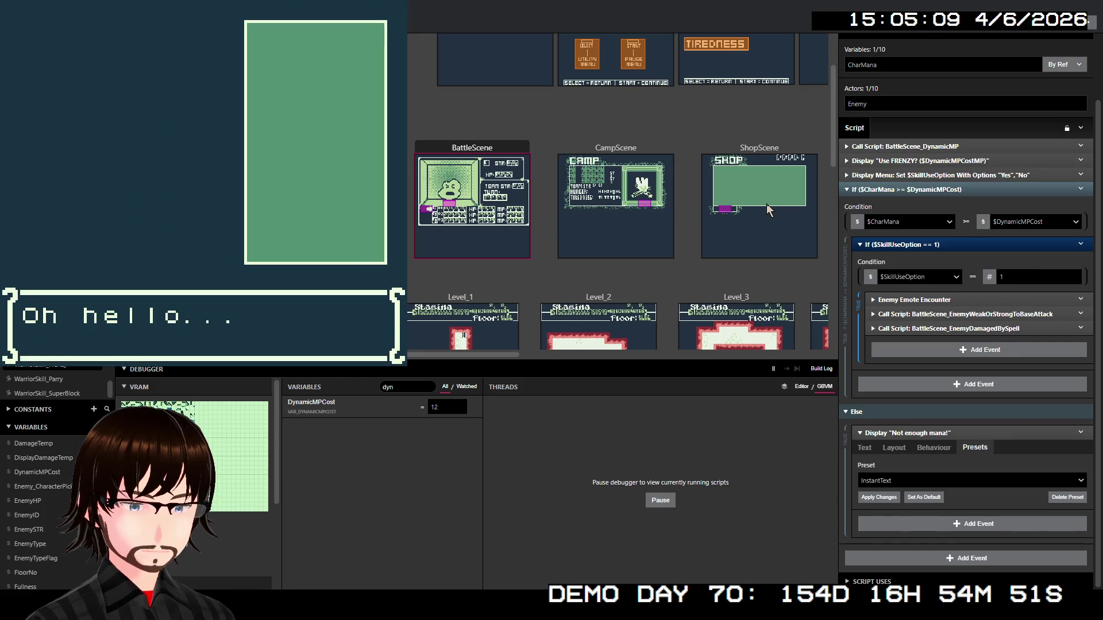
key(z)
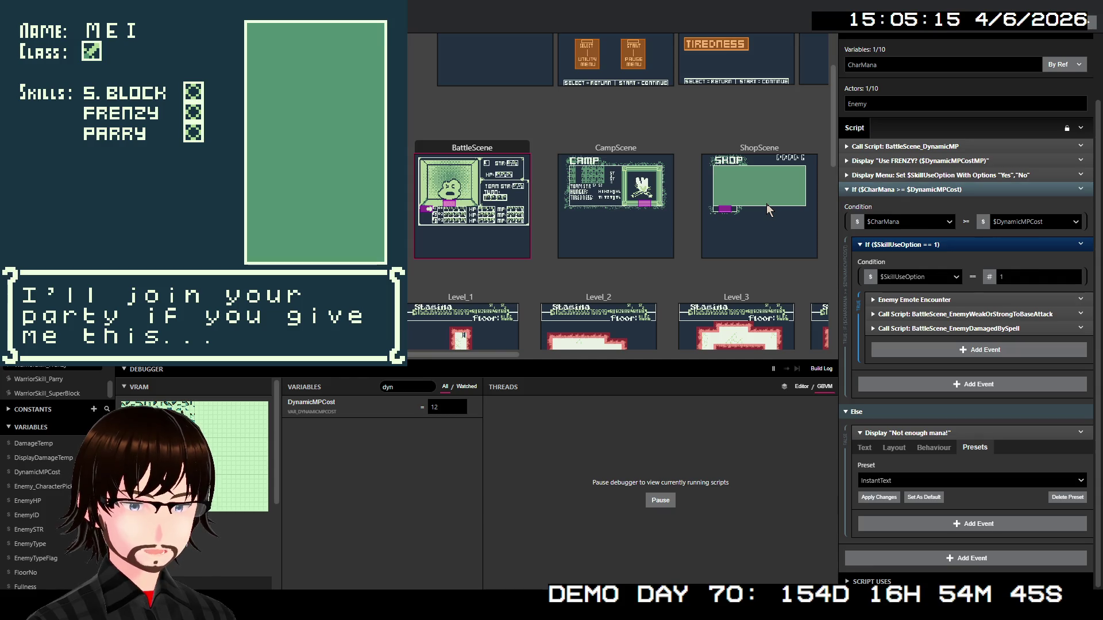
key(z)
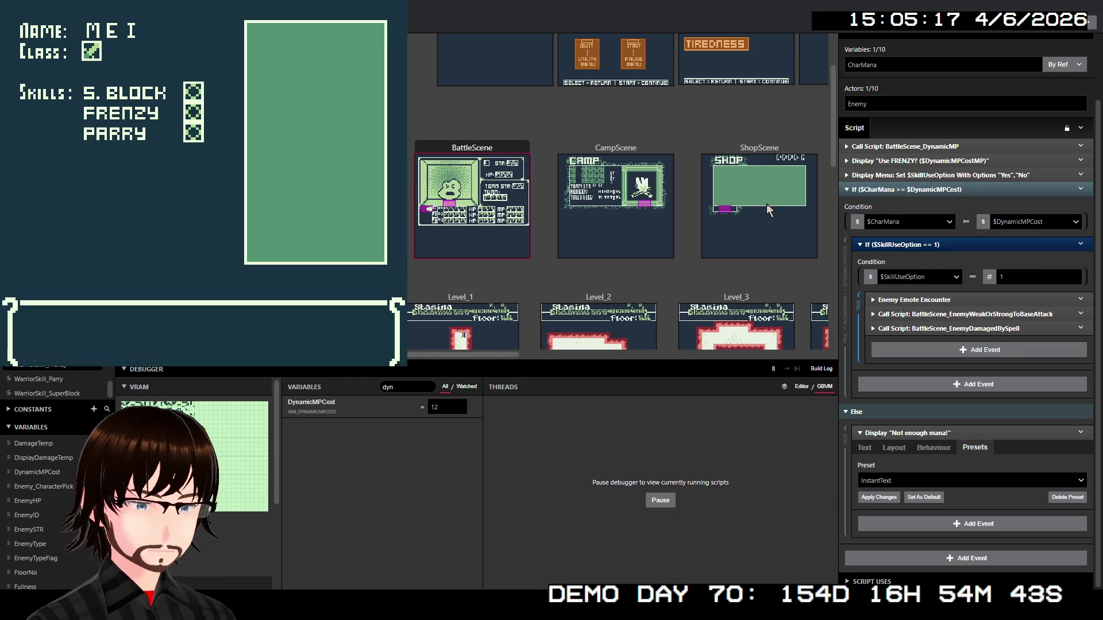
key(z)
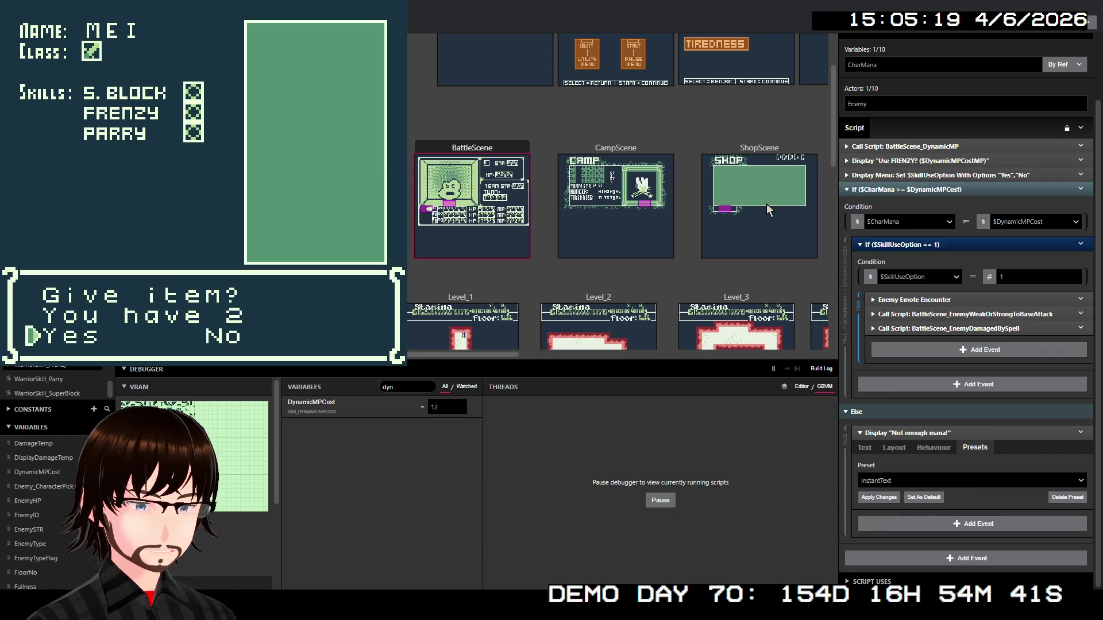
key(z)
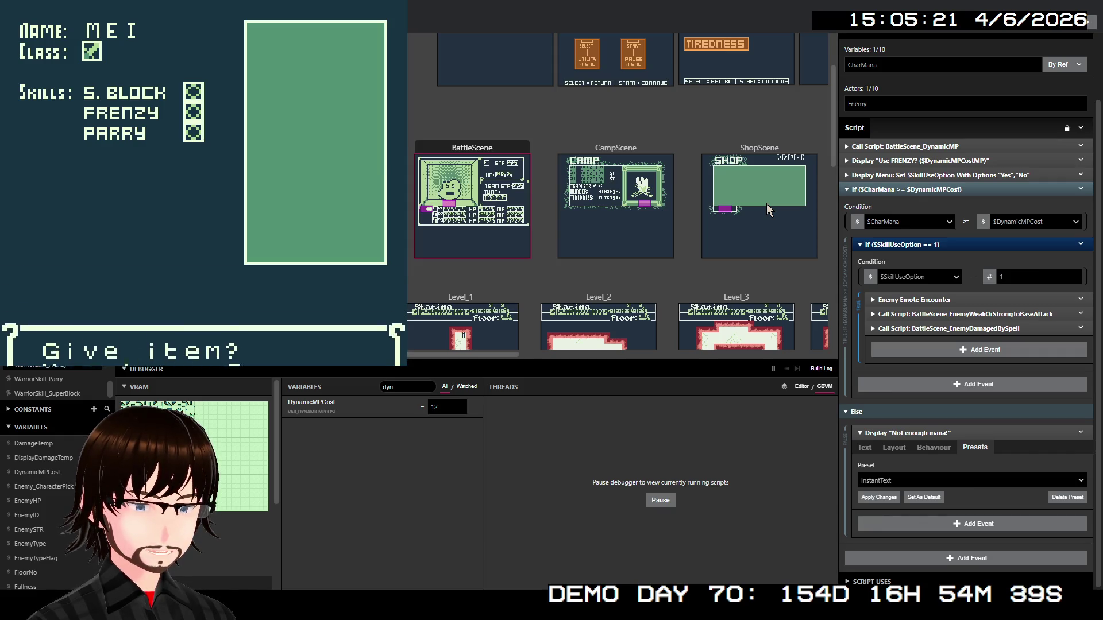
key(z)
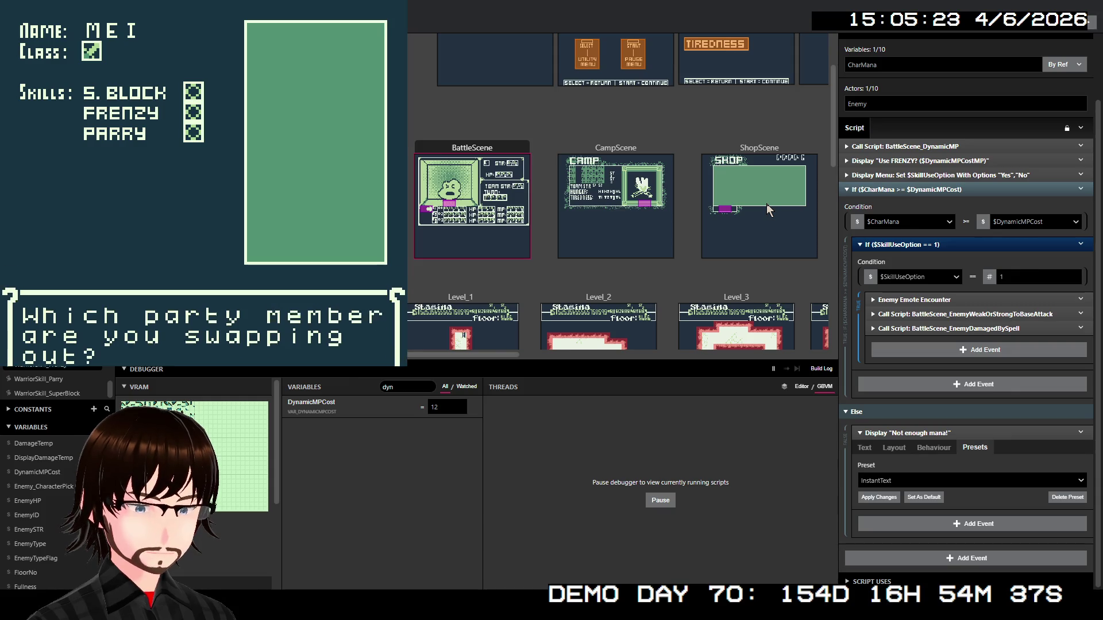
key(Right)
key(Left)
key(z)
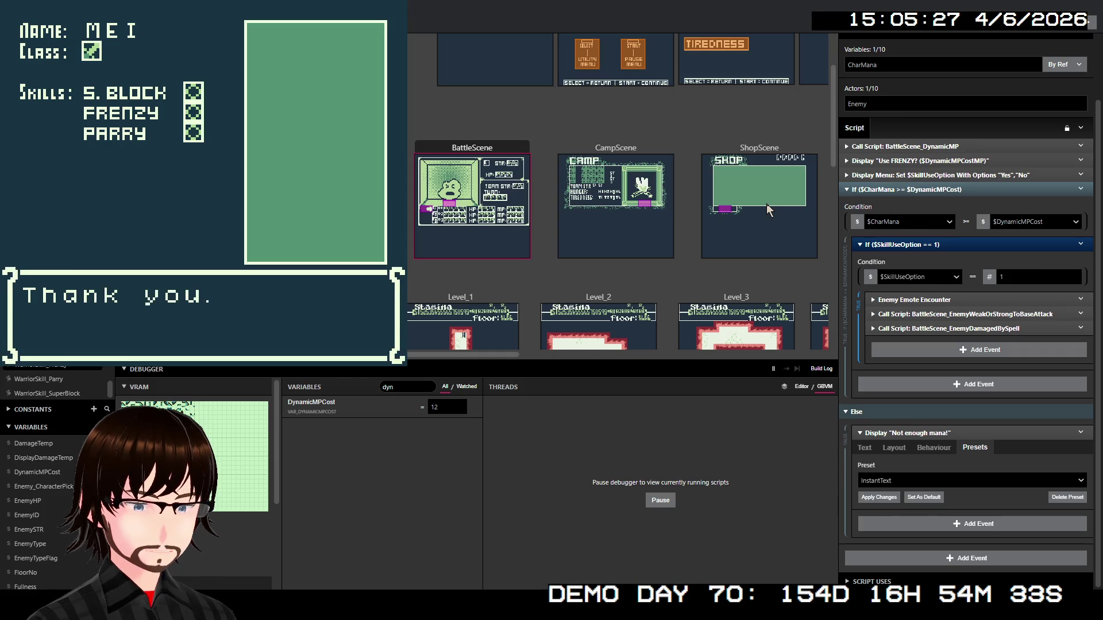
key(z)
key(z)
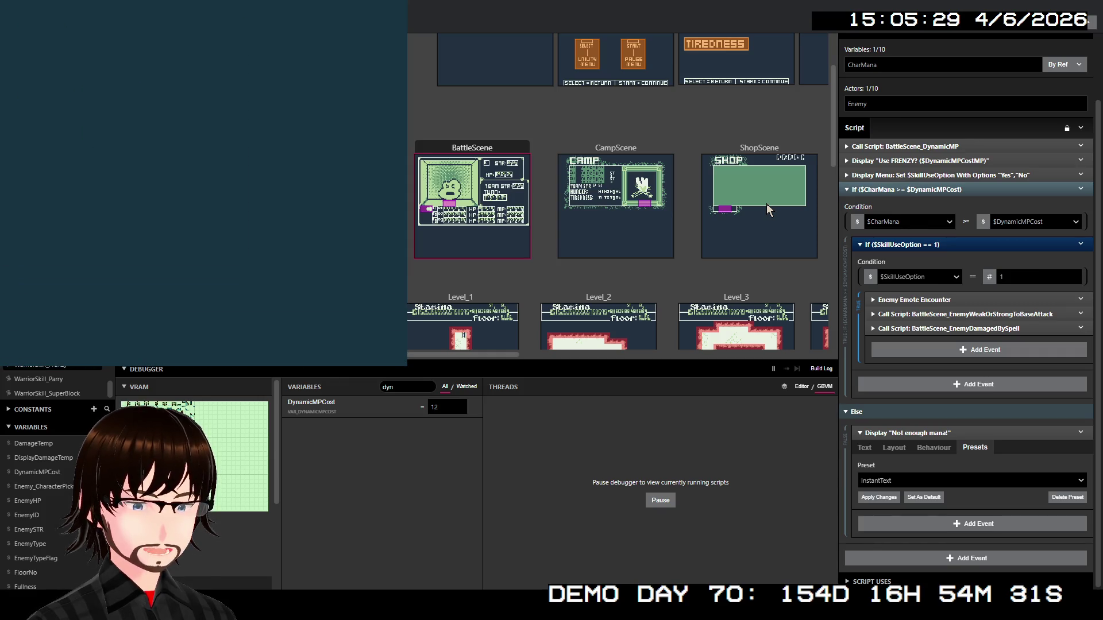
Walk the player down, right and up across the floor into an enemy encounter
key(Down)
key(Down)
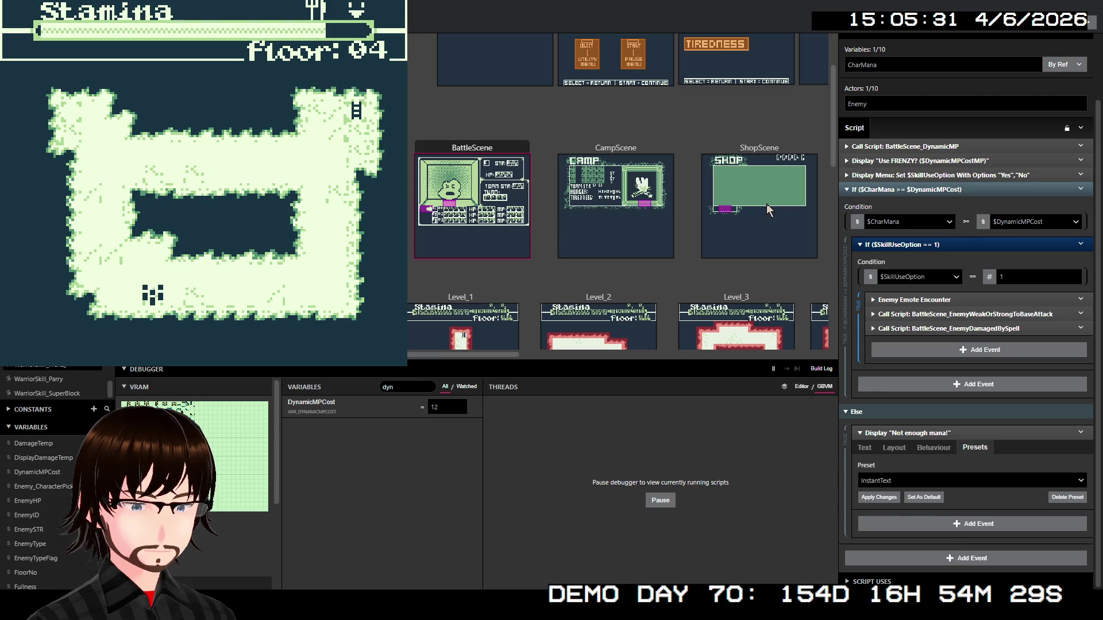
key(Right)
key(Right)
key(Right)
key(Right)
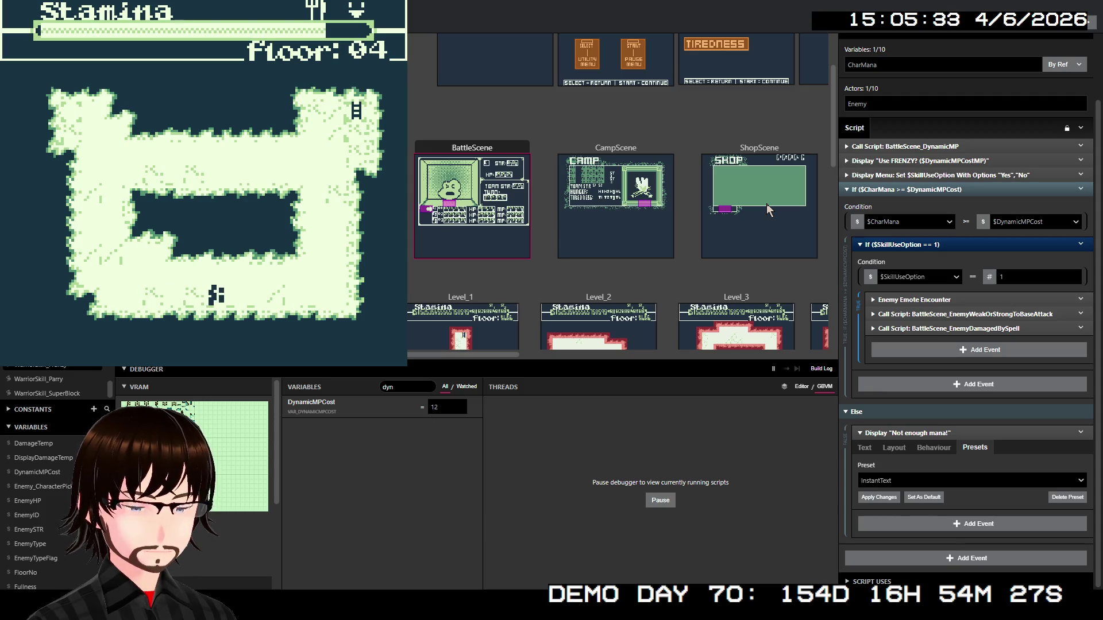
key(Right)
key(Right)
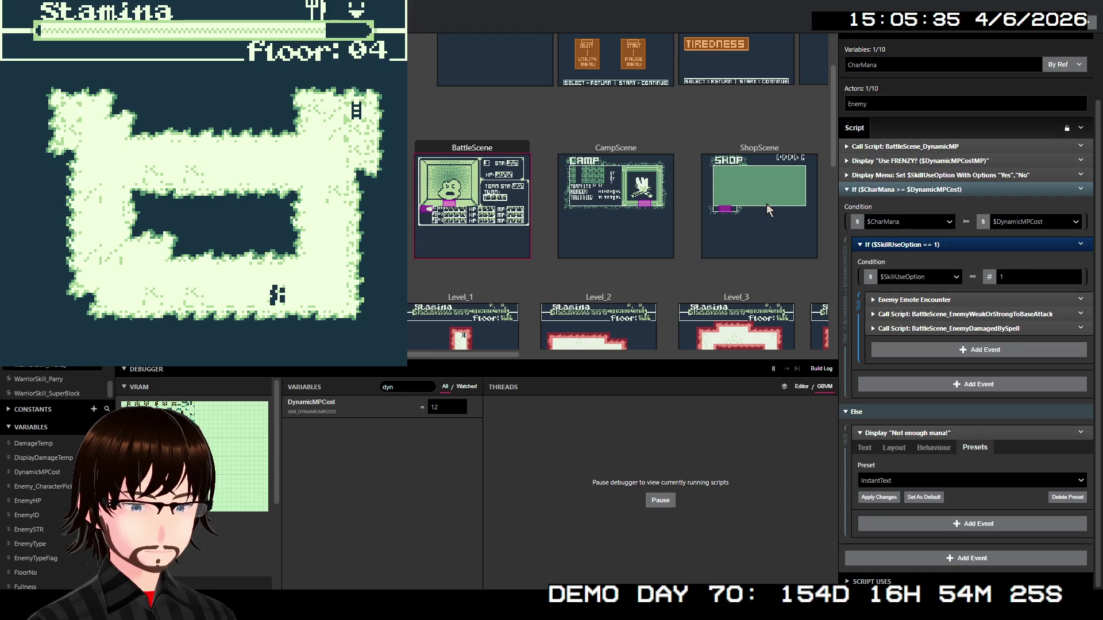
key(Right)
key(Right)
key(Up)
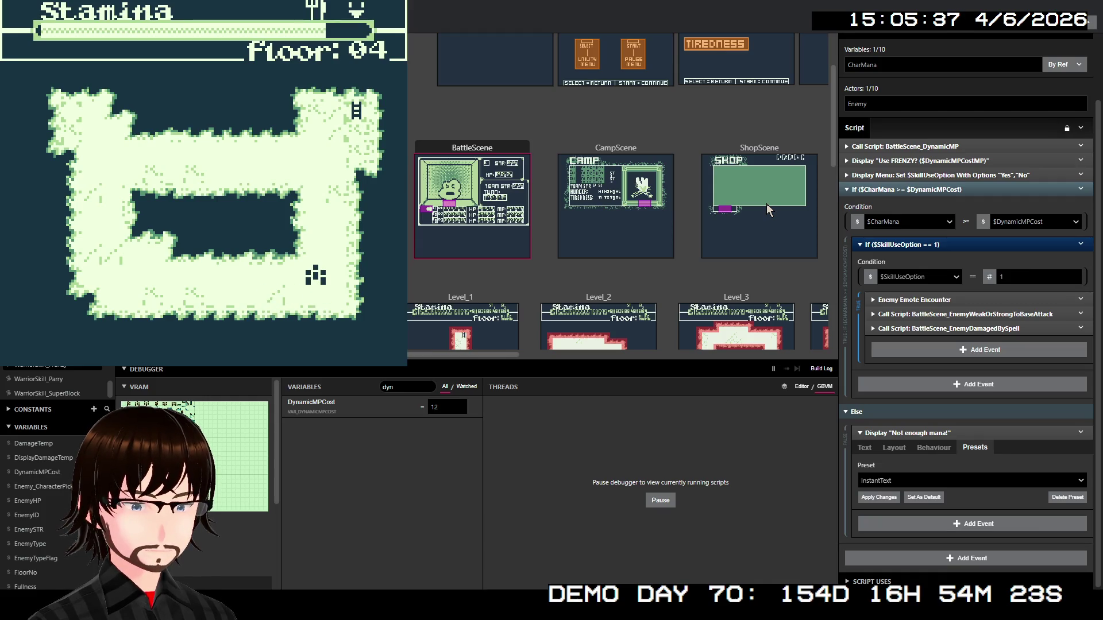
key(Up)
key(Up)
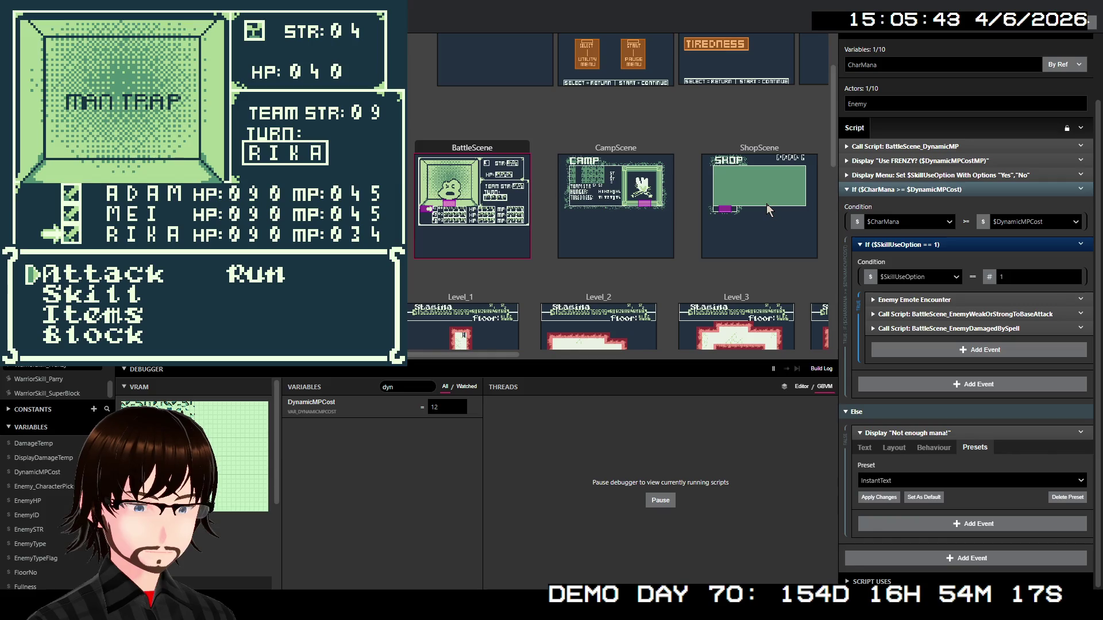
Select Skill > Frenzy to see its 13MP cost prompt, then answer No
key(Down)
key(z)
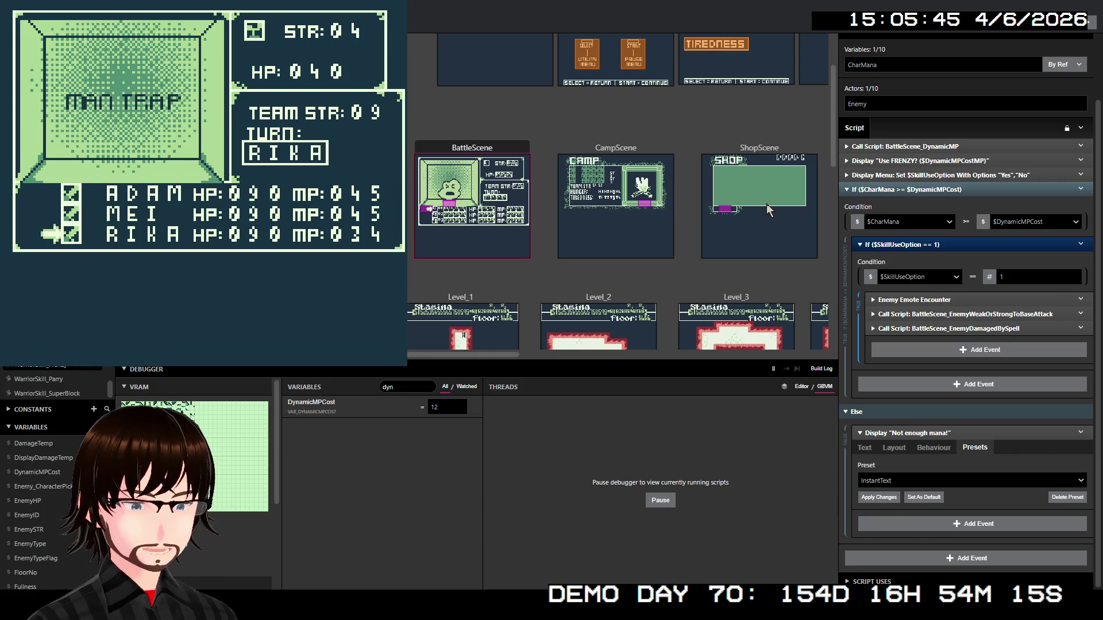
key(Down)
key(z)
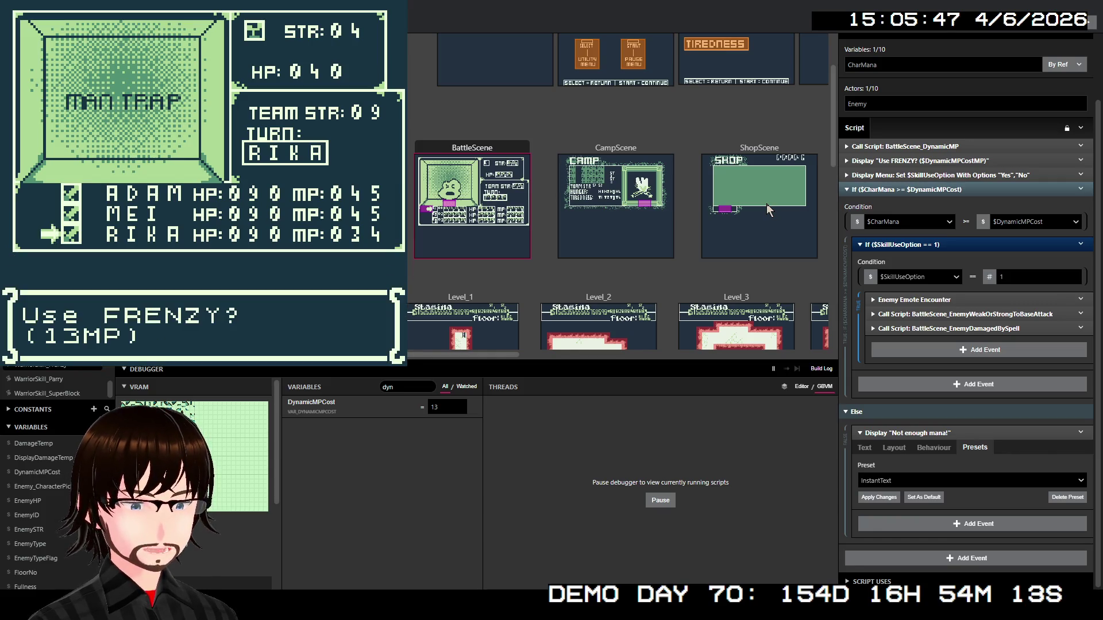
key(z)
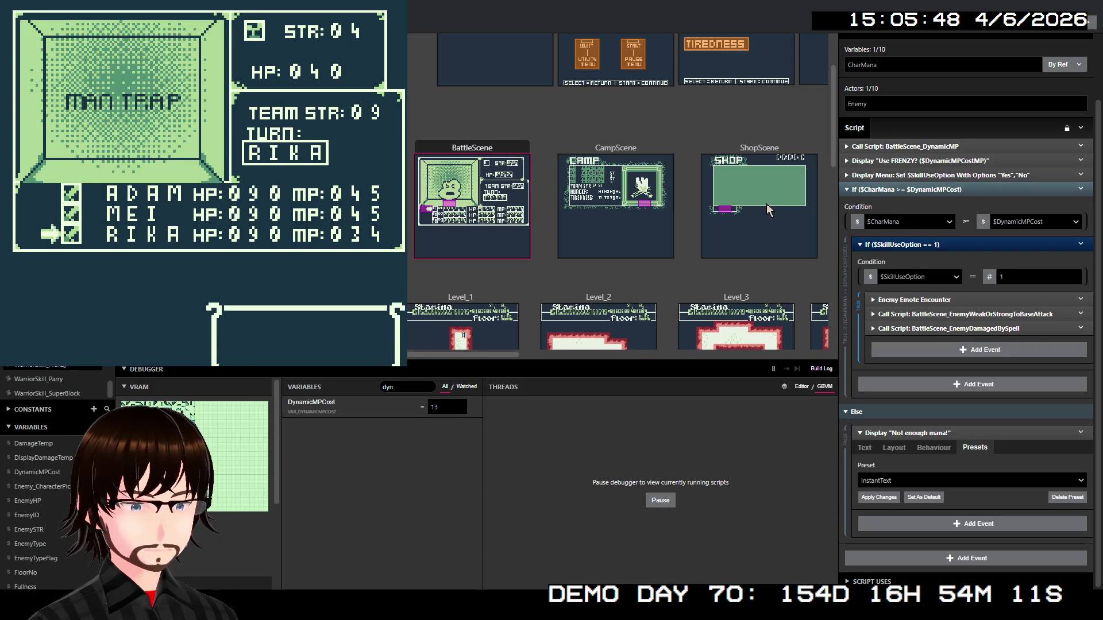
key(Down)
key(z)
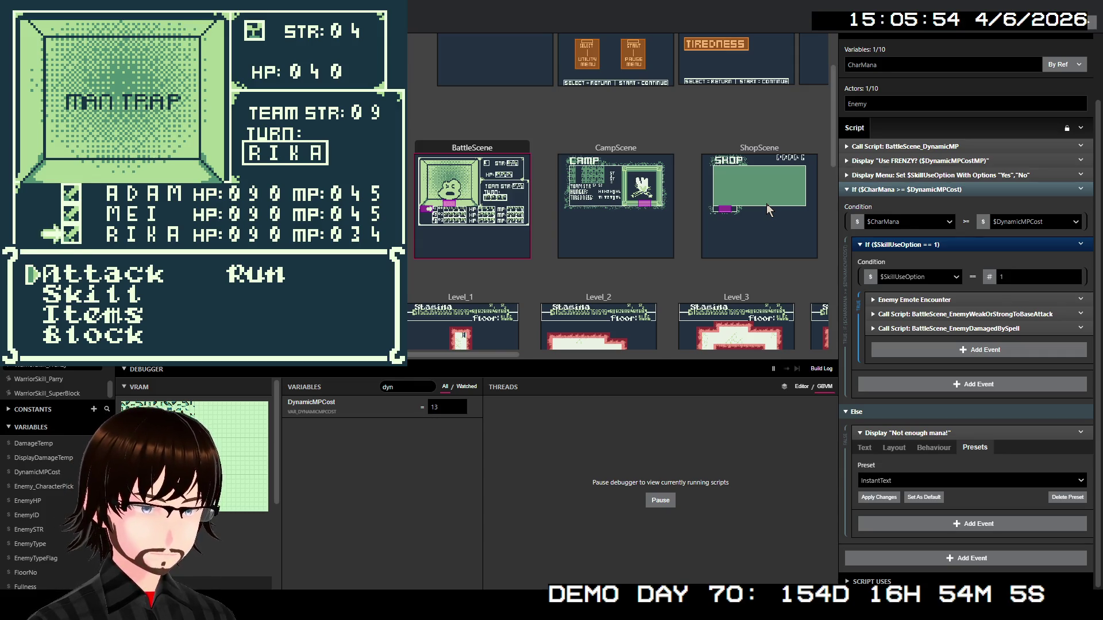
Attack the MAN TRAP with RIKA, ADAM and MEI each turn until 'You won!'
key(z)
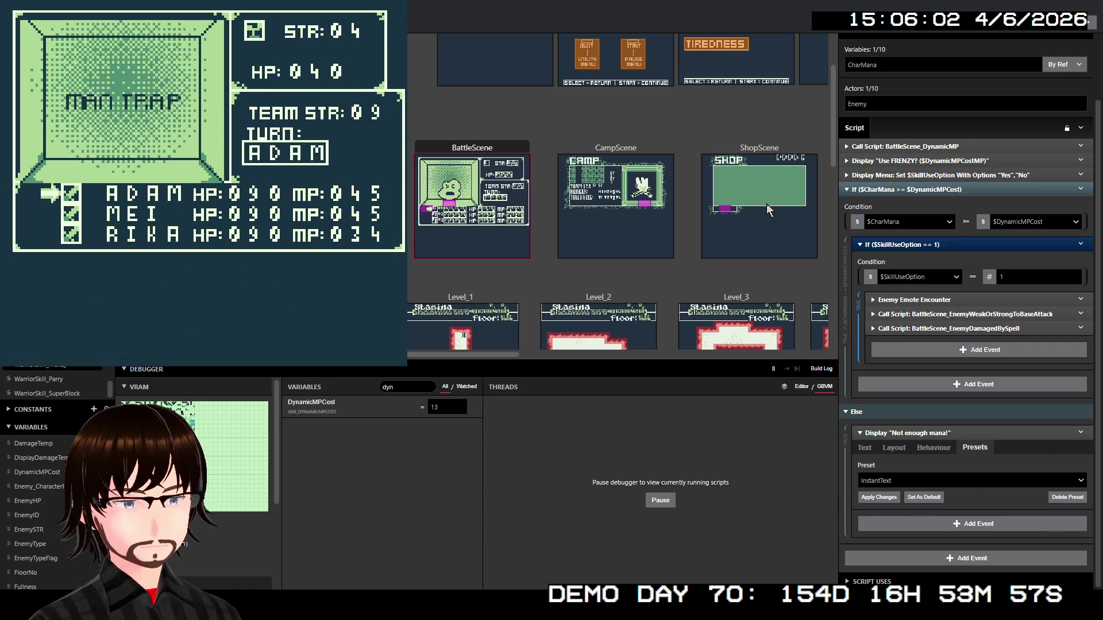
key(z)
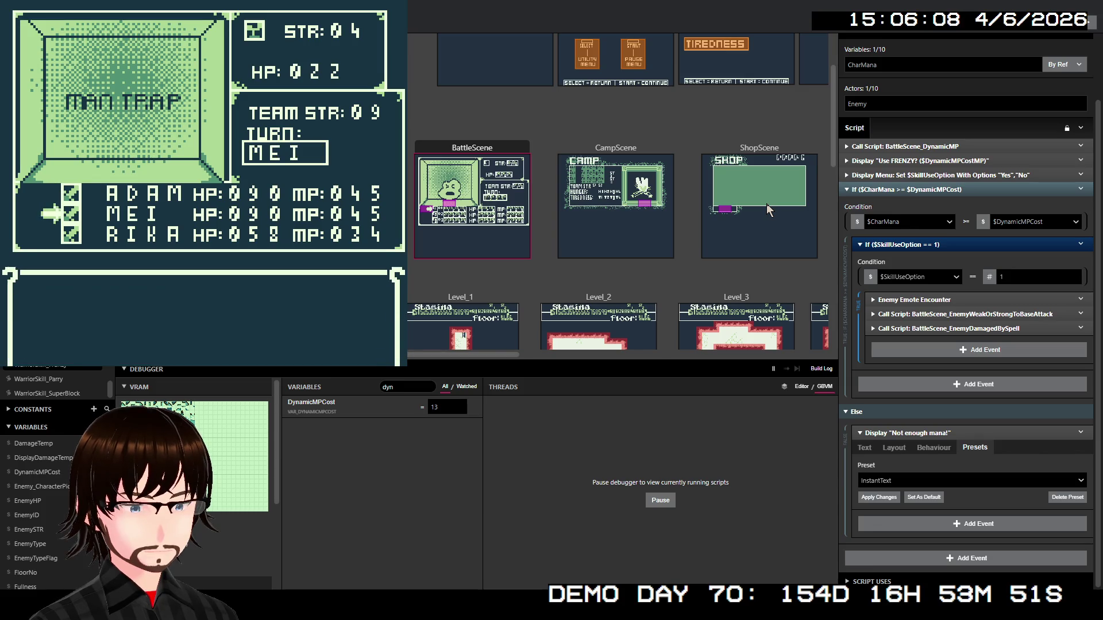
key(z)
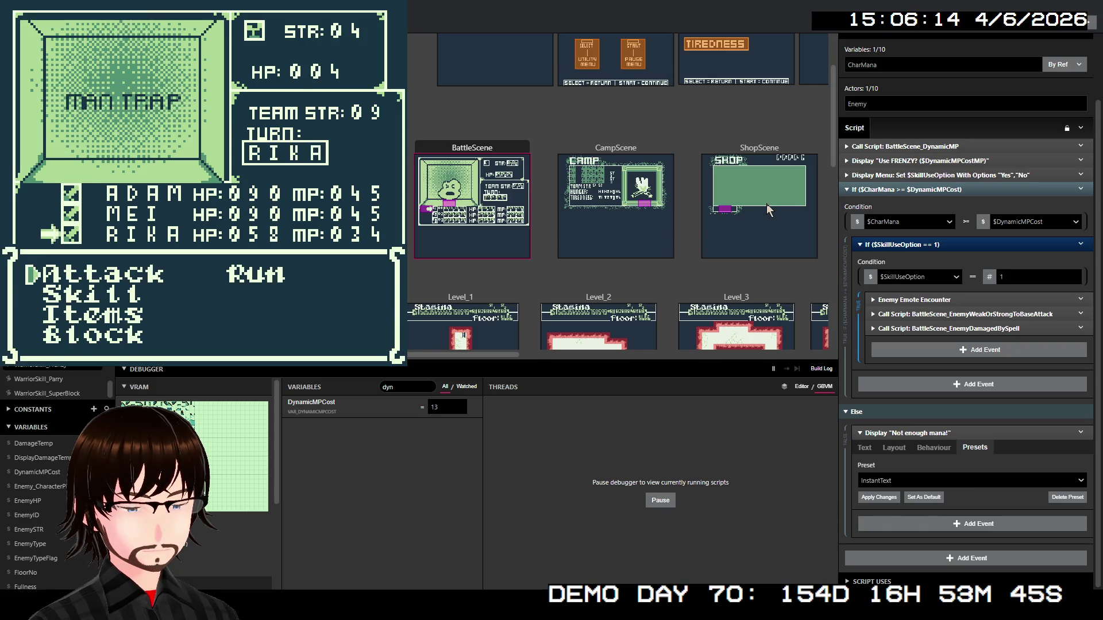
key(z)
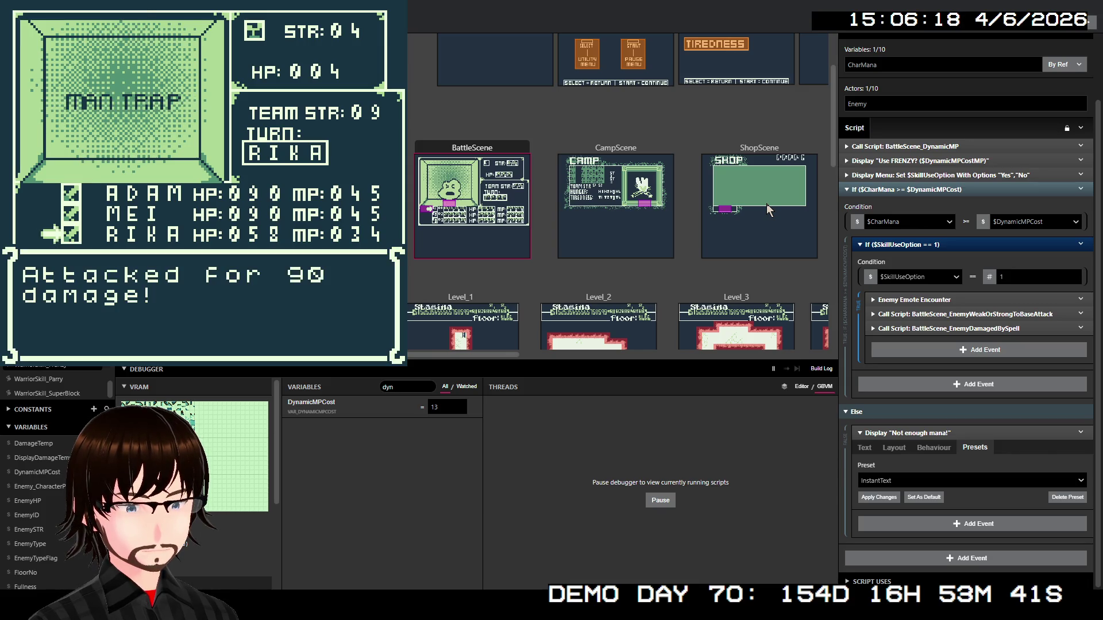
key(z)
key(z)
key(z)
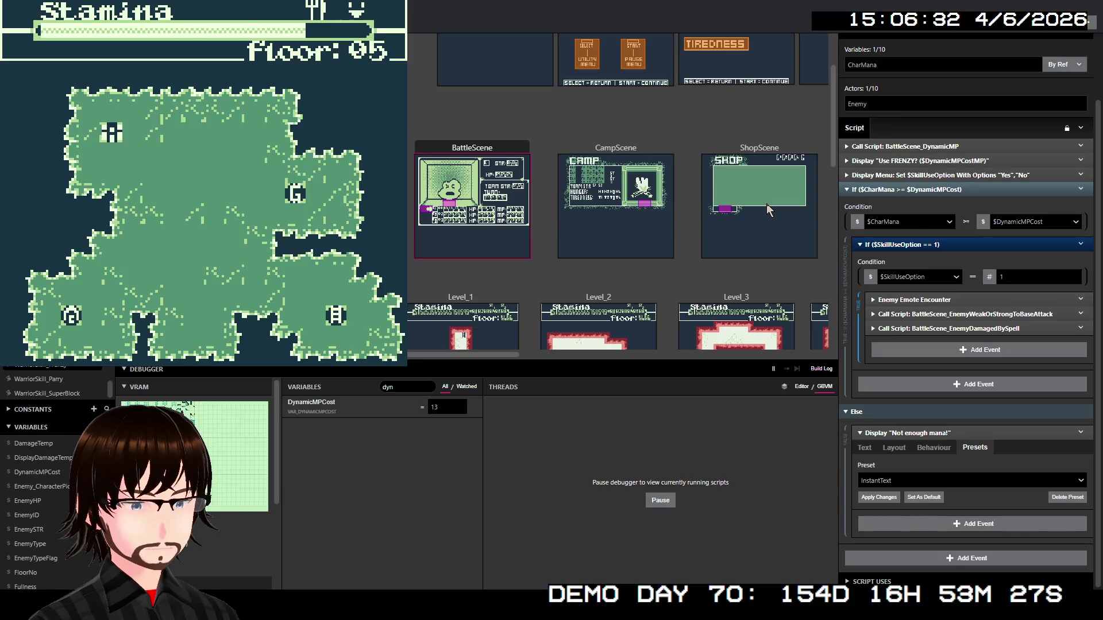
Walk right across floor 05 to the shop marker and enter the shop
key(Down)
key(Right)
key(Down)
key(Right)
key(Right)
key(Right)
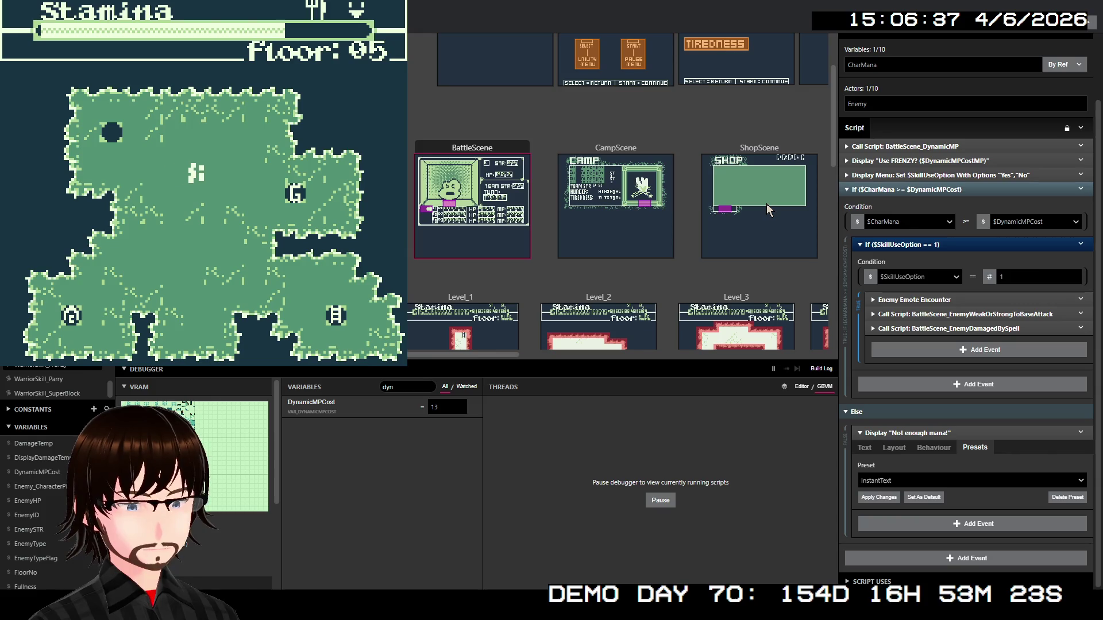
key(Right)
key(Right)
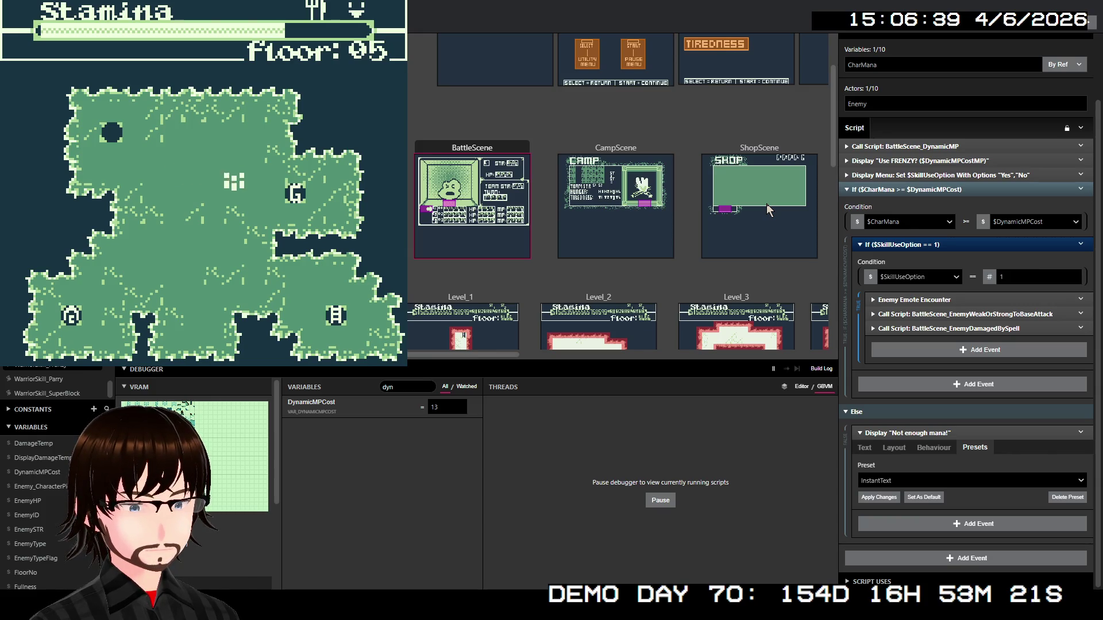
key(Right)
key(Right)
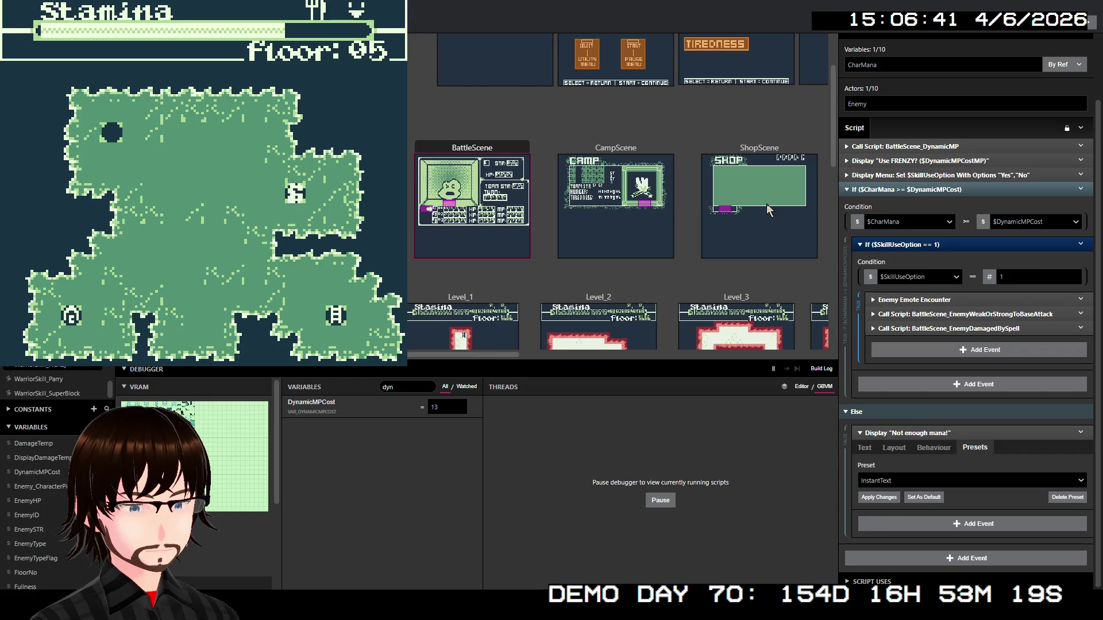
key(z)
key(z)
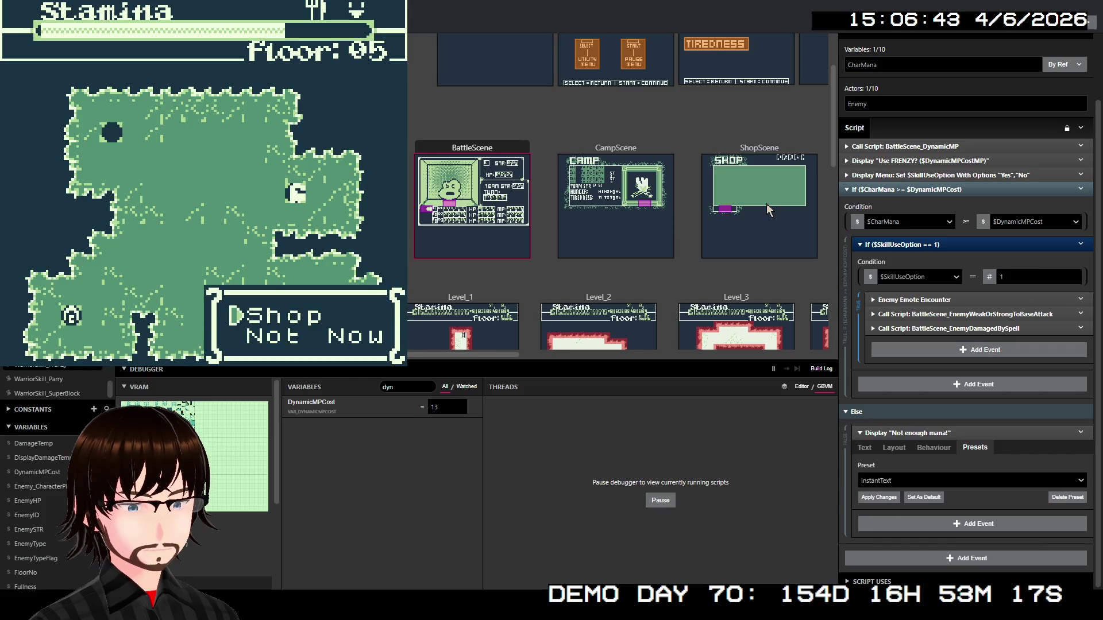
Browse the Healing Items list and its prices, then close it
key(z)
key(Down)
key(Up)
Buy a Cabbage from Food Items for 25G, leaving 16G, then exit the shop
key(z)
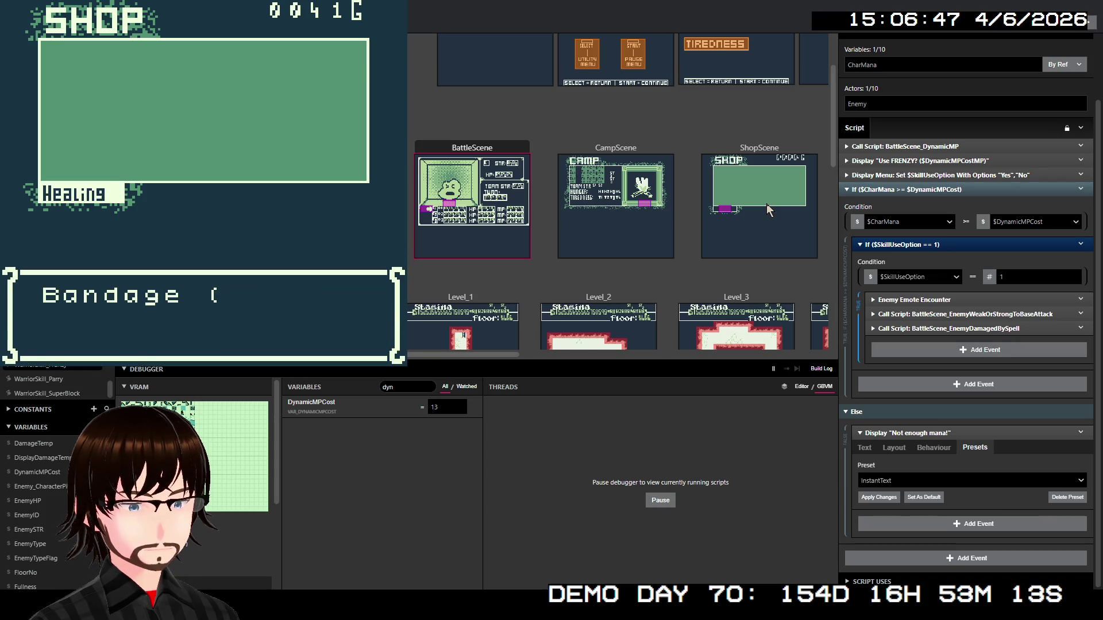
key(Down)
key(Up)
key(x)
key(Down)
key(z)
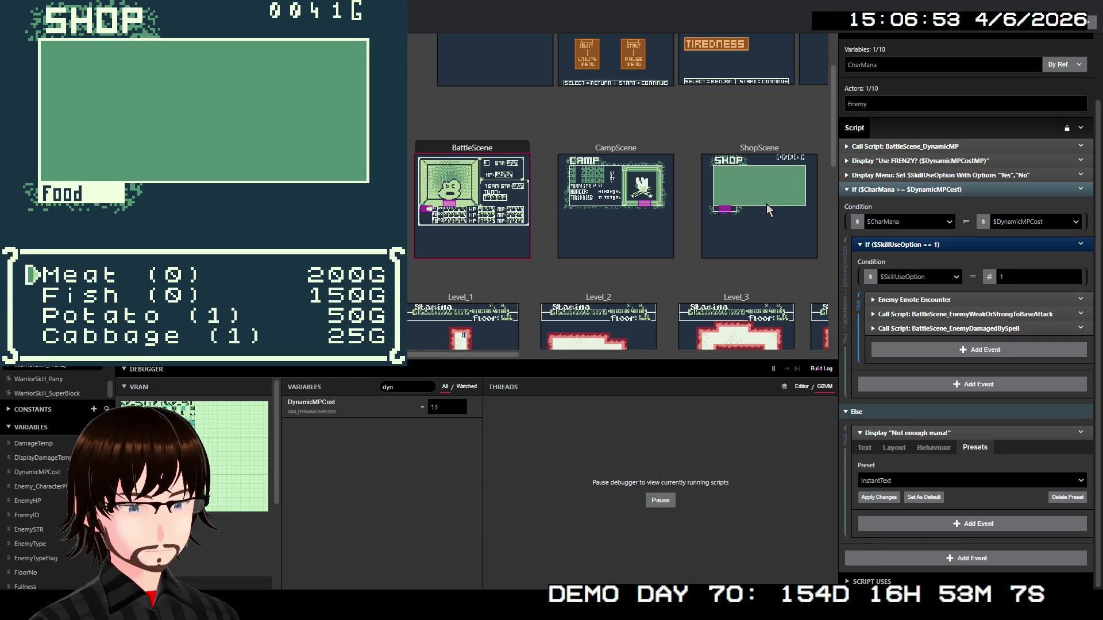
key(Down)
key(Down)
key(Down)
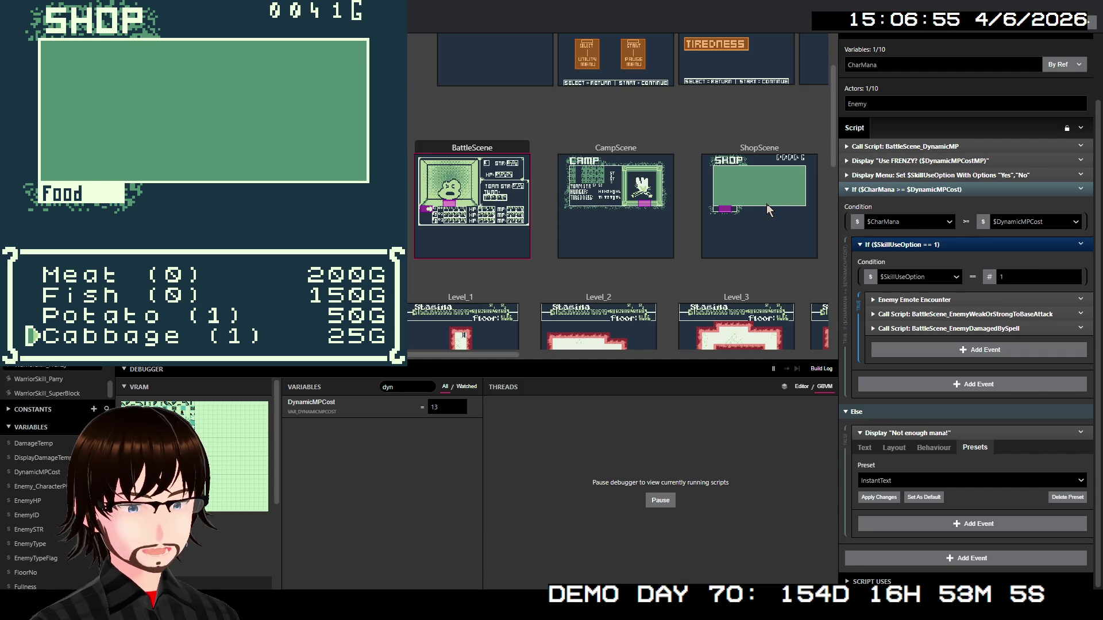
key(z)
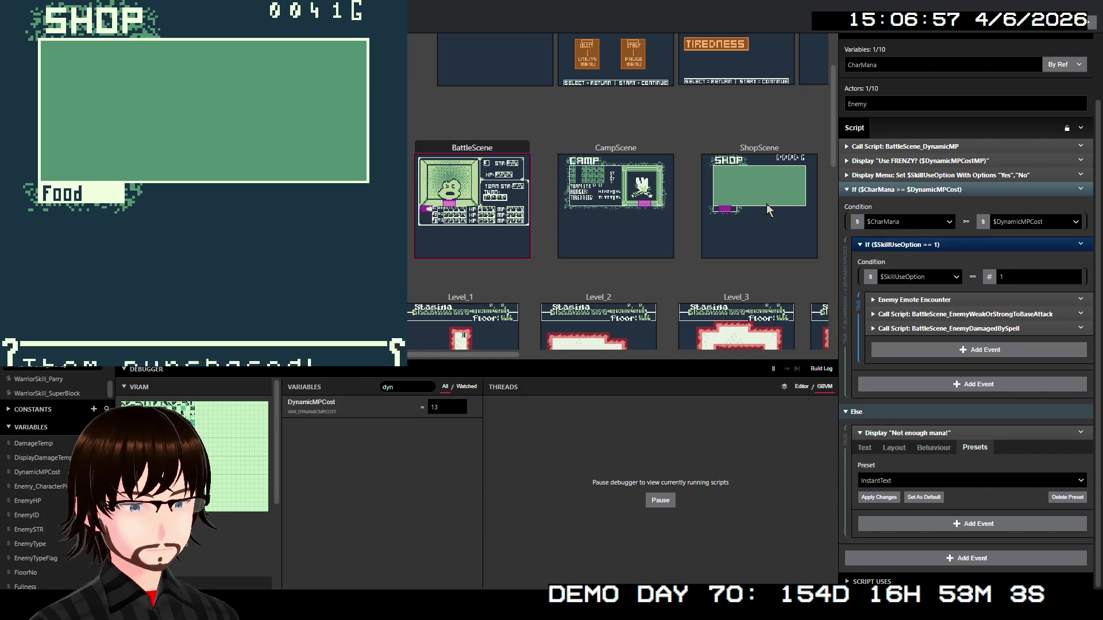
key(Down)
key(Down)
key(Down)
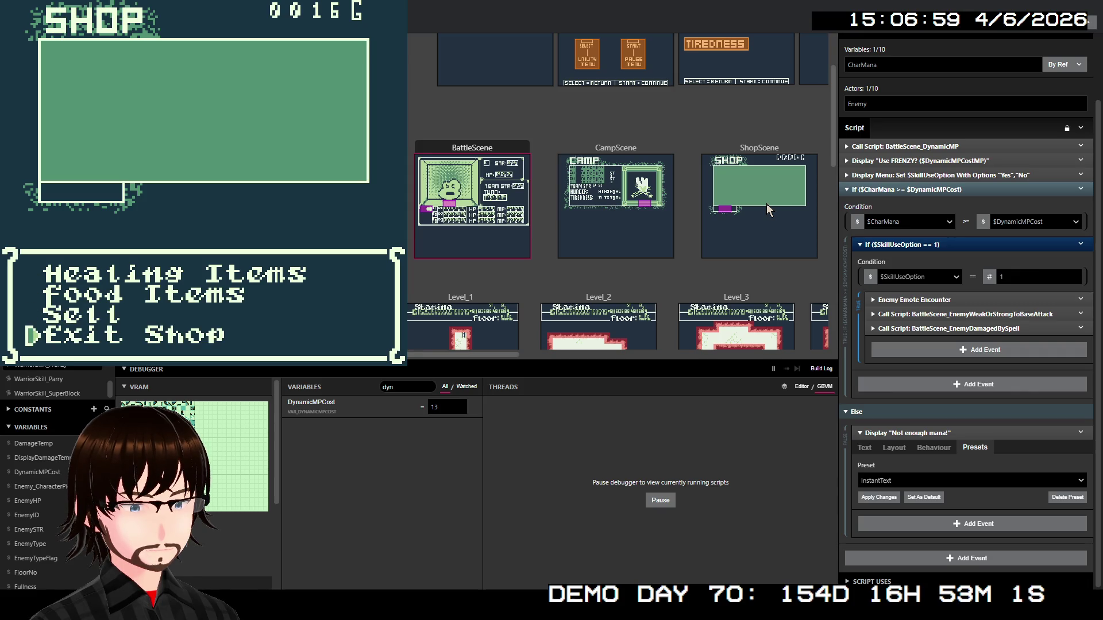
key(z)
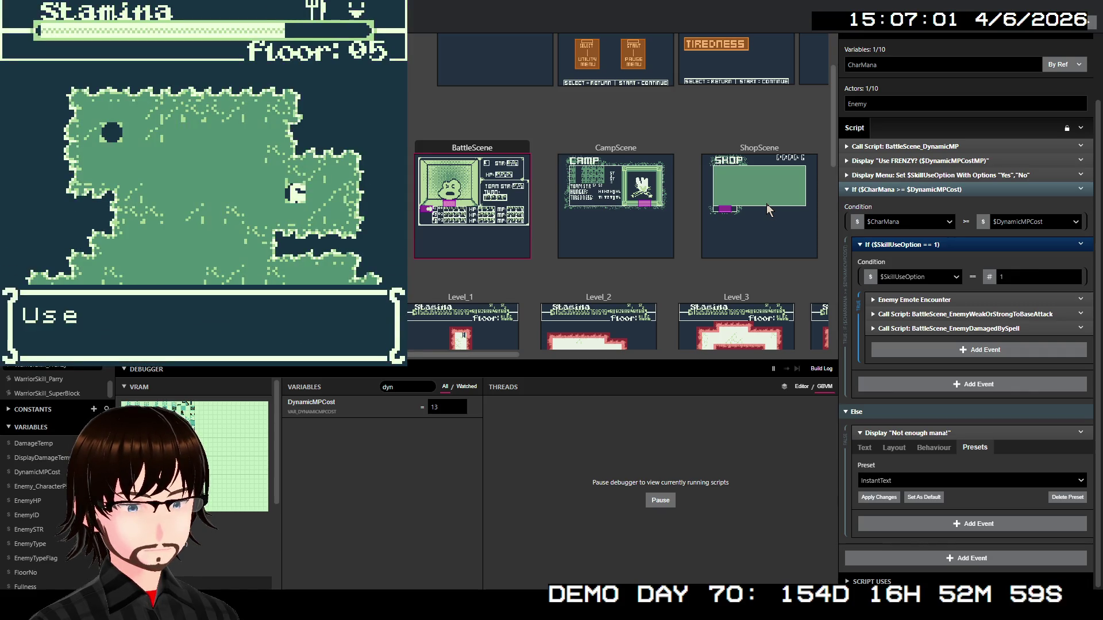
Walk left and down through the dungeon and defeat the Living Armour with ADAM and MEI
key(x)
key(Left)
key(Left)
key(Left)
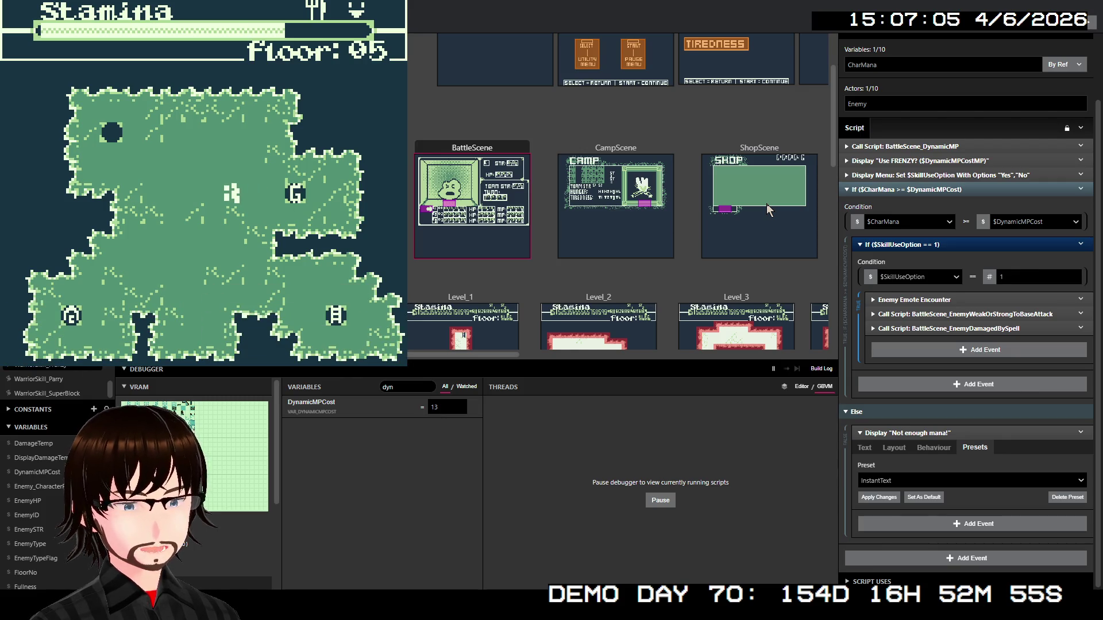
key(Left)
key(Left)
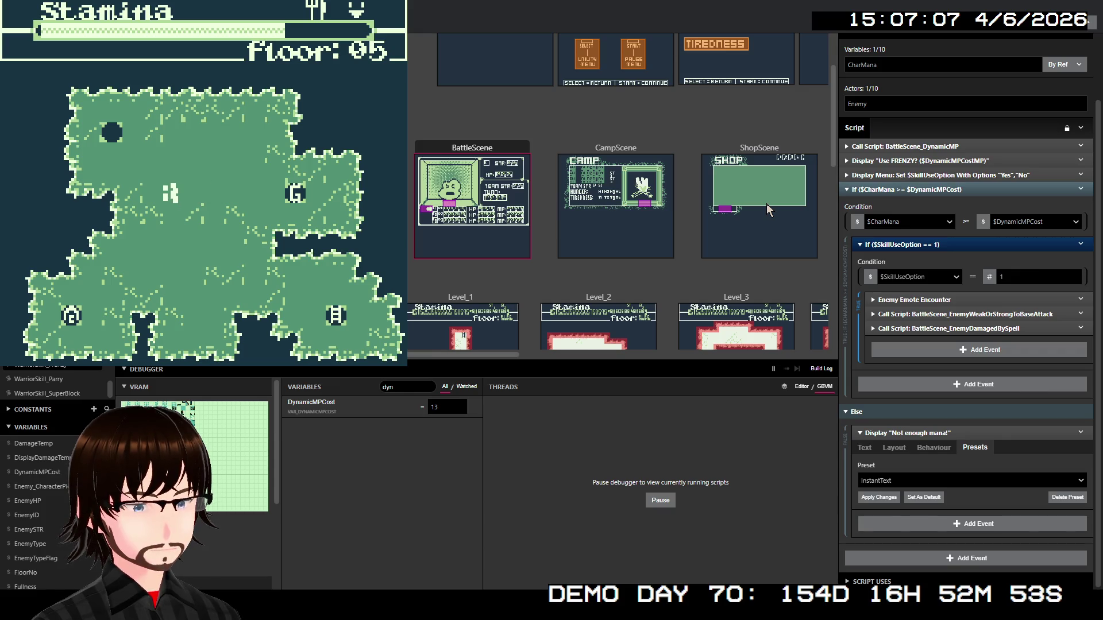
key(Left)
key(Down)
key(Left)
key(Down)
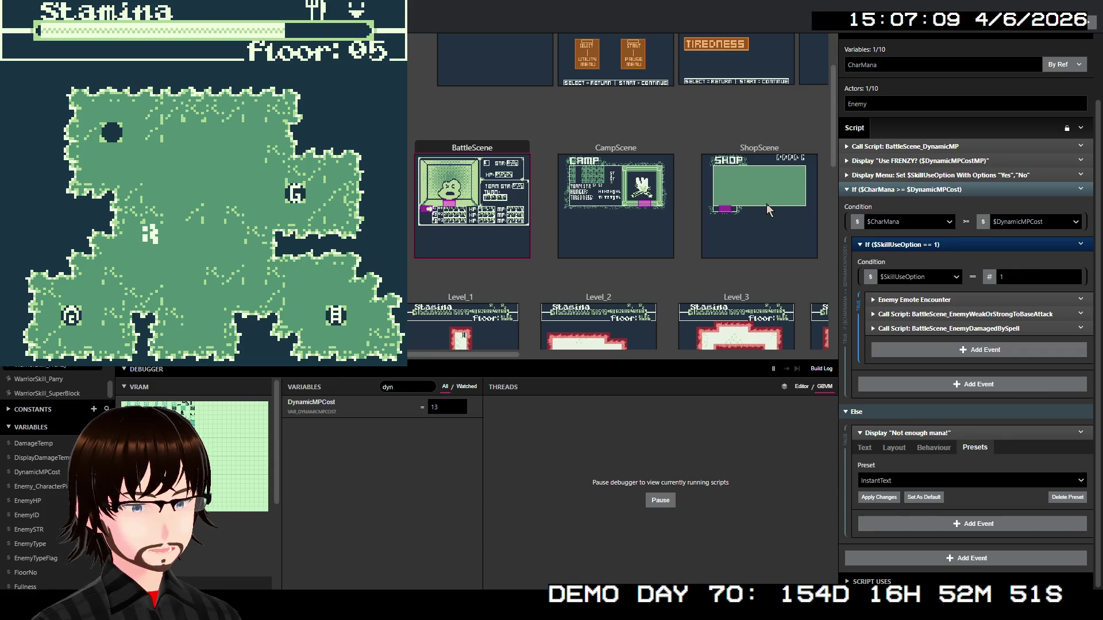
key(Down)
key(Left)
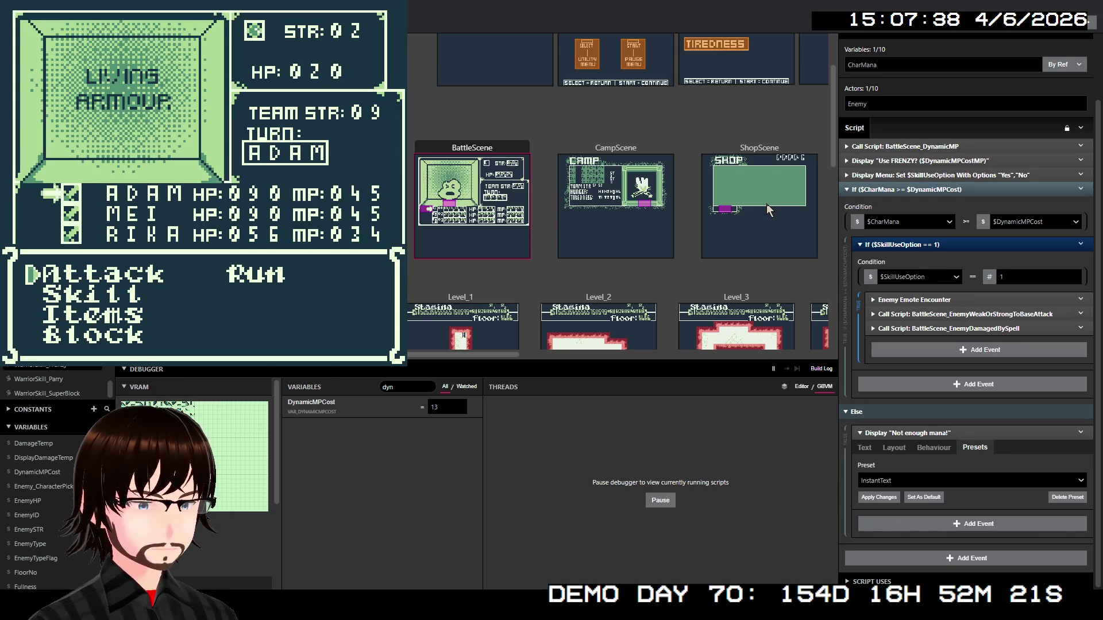
key(z)
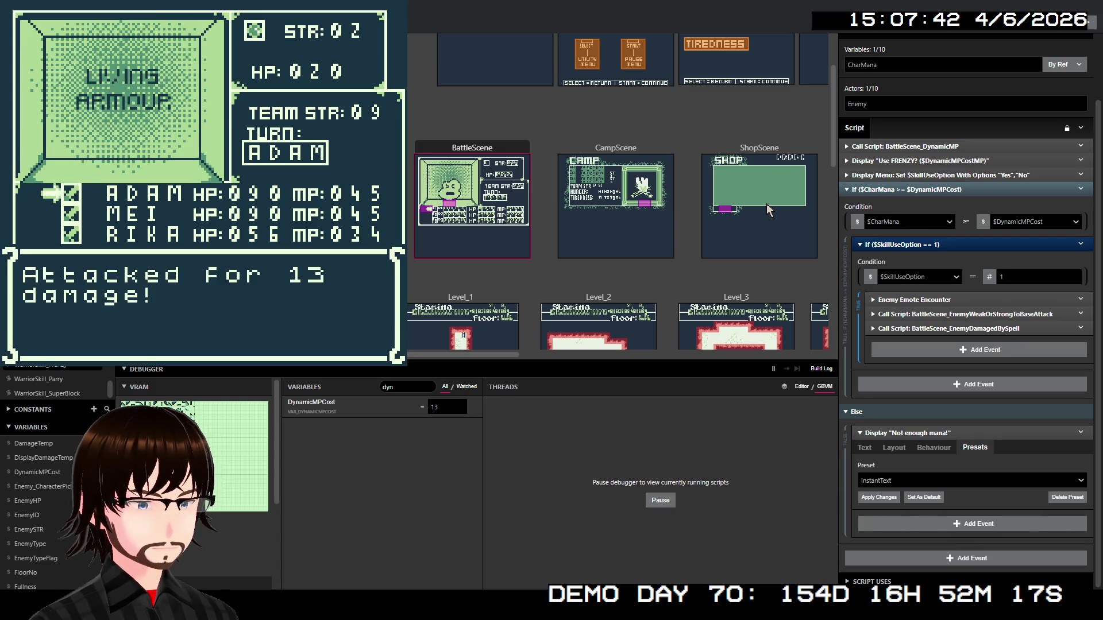
key(z)
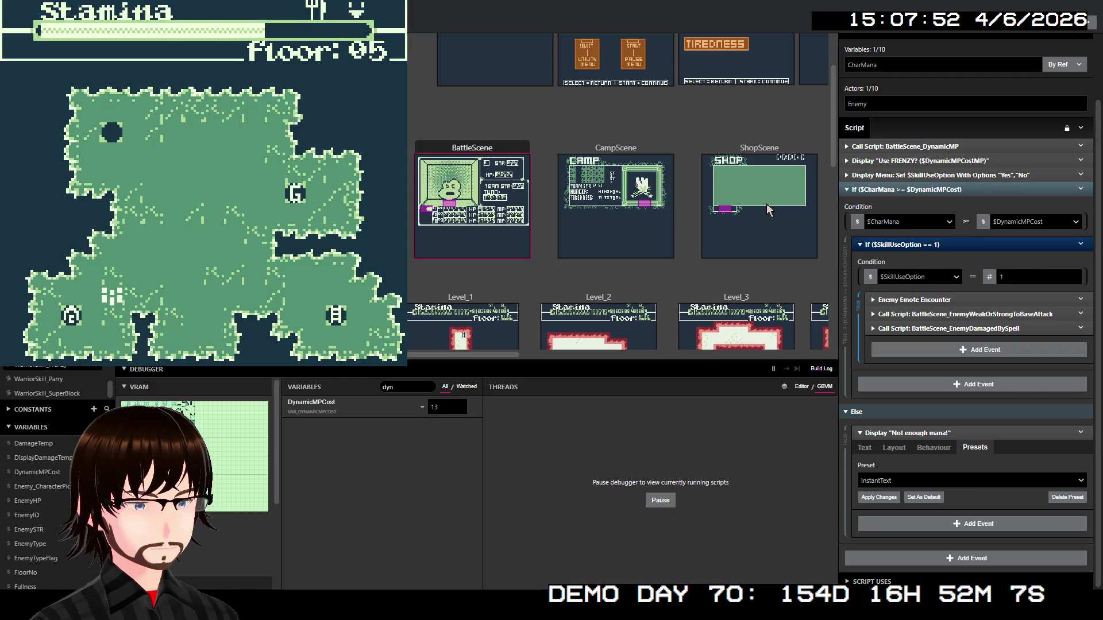
At the camp, eat a Cabbage and rest, then decline resting again with Not Now
key(Left)
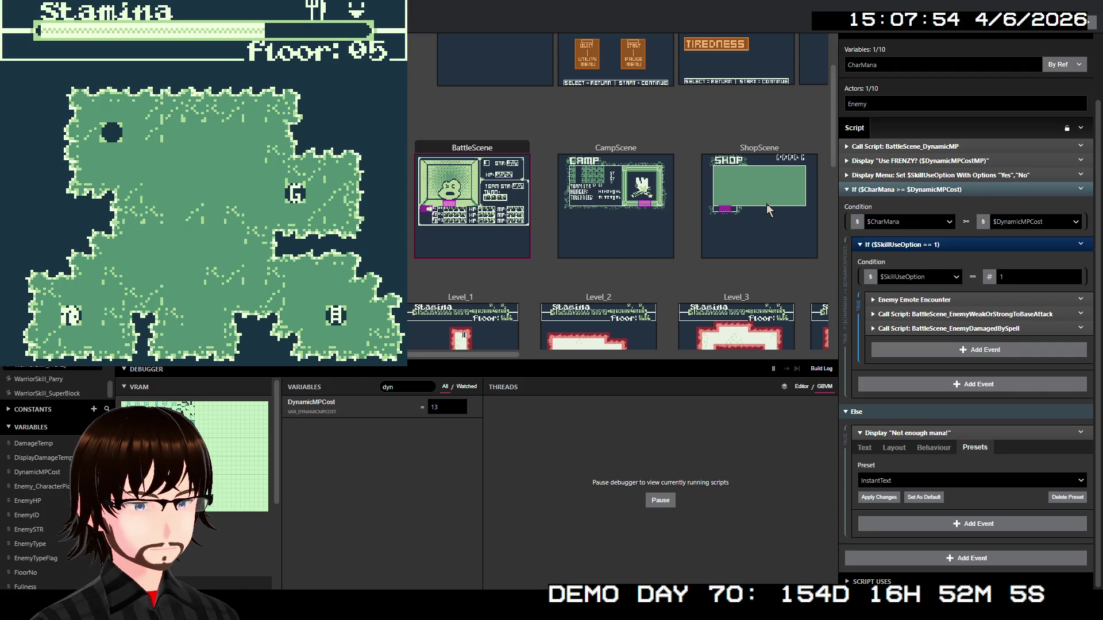
key(z)
key(x)
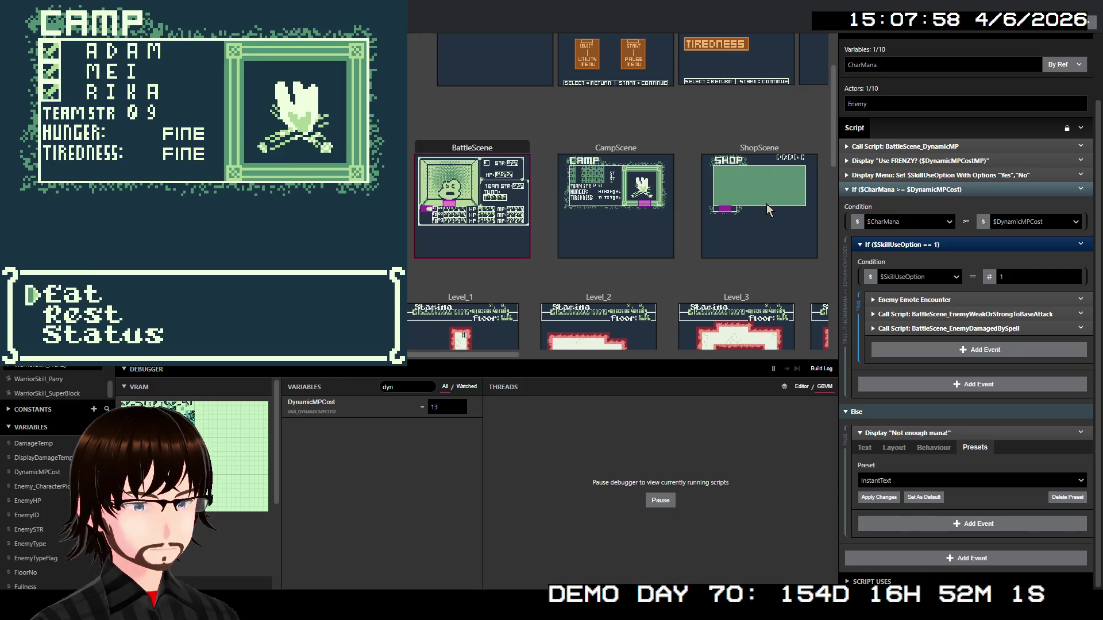
key(z)
key(Down)
key(Down)
key(Down)
key(z)
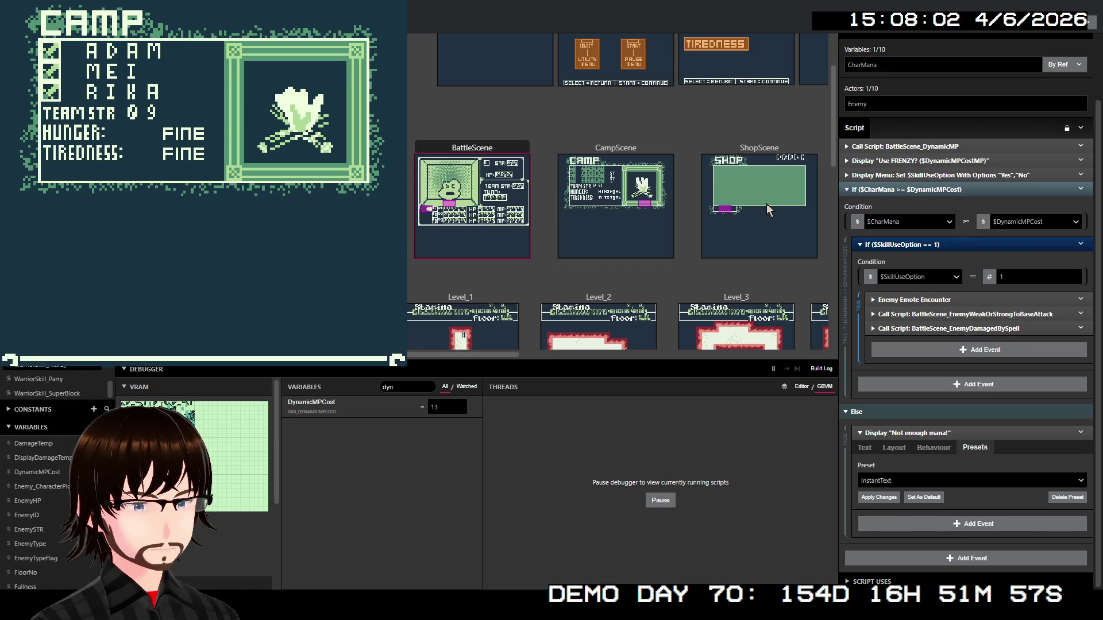
key(z)
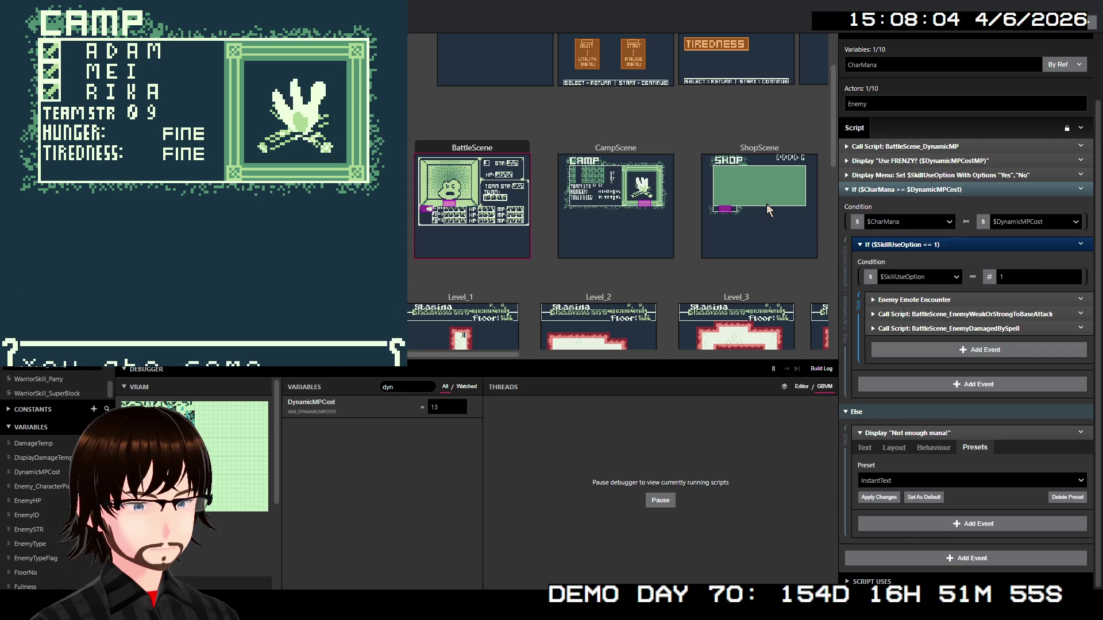
key(z)
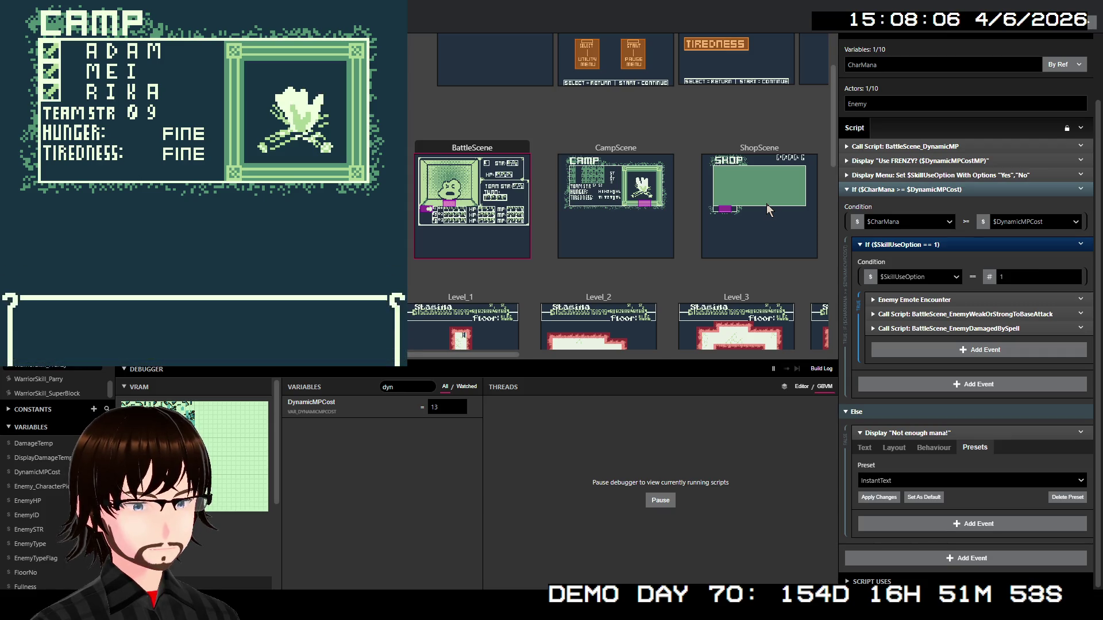
key(z)
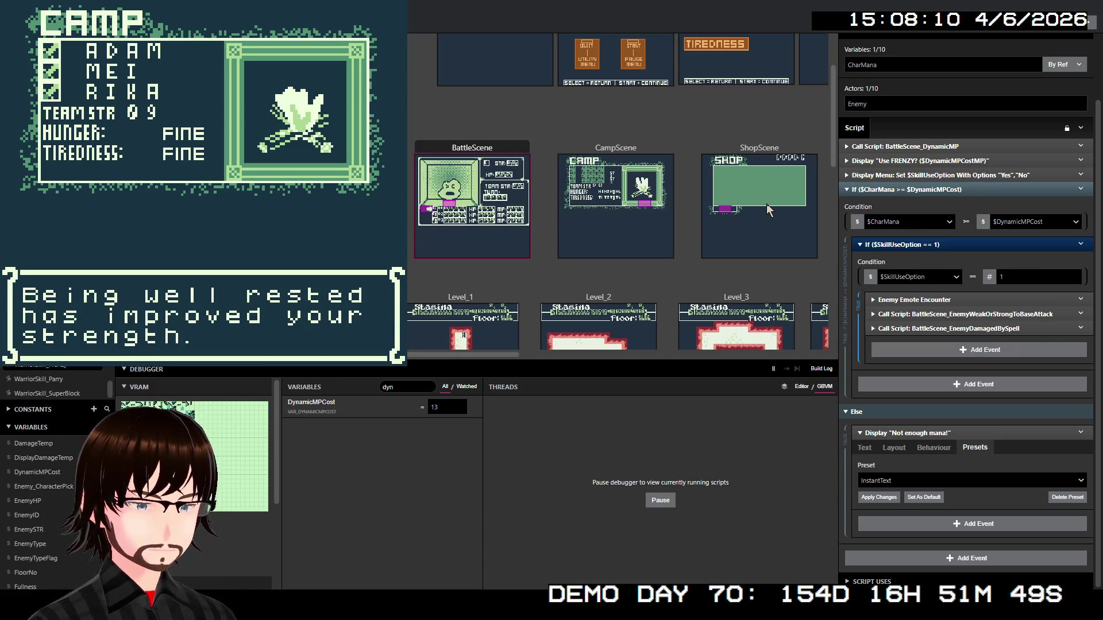
key(z)
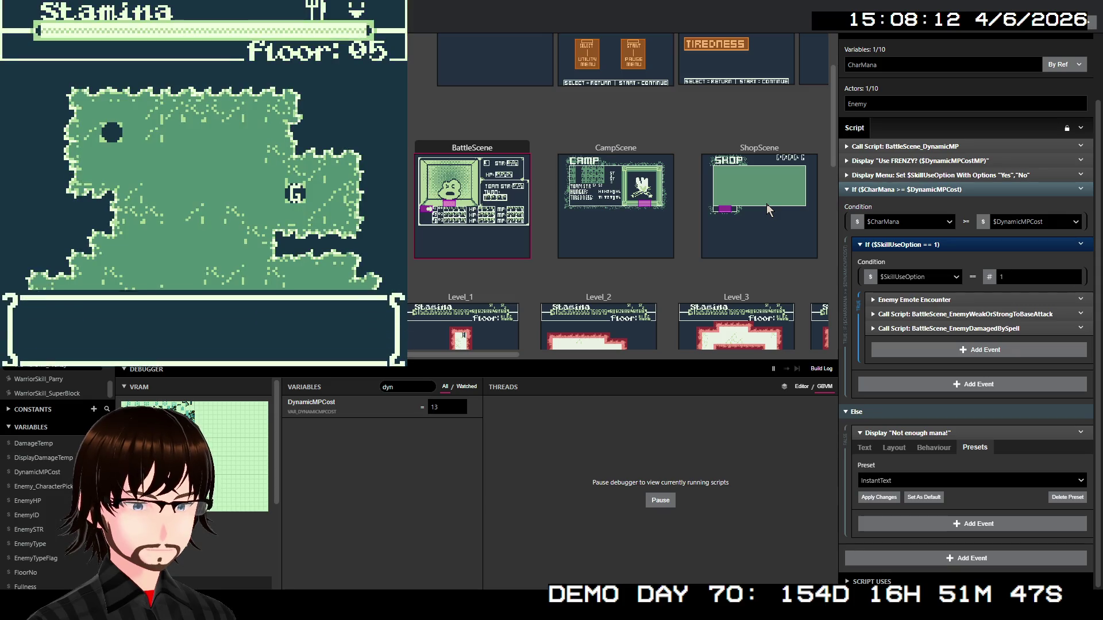
key(z)
key(Down)
key(z)
Walk right away from camp into a battle with the Horned Devil
key(Right)
key(Right)
key(Up)
key(Right)
key(Right)
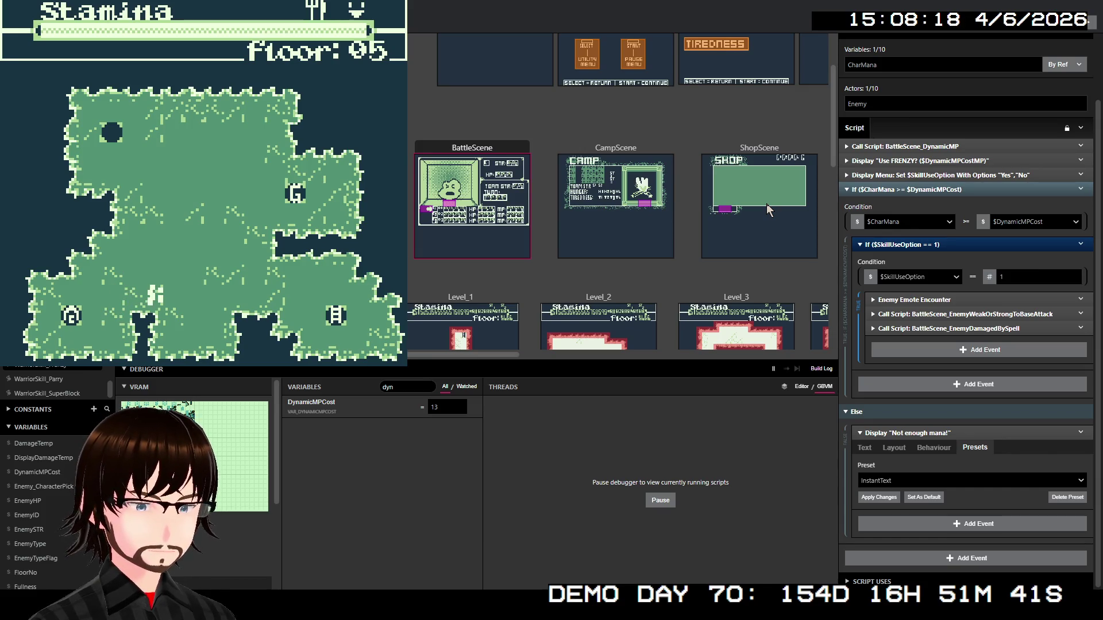
key(Right)
key(Right)
key(Right)
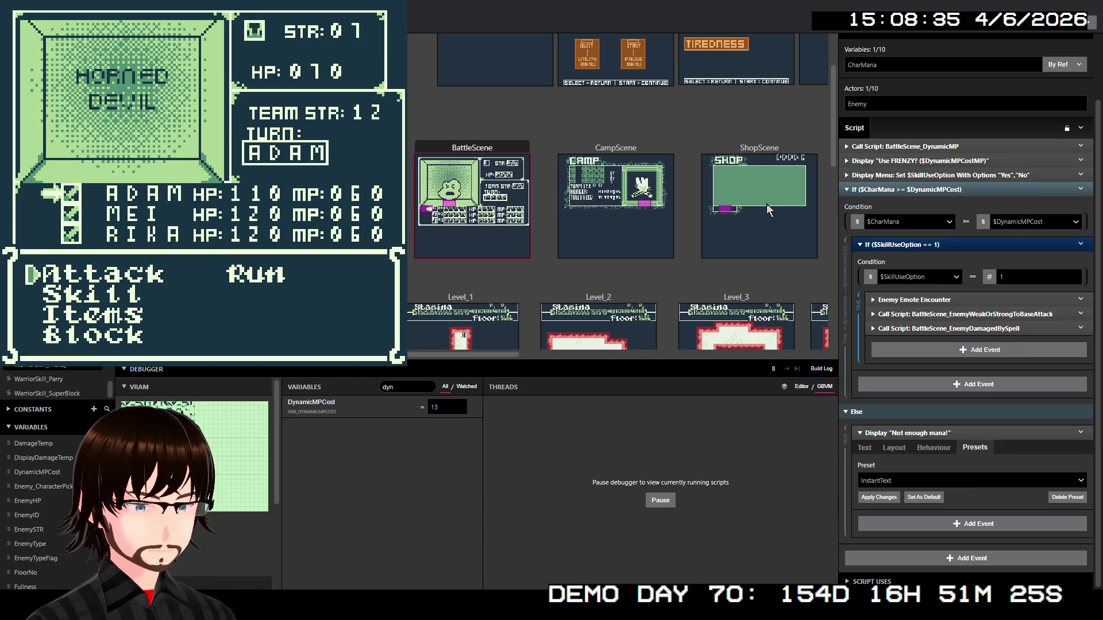
Pick ADAM's Skill > Frenzy to confirm the 13MP prompt, then answer No
key(Down)
key(z)
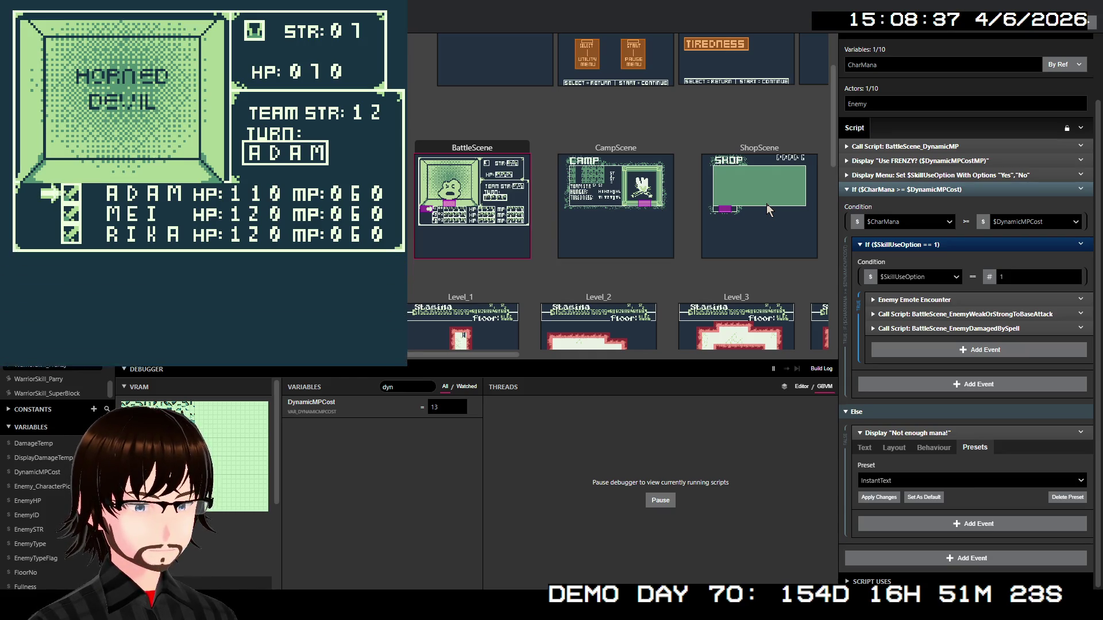
key(Down)
key(z)
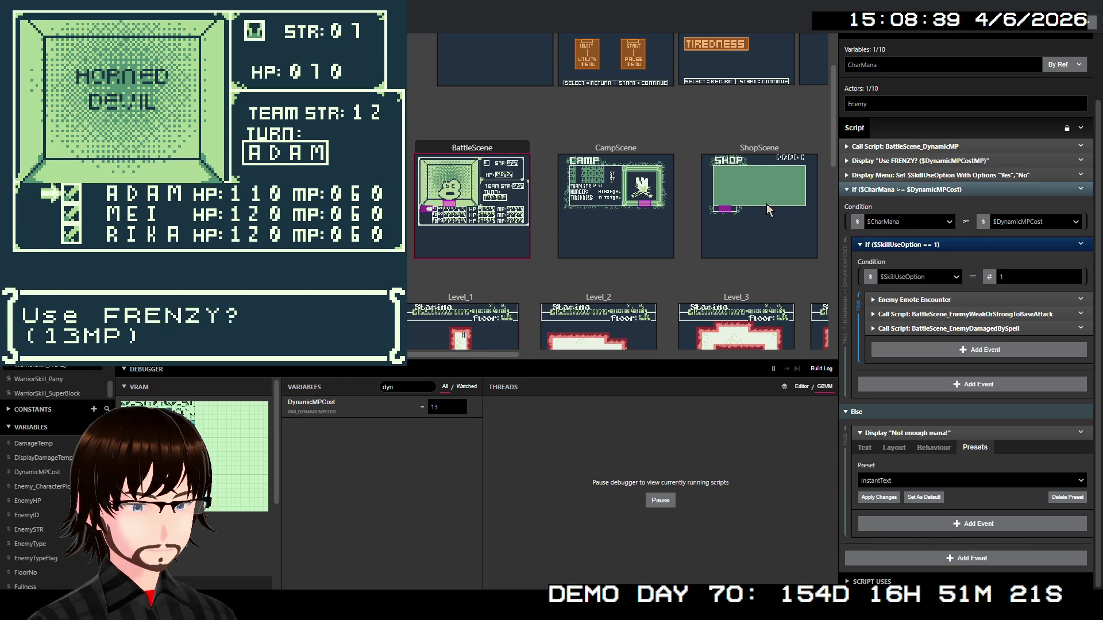
key(z)
key(Down)
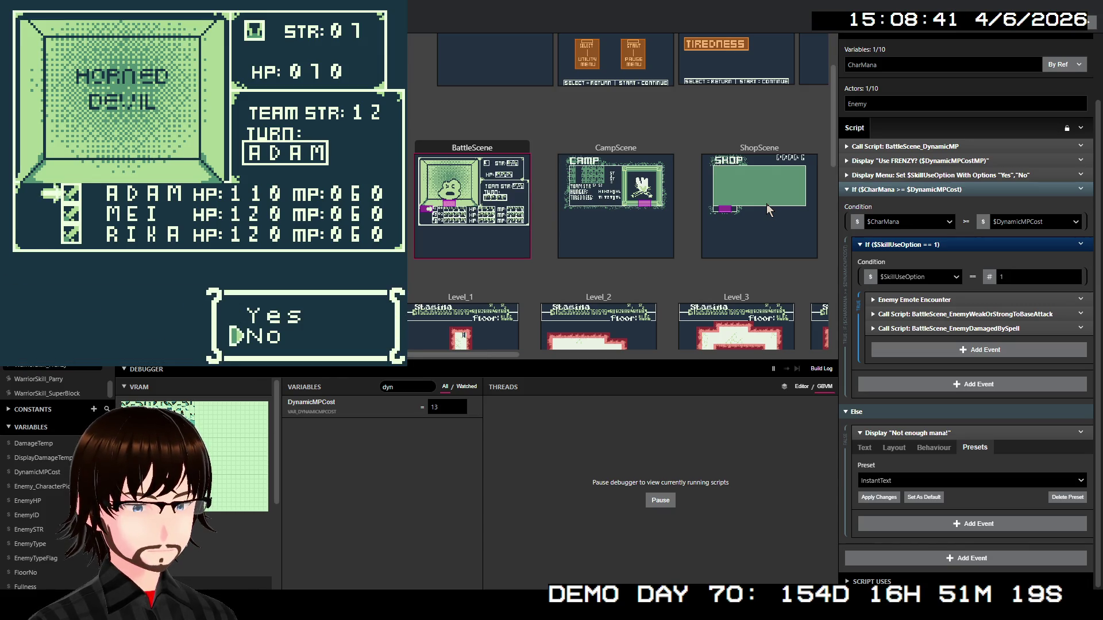
key(z)
key(z)
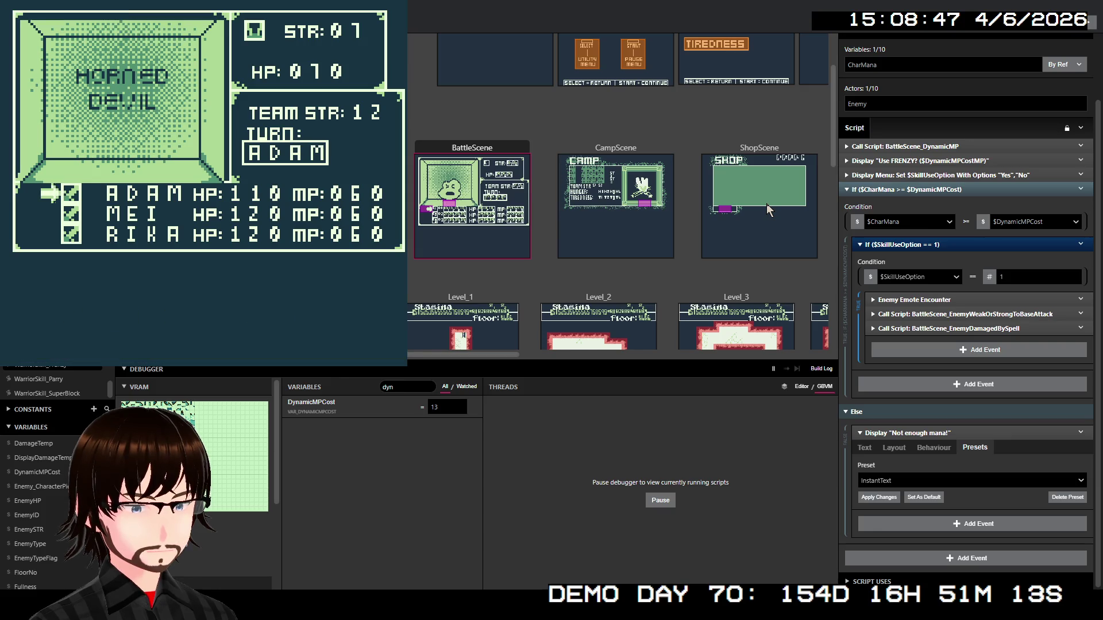
Attack the Horned Devil with MEI, RIKA and the others until it reaches 0 HP
key(z)
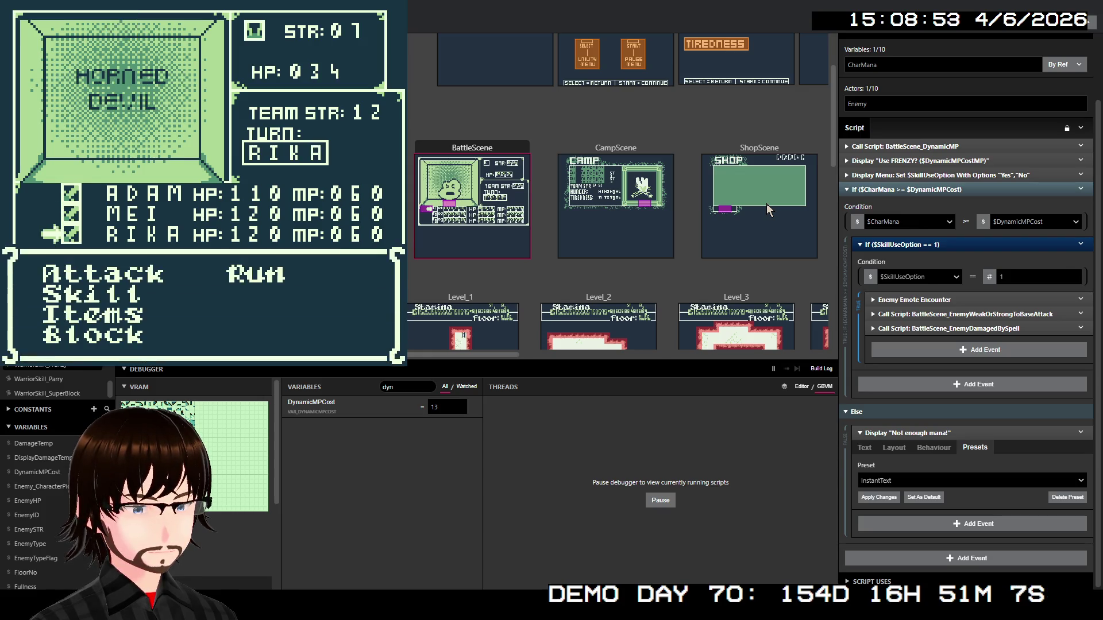
key(z)
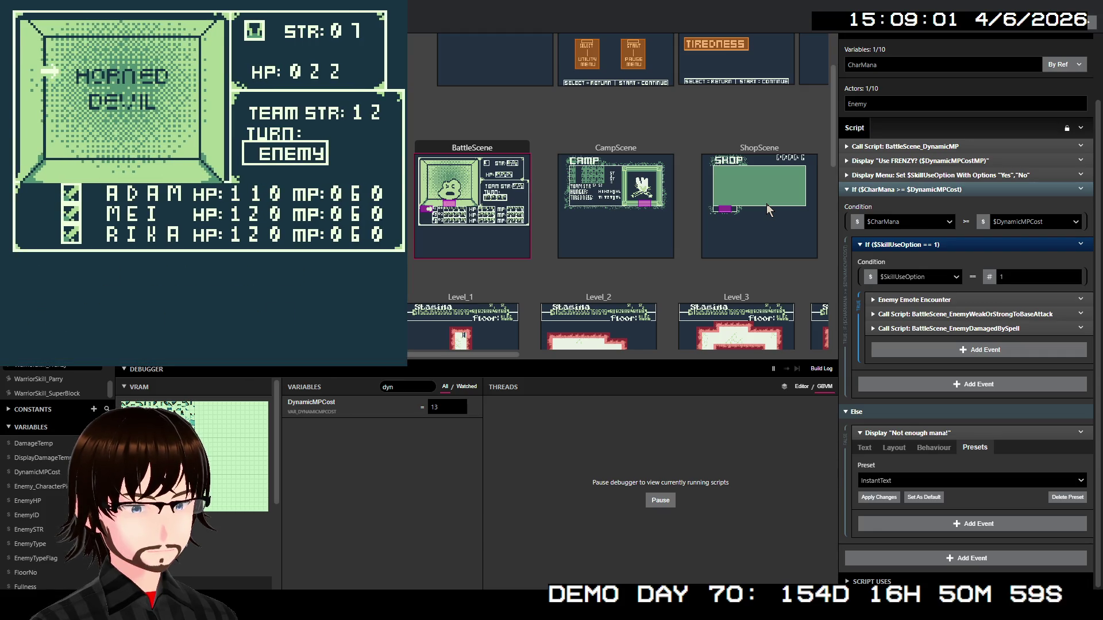
key(z)
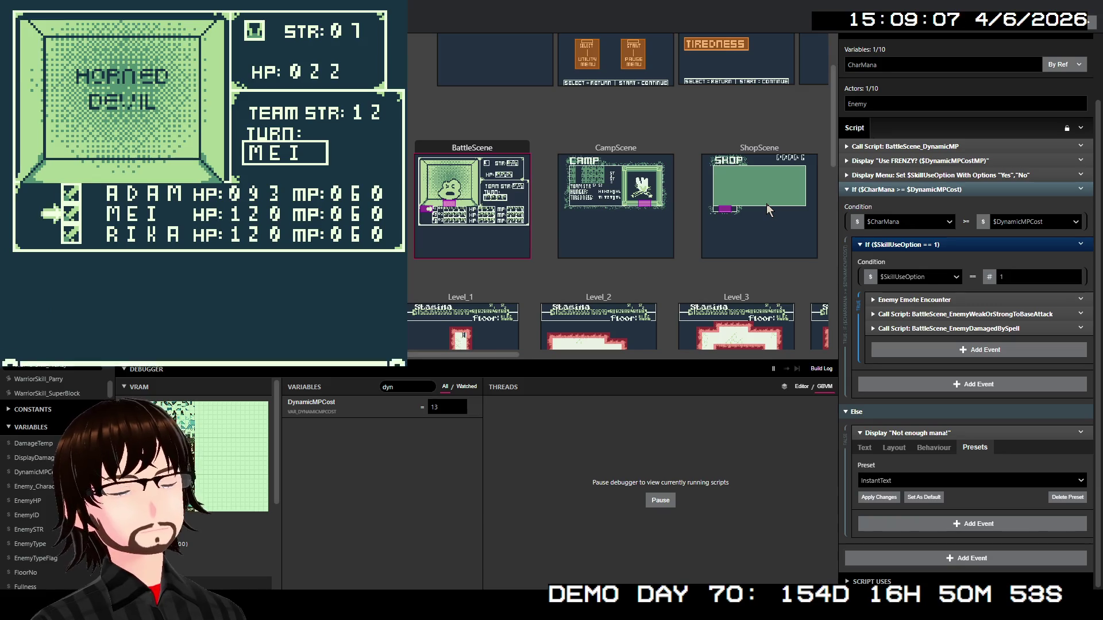
key(z)
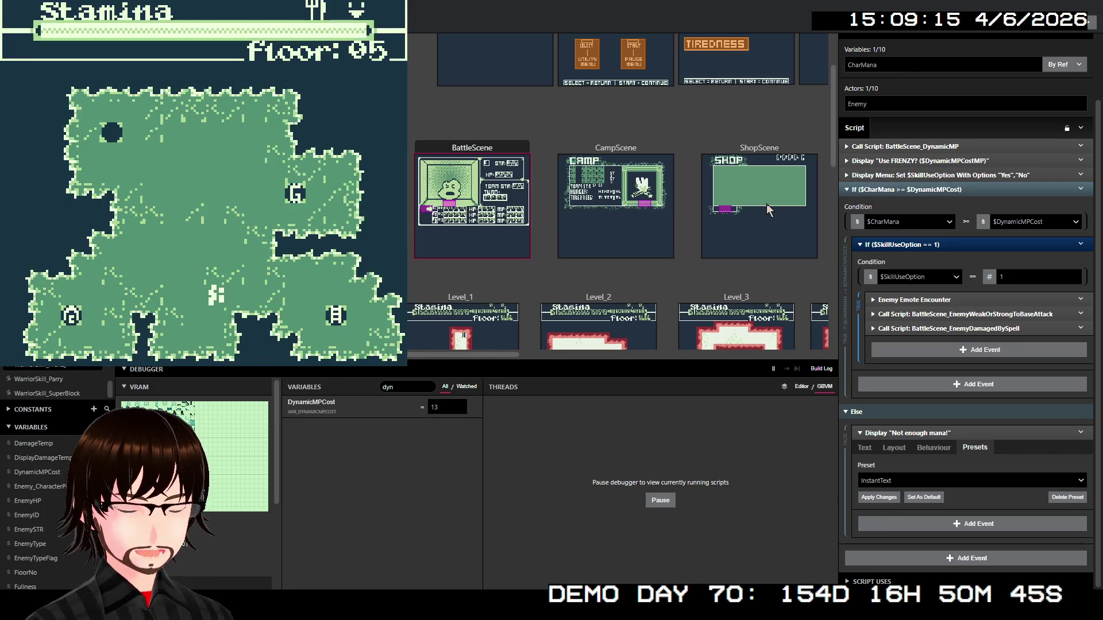
Walk to the stairs, descend to floor 06, and walk up and left into a Corrupted enemy battle
key(Right)
key(Right)
key(Right)
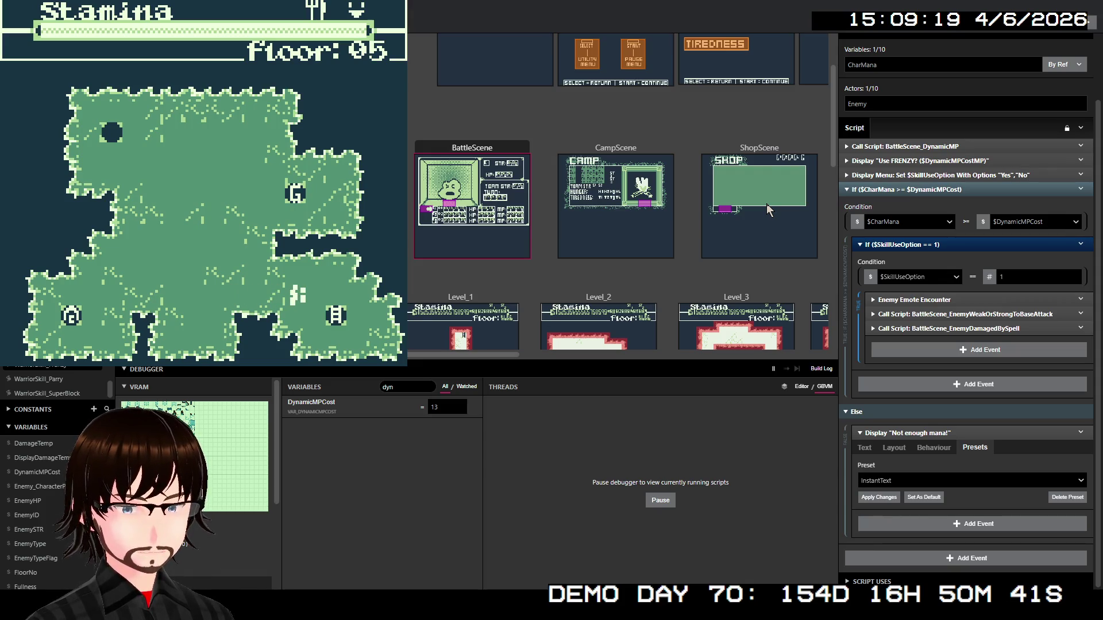
key(Down)
key(Right)
key(Right)
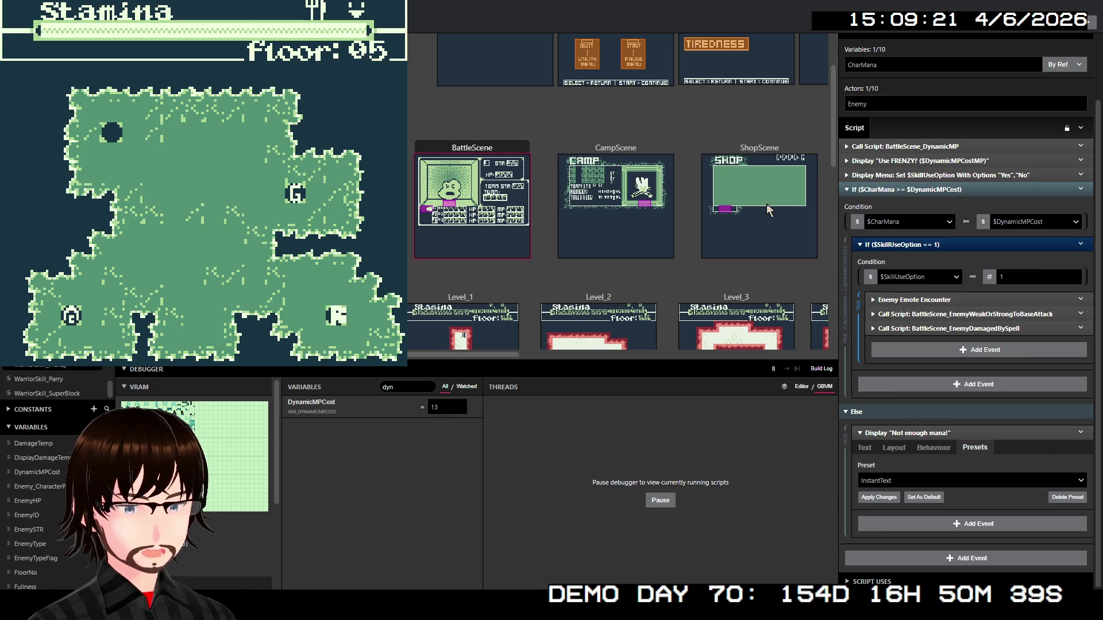
key(z)
key(z)
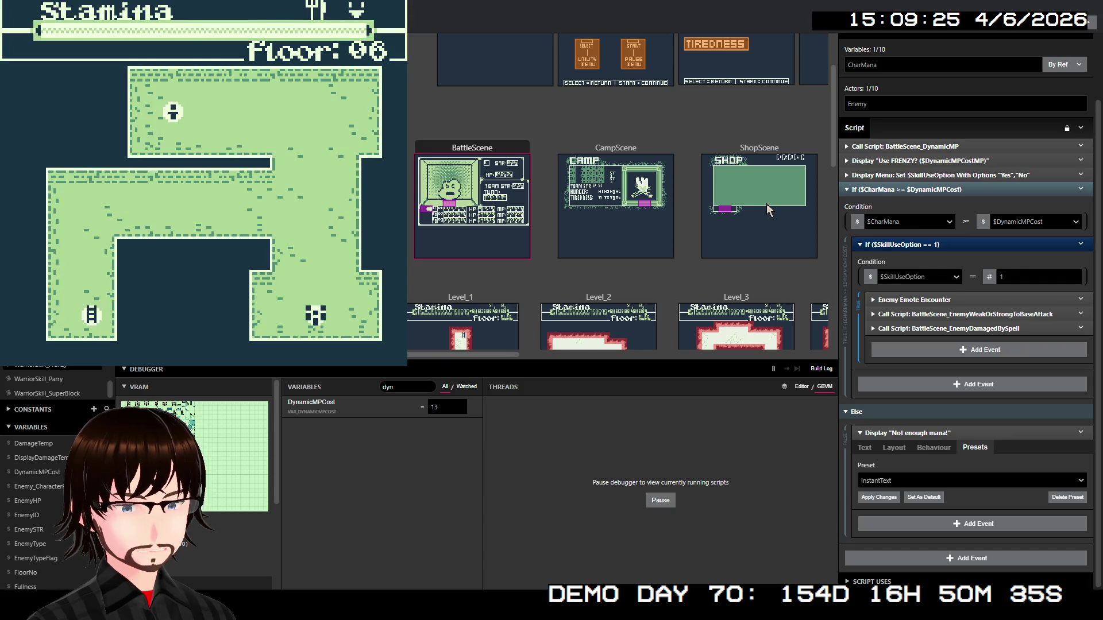
key(Up)
key(Up)
key(Up)
key(Up)
key(Up)
key(Up)
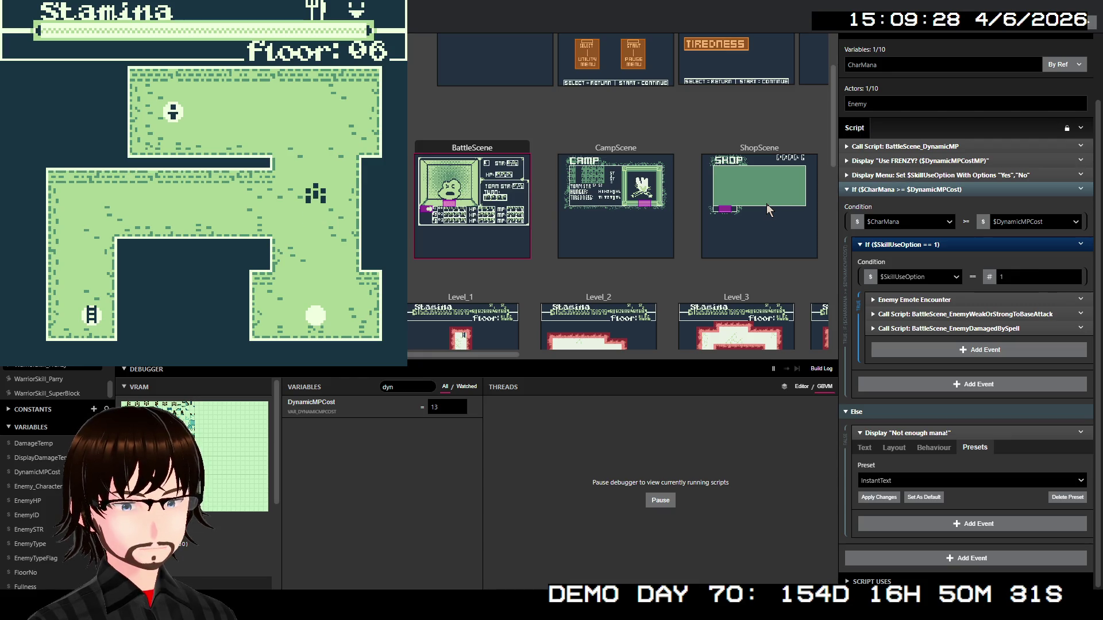
key(Up)
key(Up)
key(Up)
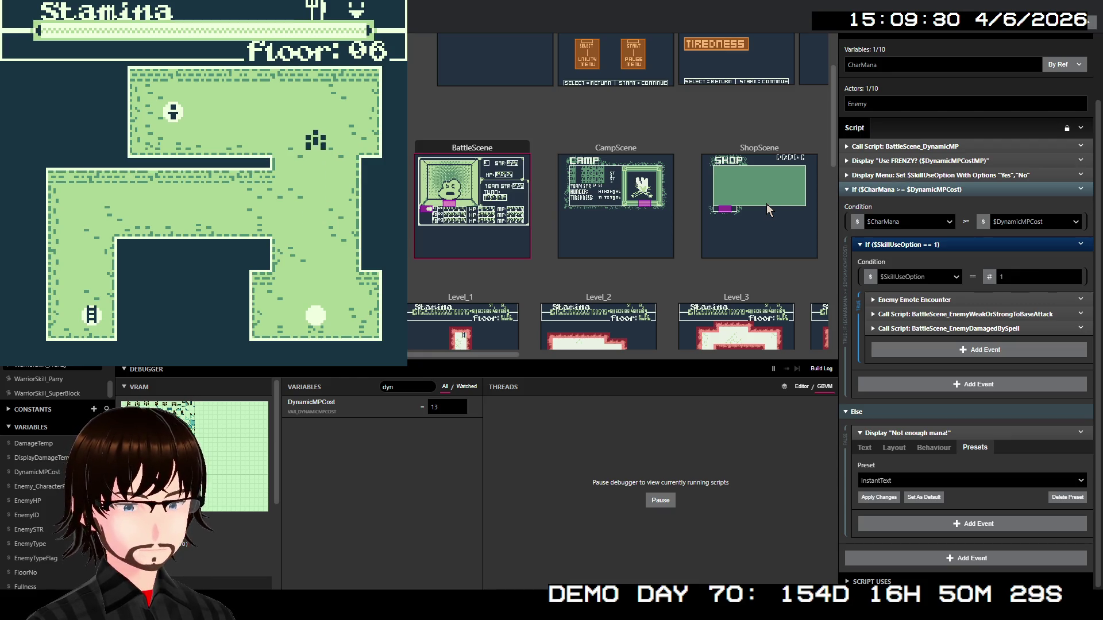
key(Up)
key(Left)
key(Left)
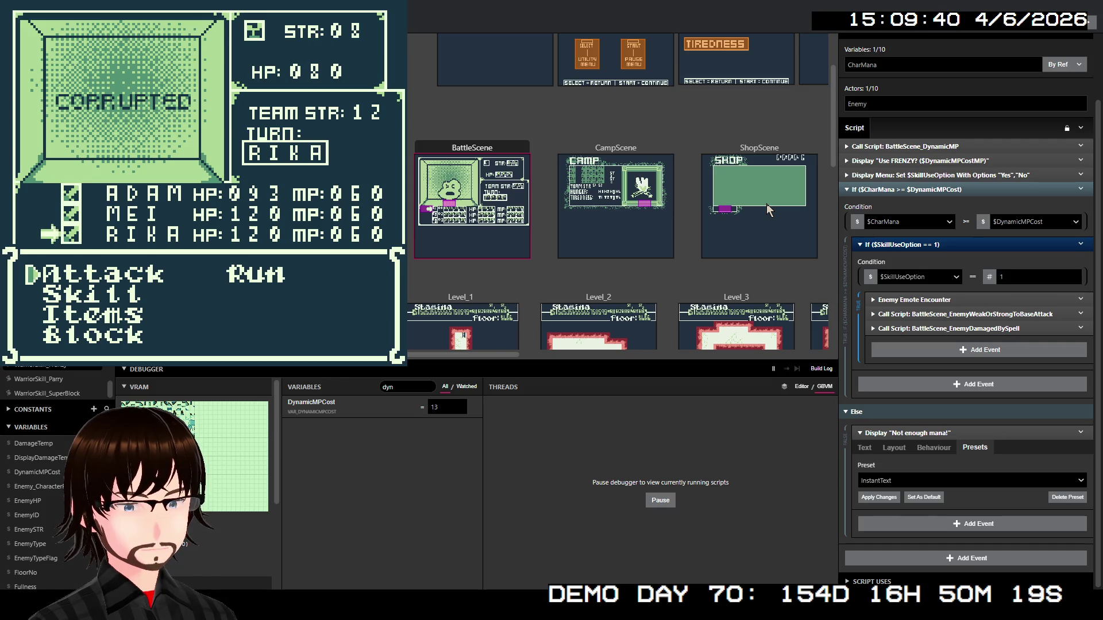
Use Frenzy for 13MP to kill the enemy and dismiss the victory and gold messages
key(Down)
key(z)
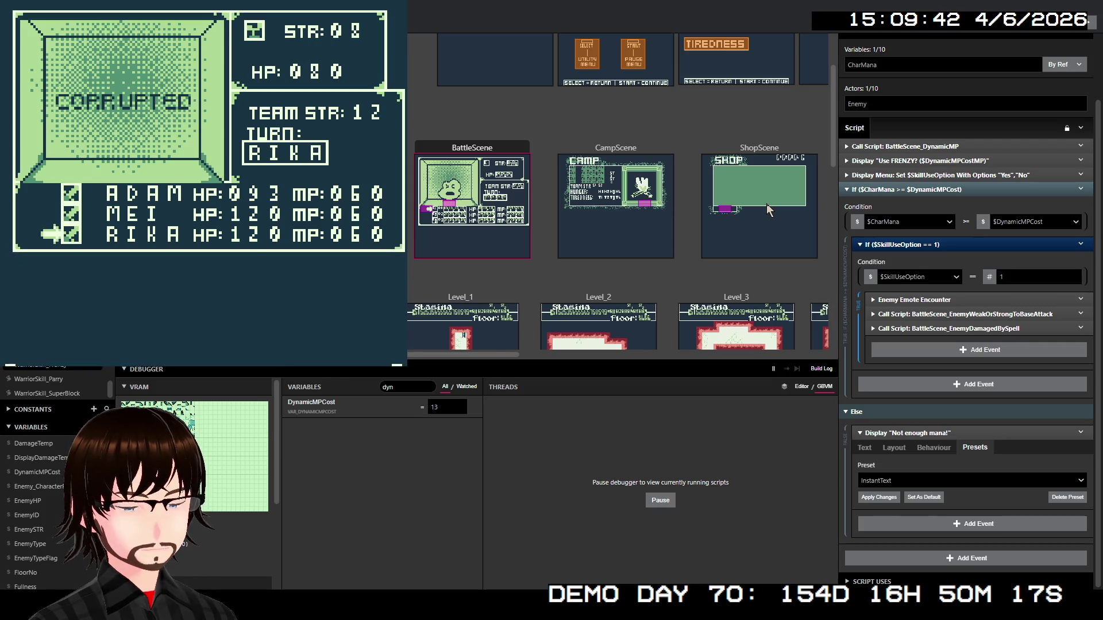
key(Down)
key(z)
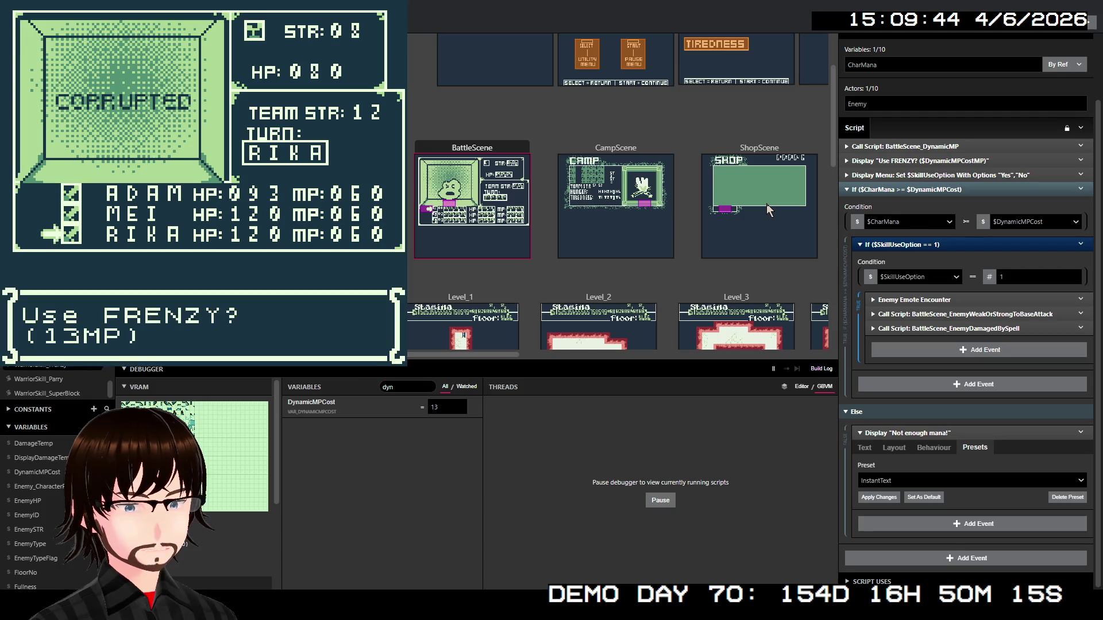
key(z)
key(z)
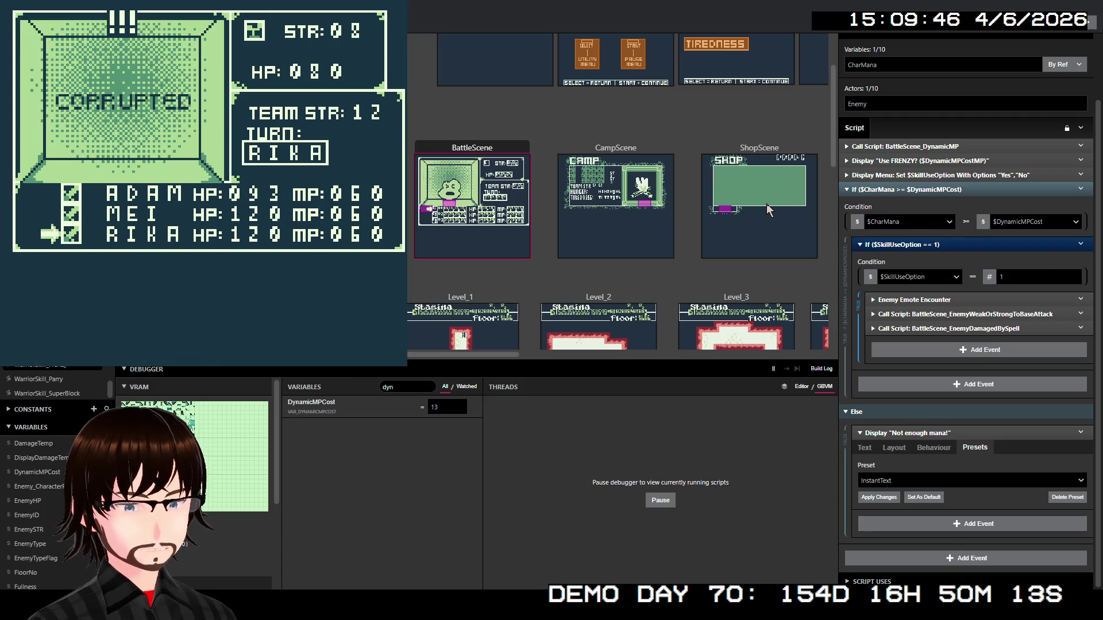
key(z)
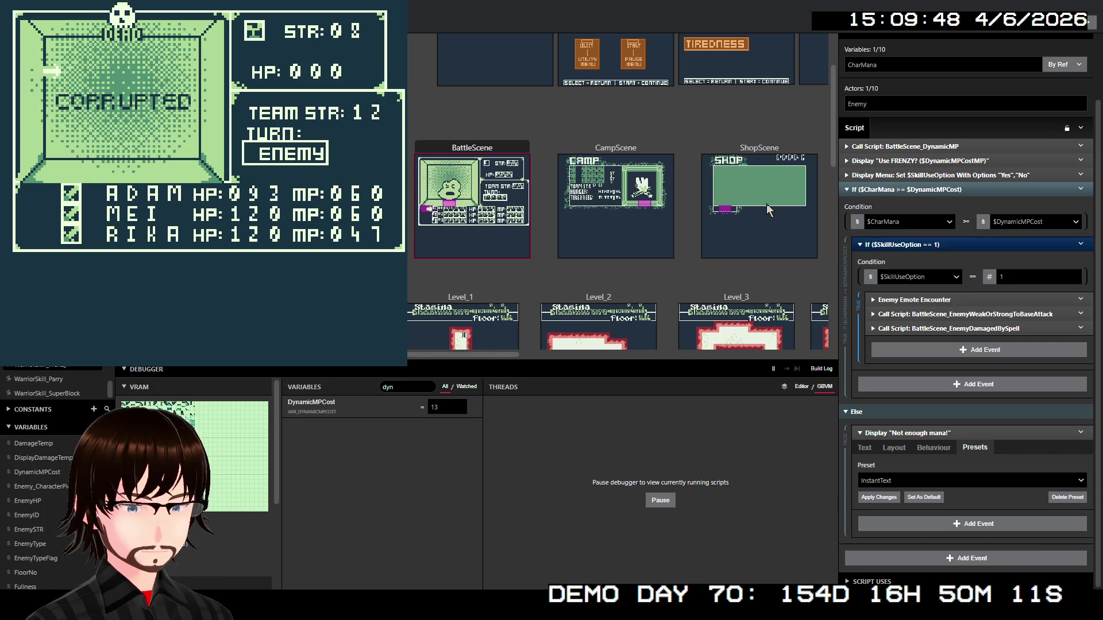
key(z)
key(z)
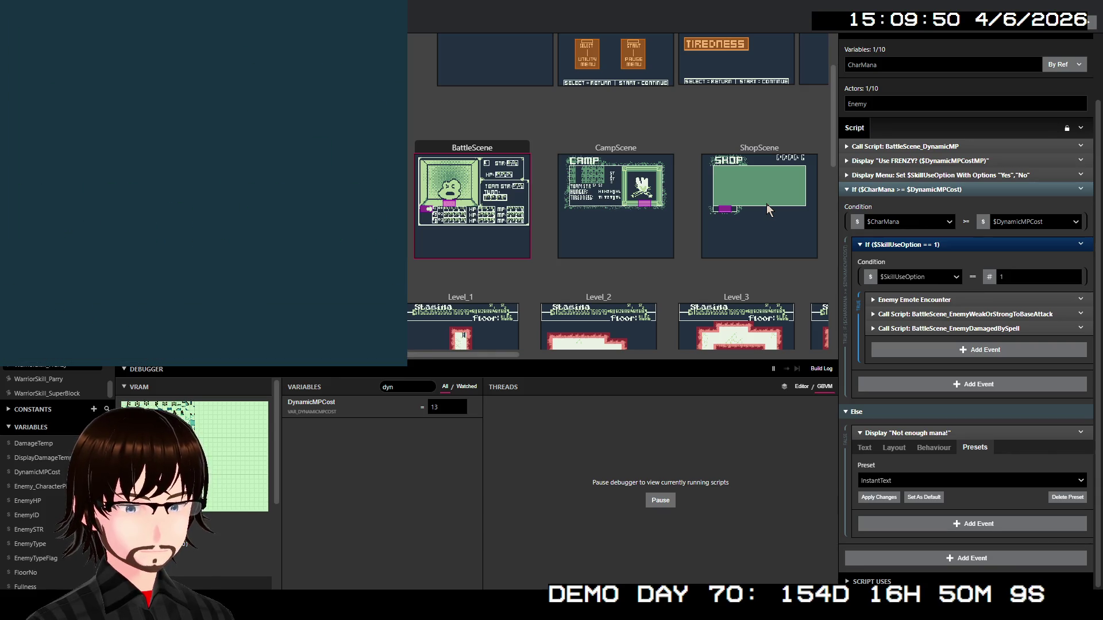
Walk left to the other adventurer, talk through the greeting, then close the playtest window
key(Left)
key(Left)
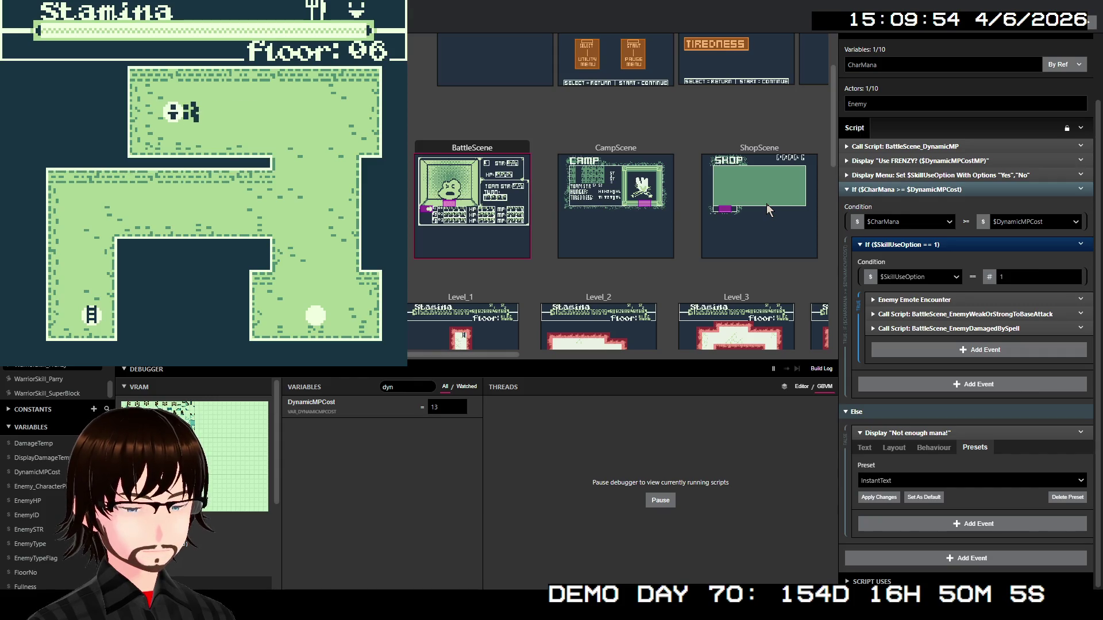
key(Left)
key(z)
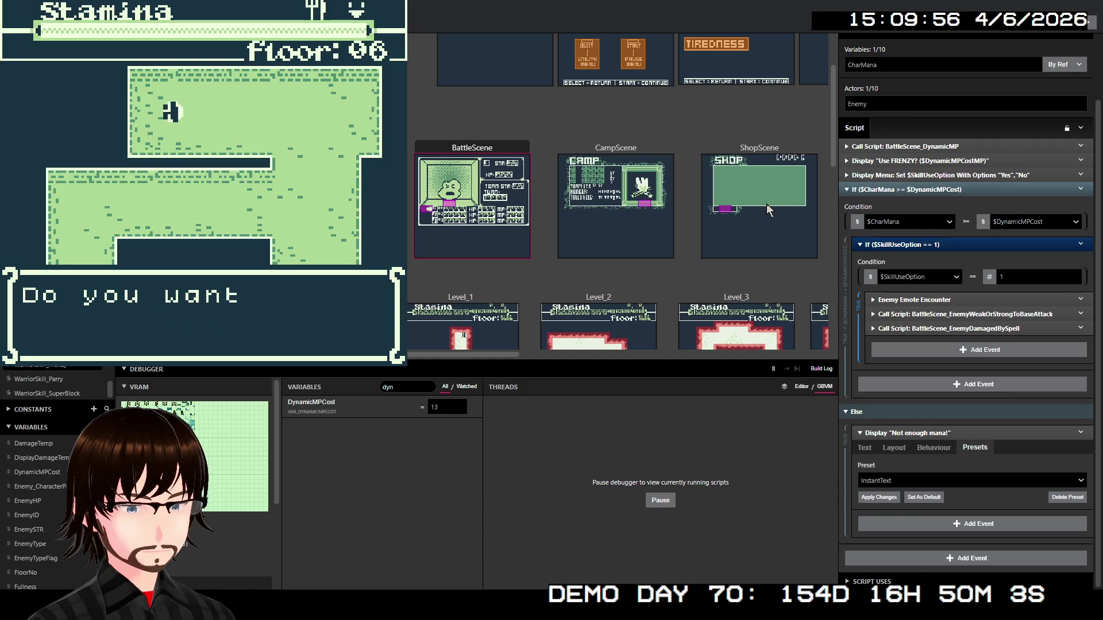
key(z)
key(z)
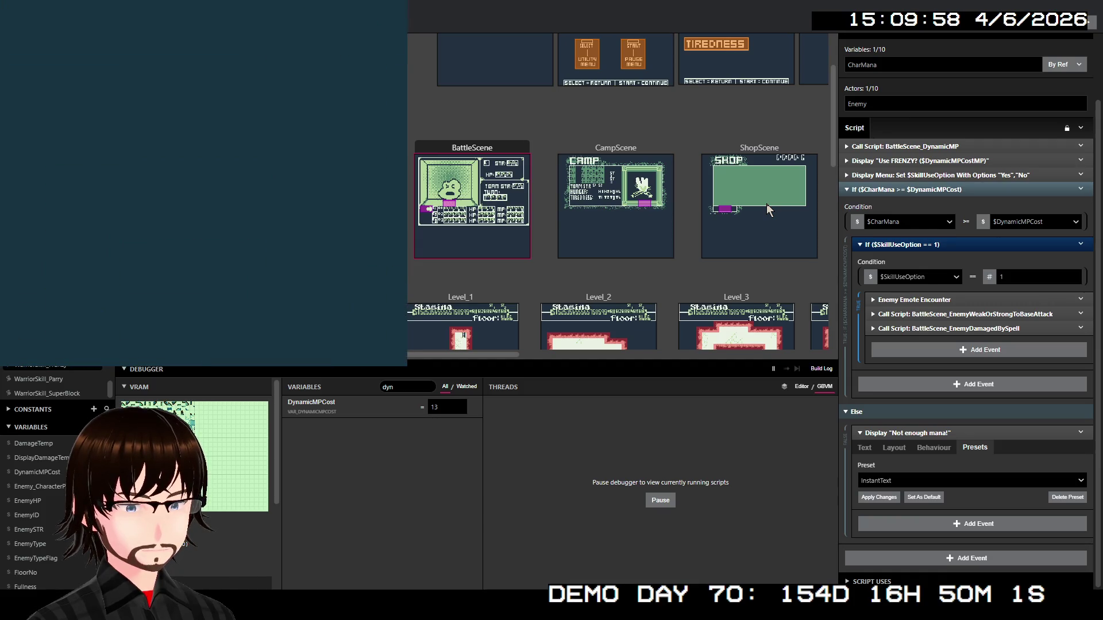
key(z)
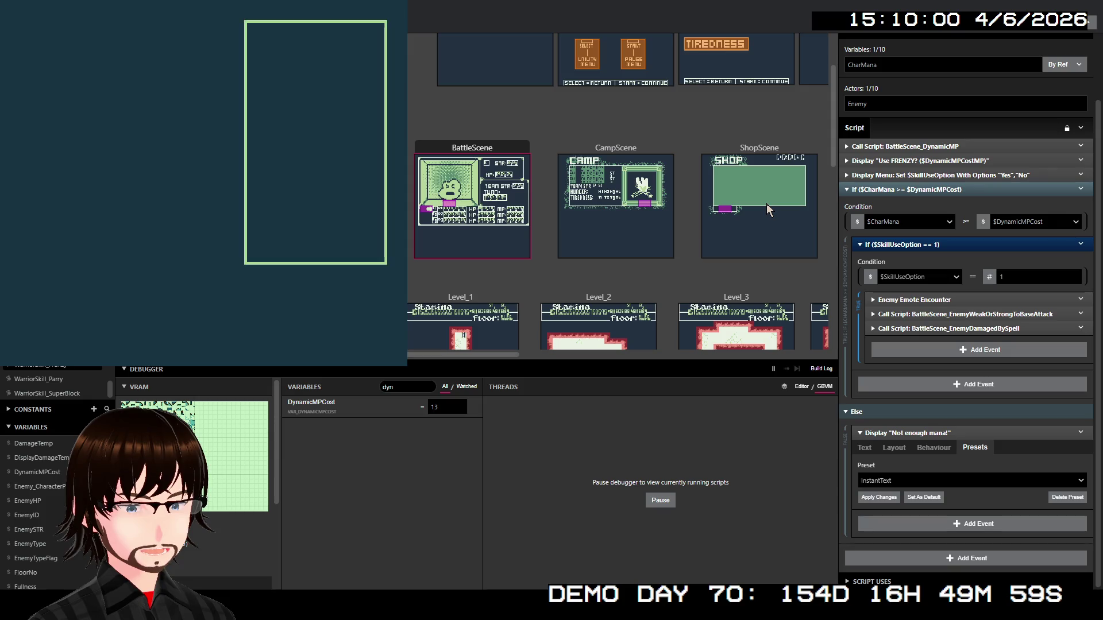
key(z)
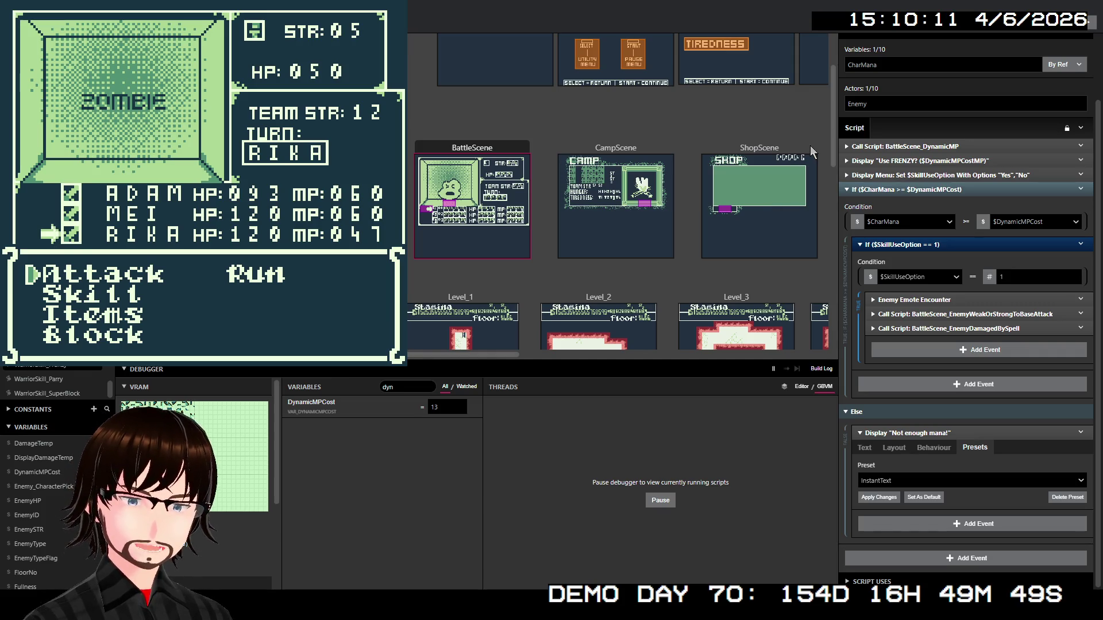
key(alt+F4)
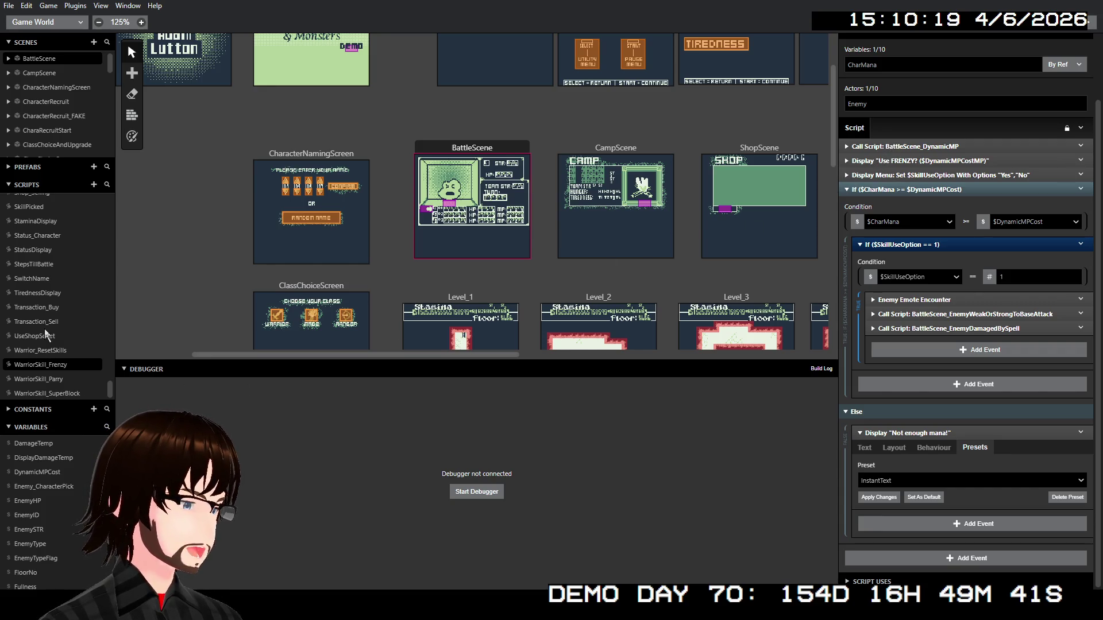
Read the fixed MP costs in WarriorSkill_Parry and WarriorSkill_SuperBlock, then select the BattleScene scene
click(61, 379)
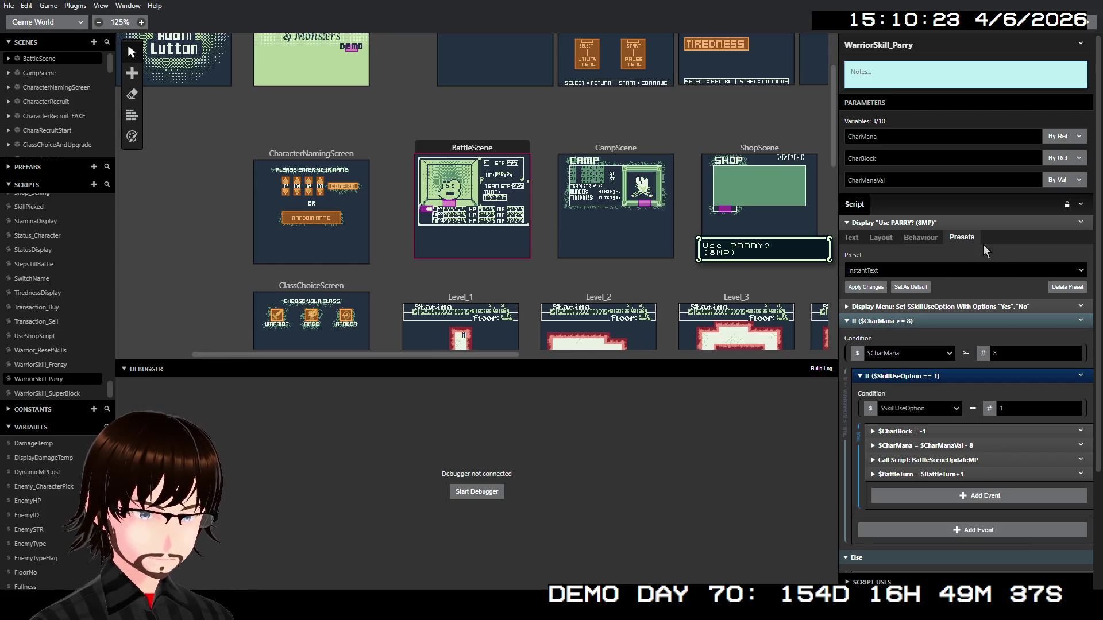
click(947, 222)
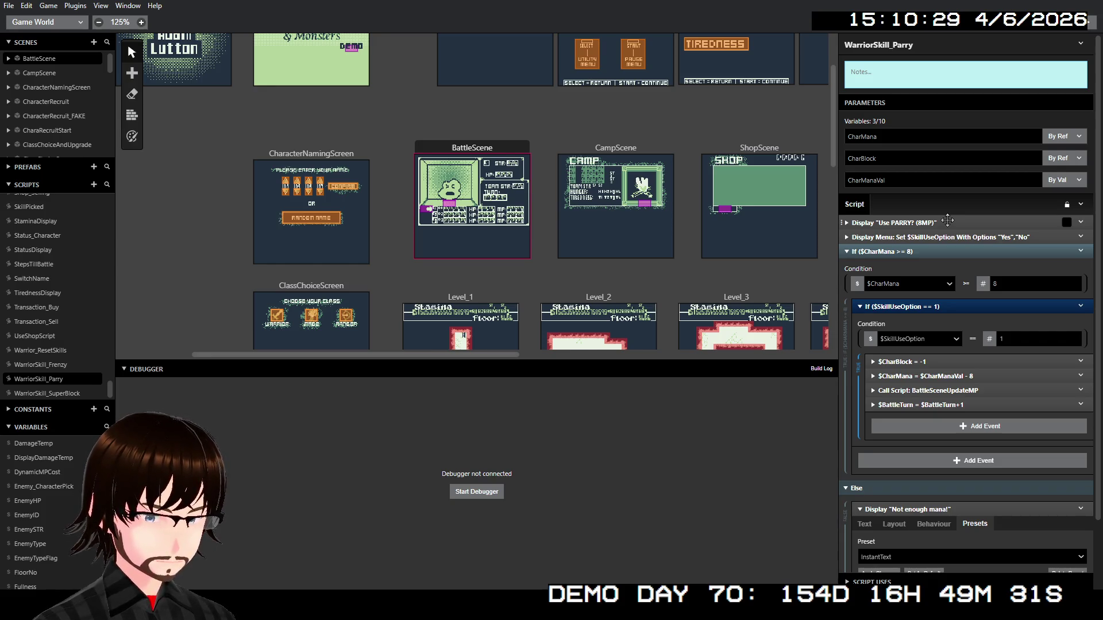
click(50, 393)
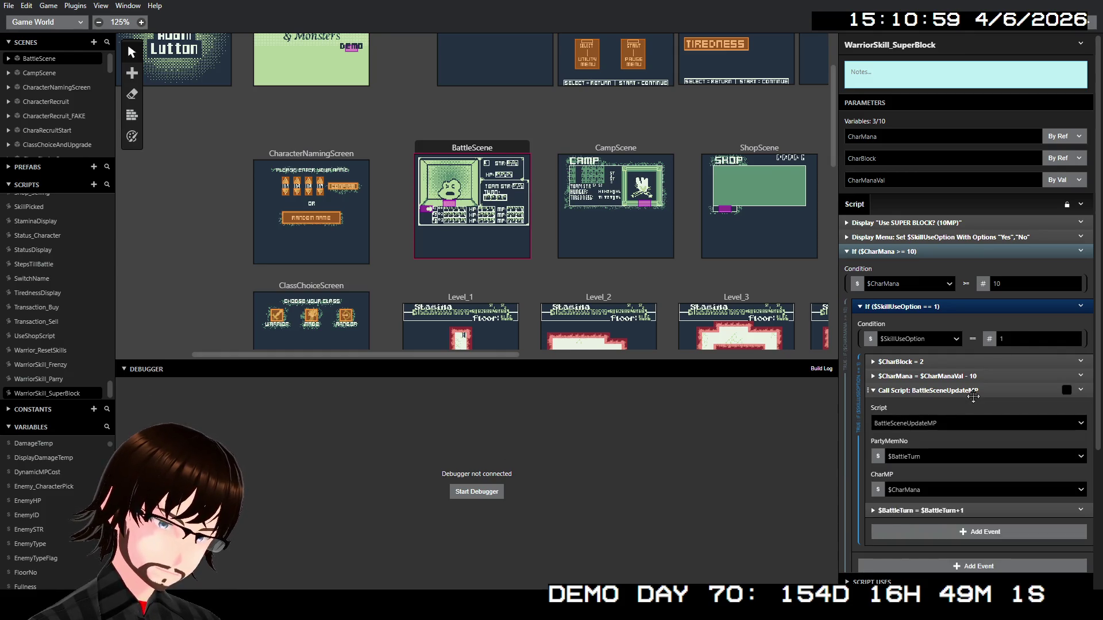
click(984, 395)
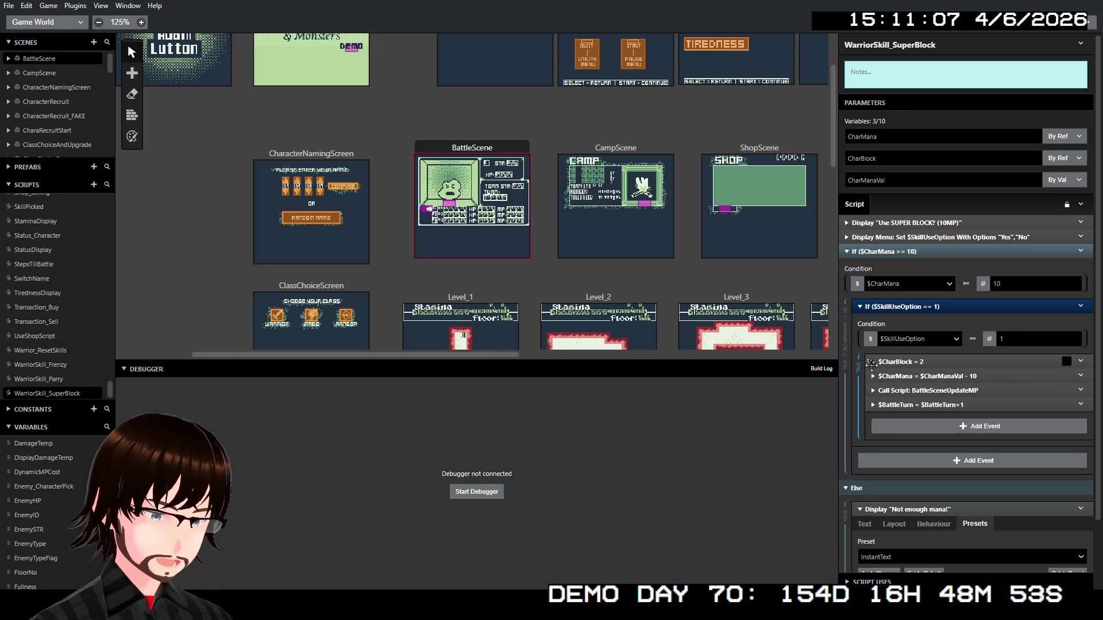
click(466, 153)
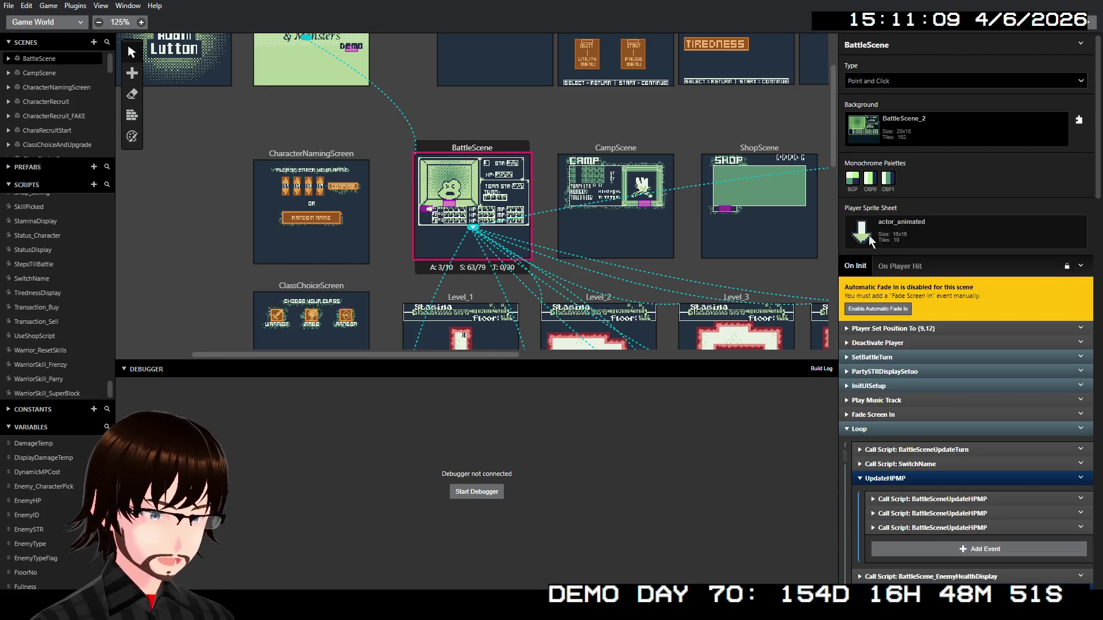
Expand and fold each of the three BattleSceneUpdateHPMP calls, then collapse the UpdateHPMP group
scroll(1046, 377, down, 5)
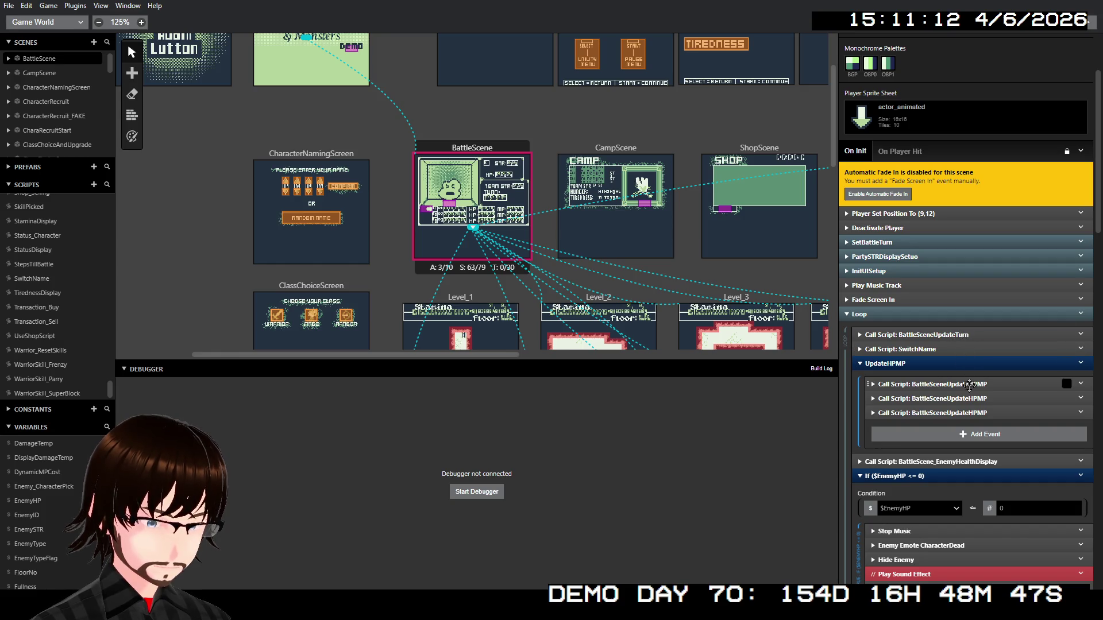
click(957, 385)
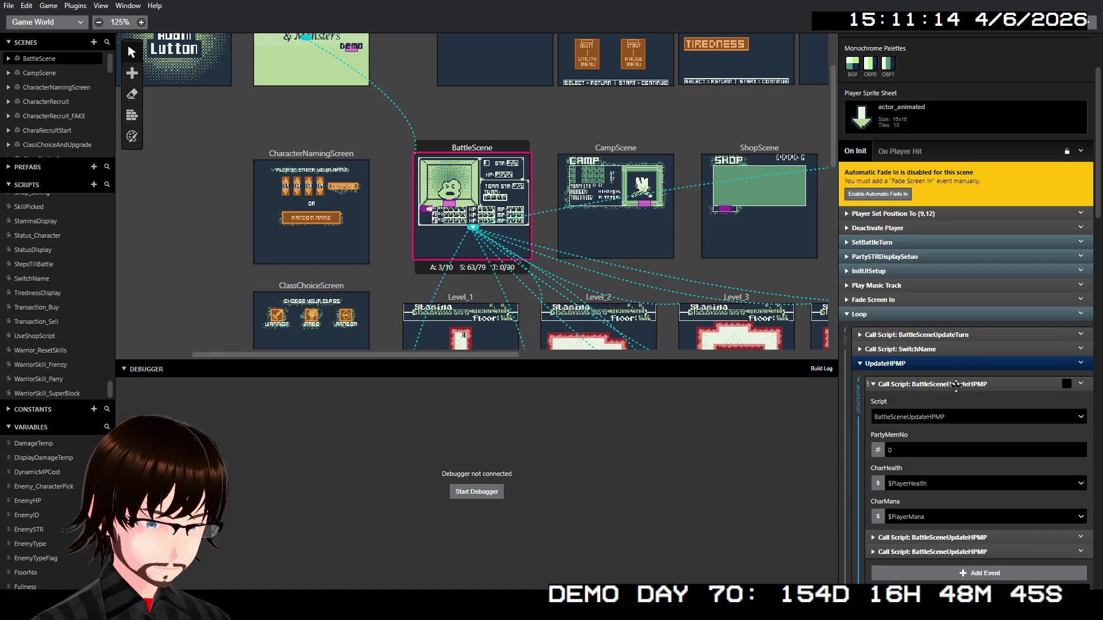
click(956, 385)
click(957, 399)
click(956, 399)
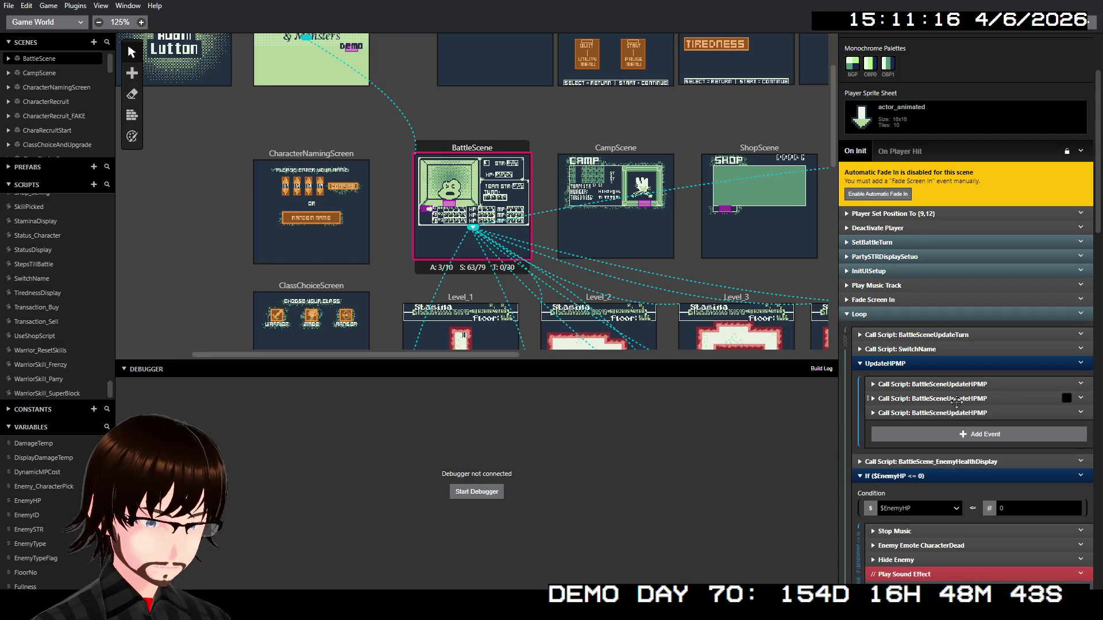
click(953, 411)
click(953, 411)
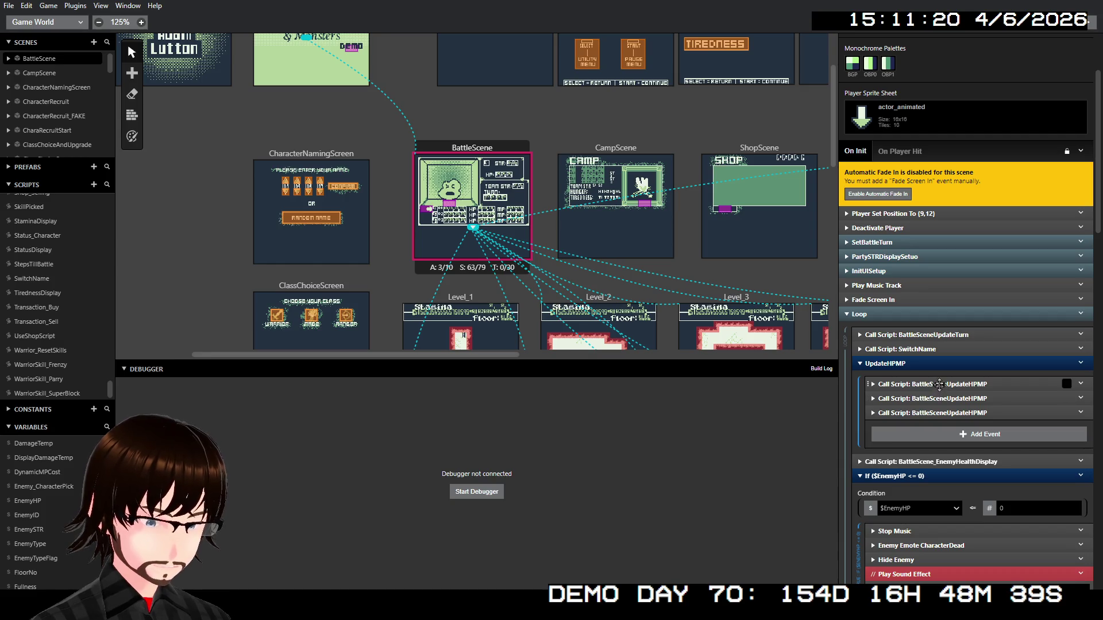
click(914, 364)
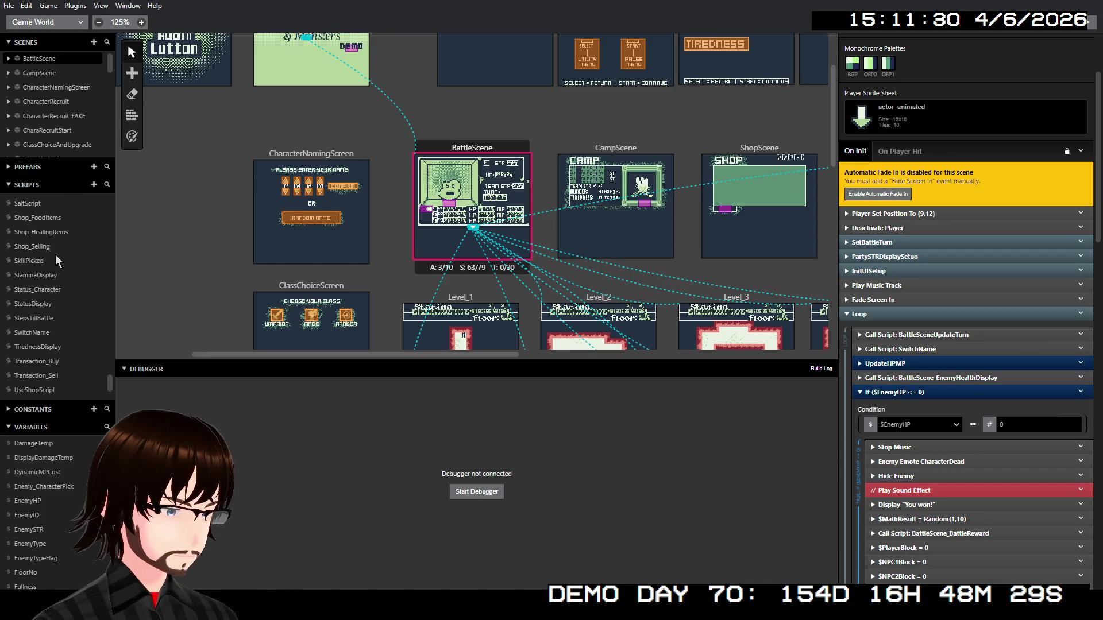
Go from WarriorSkill_SuperBlock to the RangerSkill_TrueShot script in the Scripts list
click(74, 392)
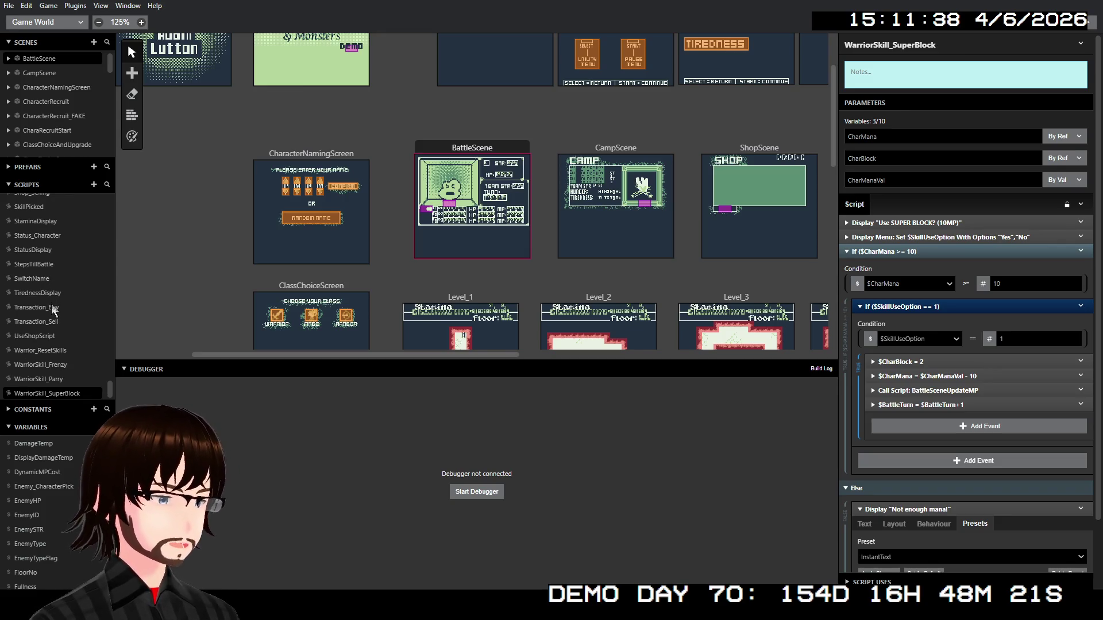
scroll(52, 295, up, 4)
scroll(52, 295, up, 2)
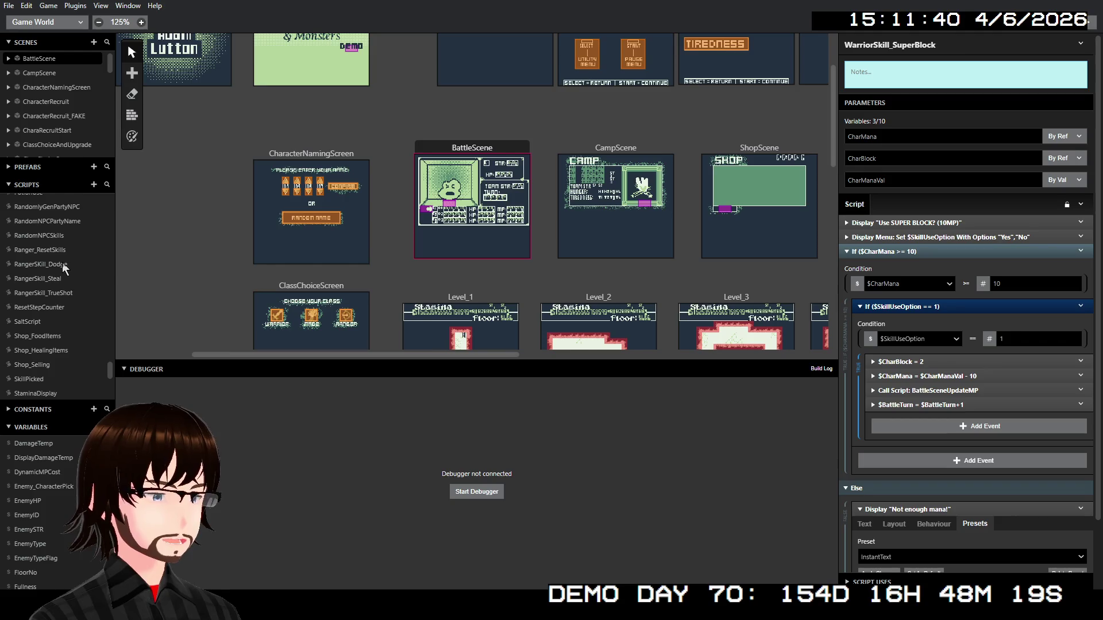
click(53, 293)
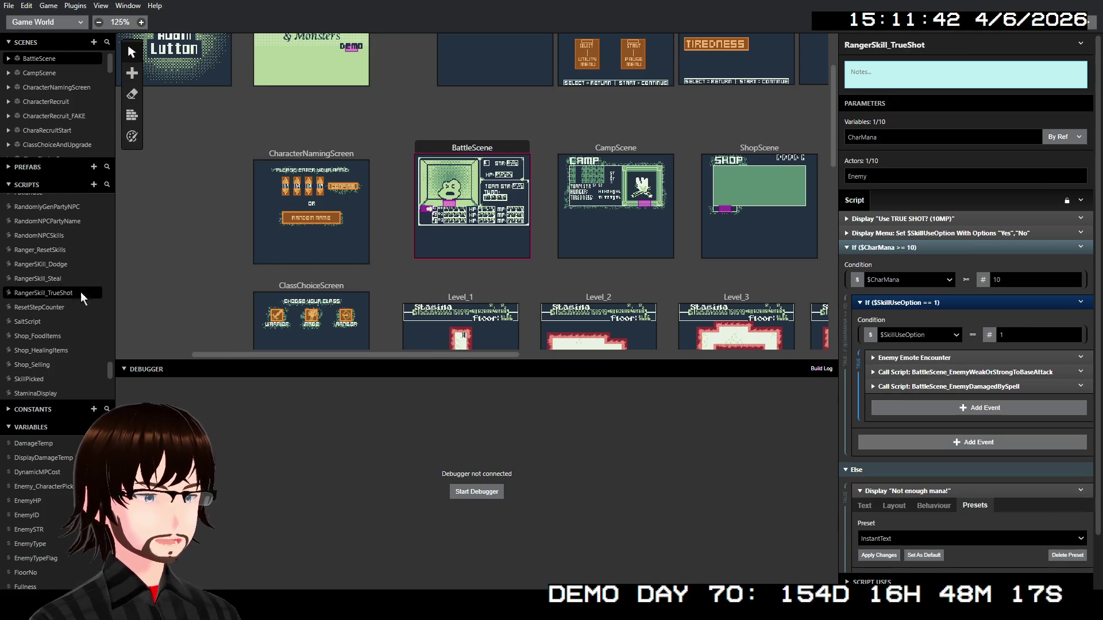
Insert a Call Script to BattleScene_DynamicMP before the first Display event, BaseSkillCost set to Number
right_click(930, 217)
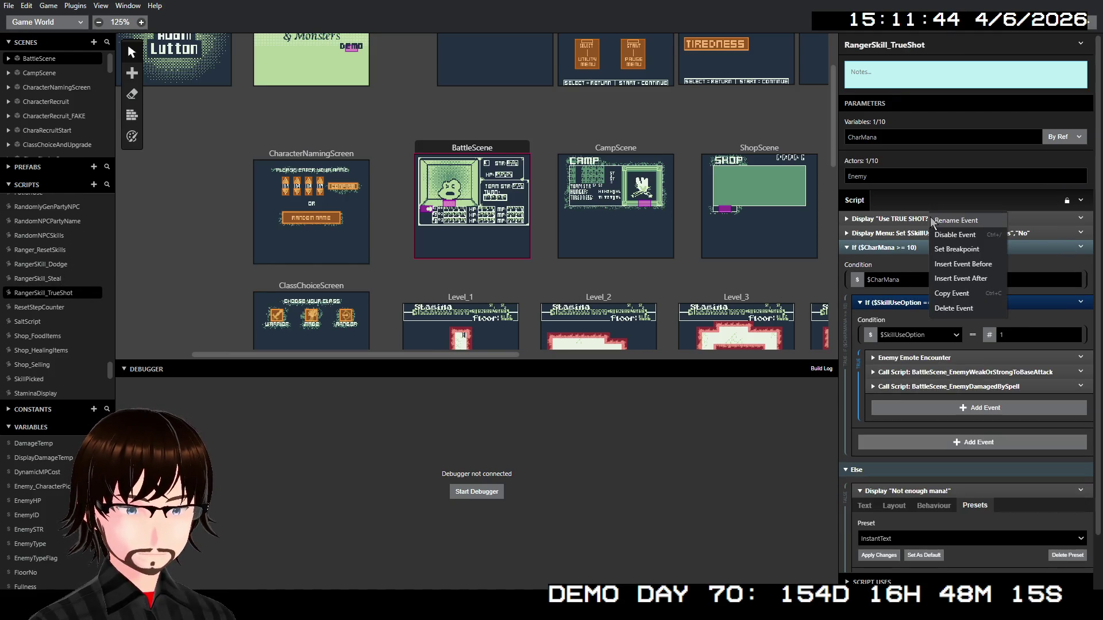
click(956, 265)
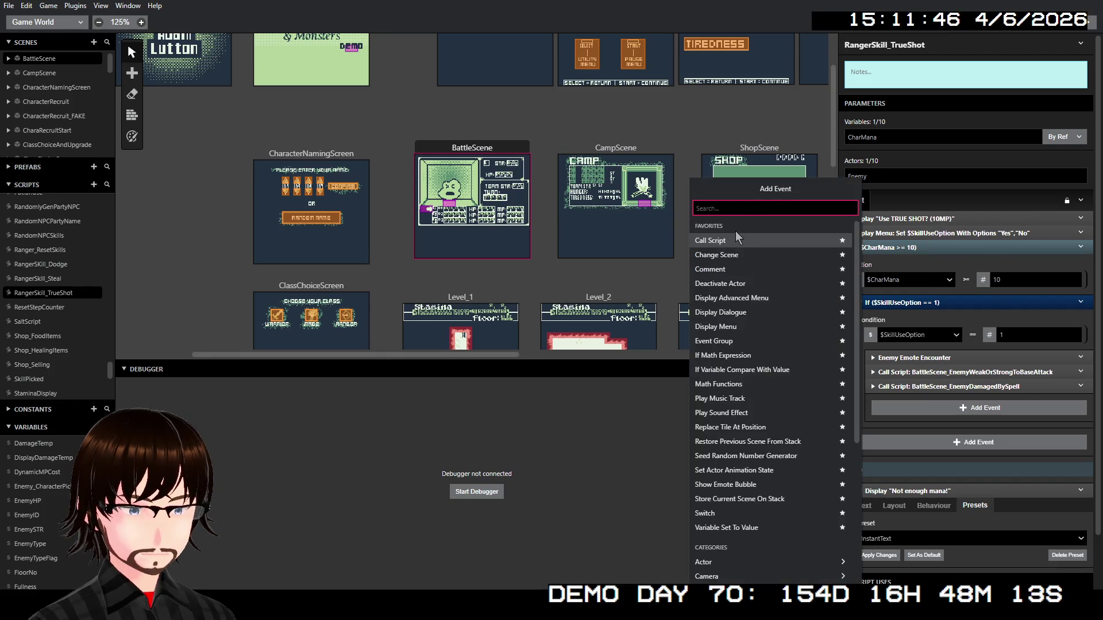
click(739, 241)
click(901, 253)
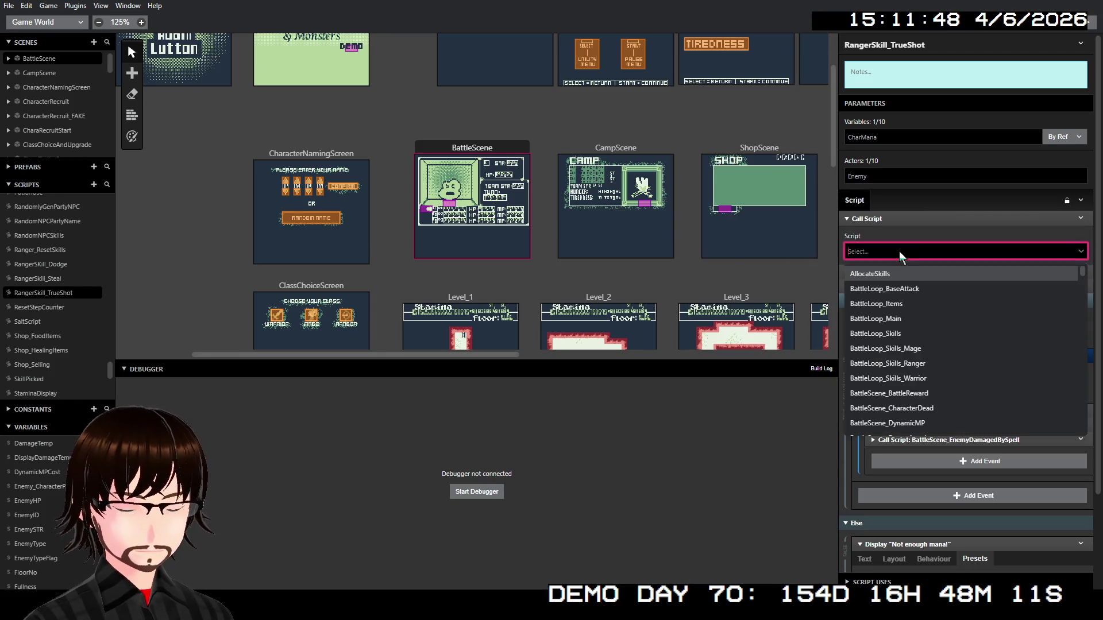
text(dyna)
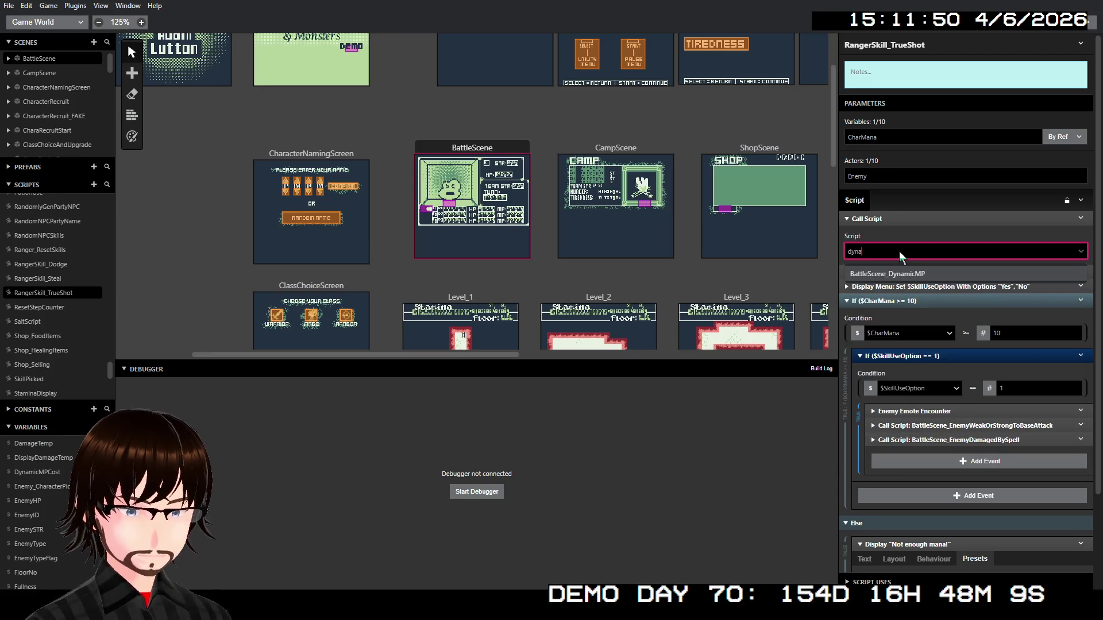
click(902, 274)
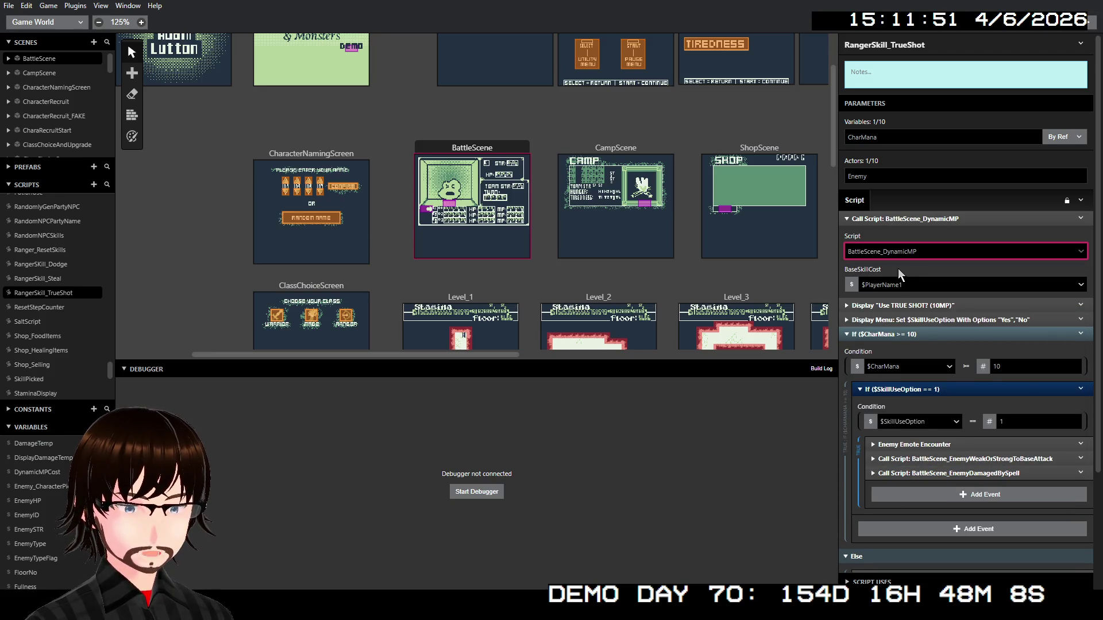
click(853, 287)
click(865, 304)
click(879, 285)
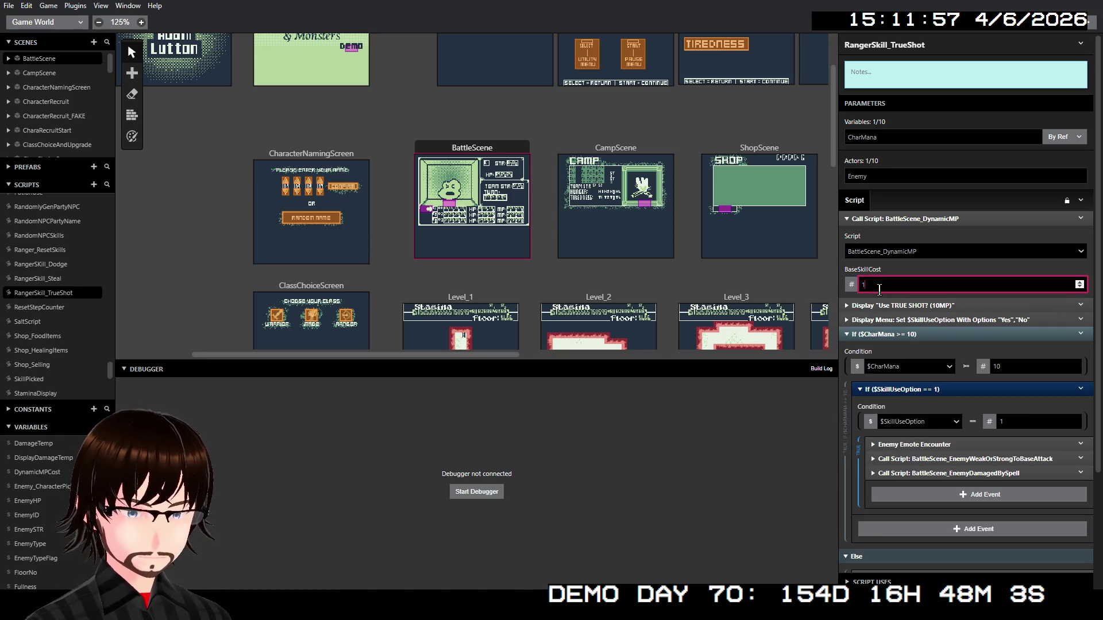
text(0)
click(921, 222)
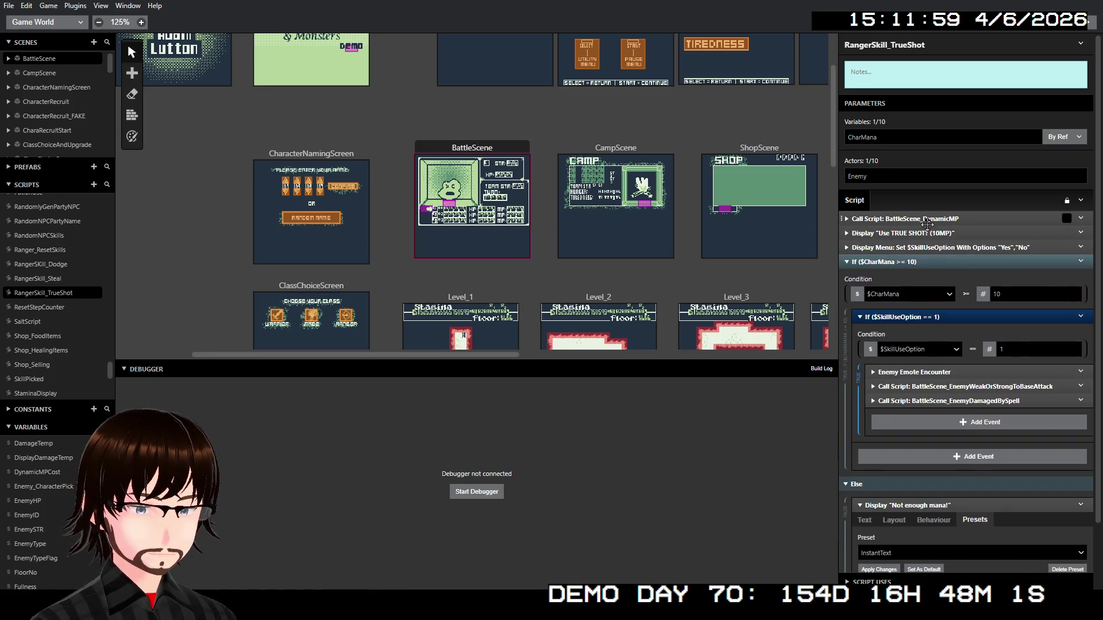
Replace the 10 in the 'Use TRUE SHOT? (10MP)' message with the $DynamicMPCost variable
click(922, 234)
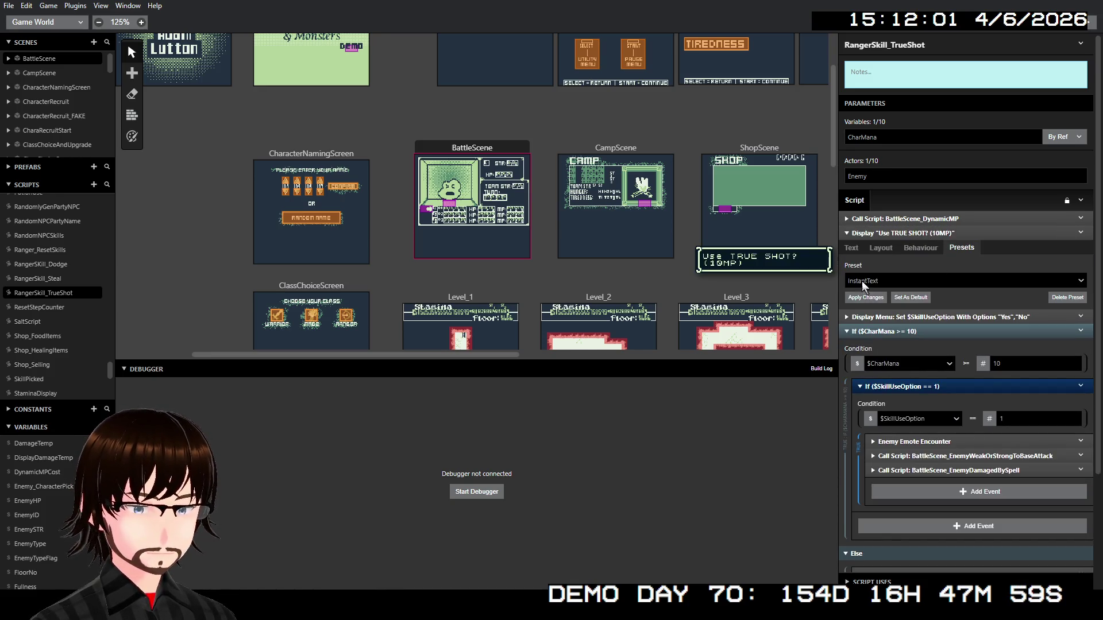
click(855, 248)
click(856, 279)
drag(857, 280, 852, 278)
text($DyMP))
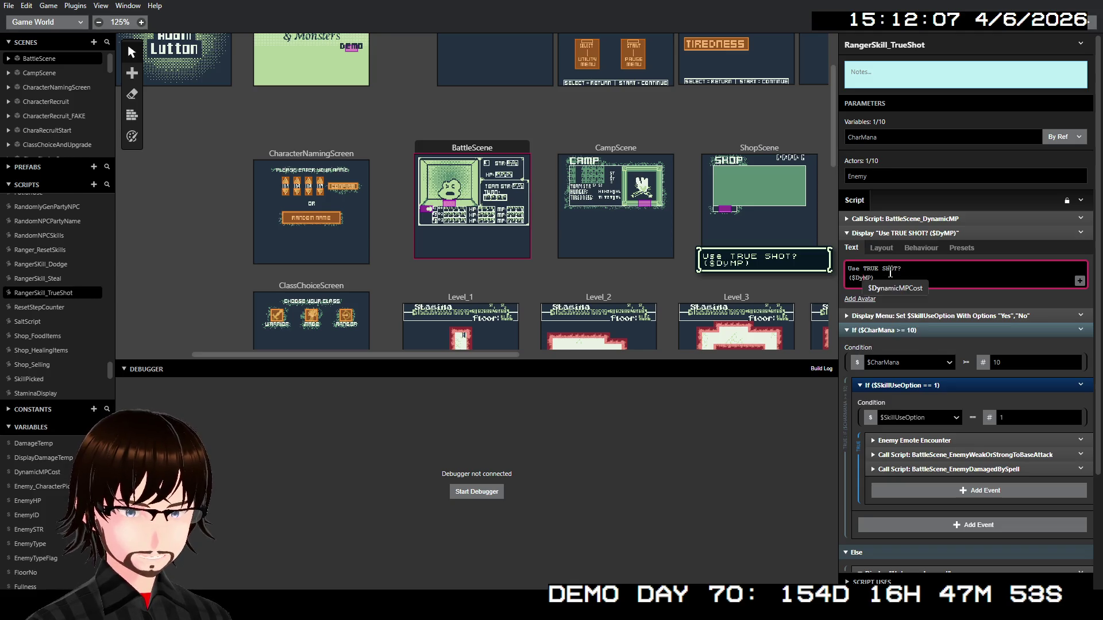
key(Return)
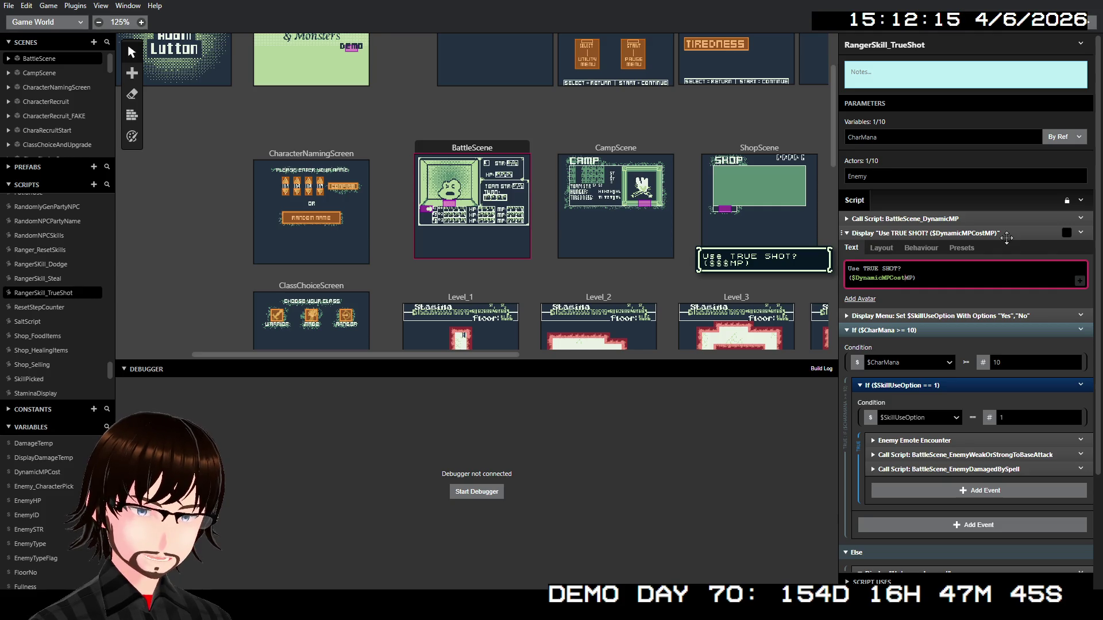
click(1006, 238)
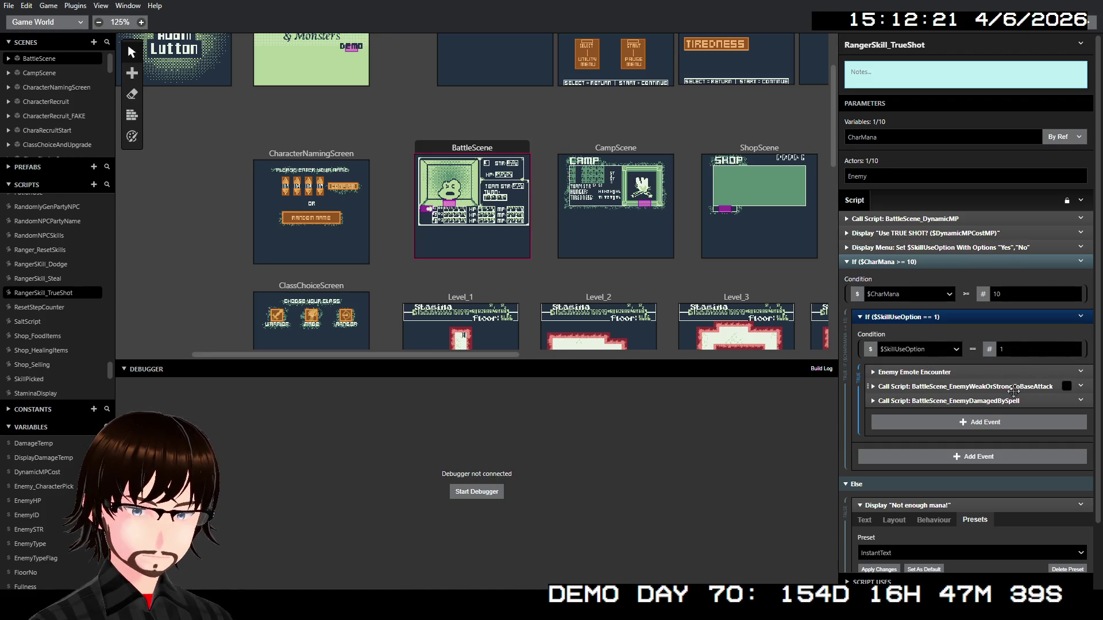
Make TrueShot's EnemyDamagedBySpell call use the DynamicMPCost variable for ManaUse, then review the 'Not enough mana!' message
click(994, 386)
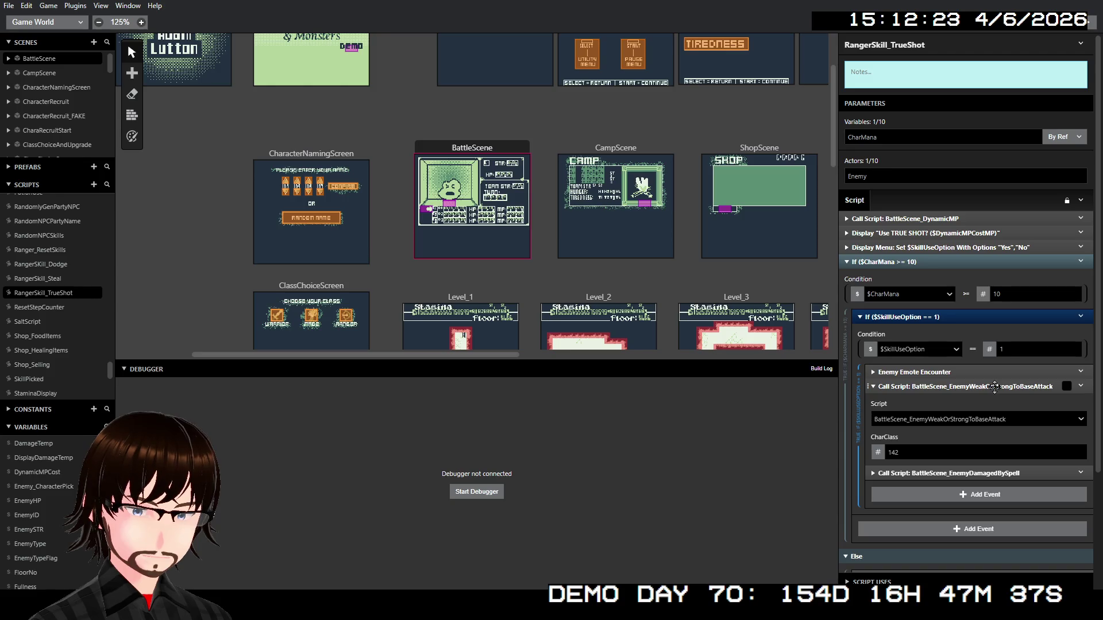
click(995, 387)
click(975, 400)
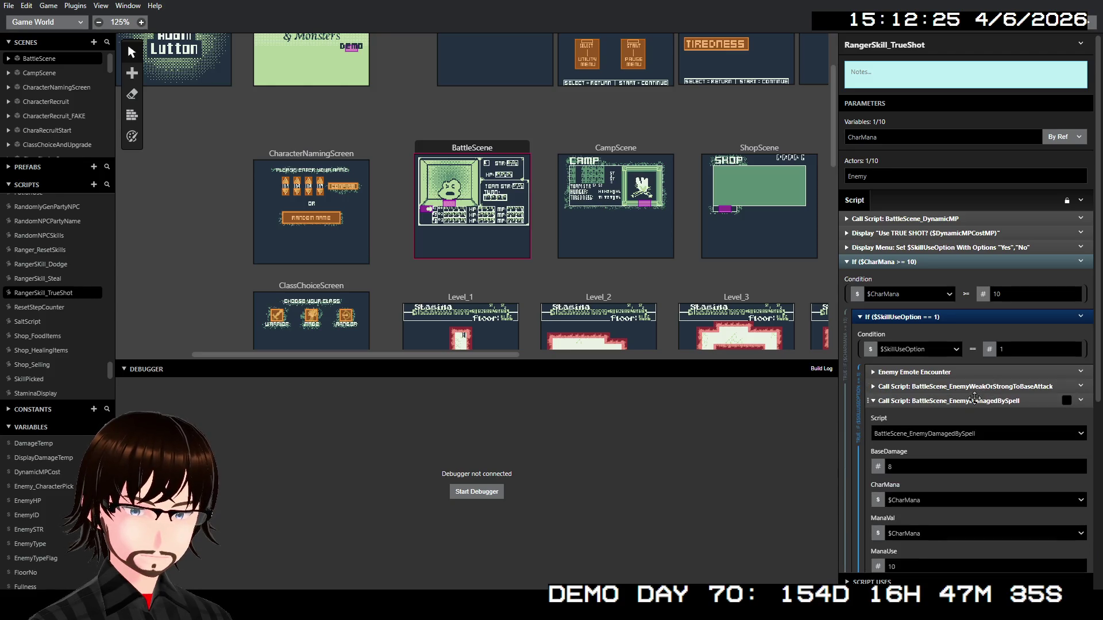
scroll(935, 444, down, 3)
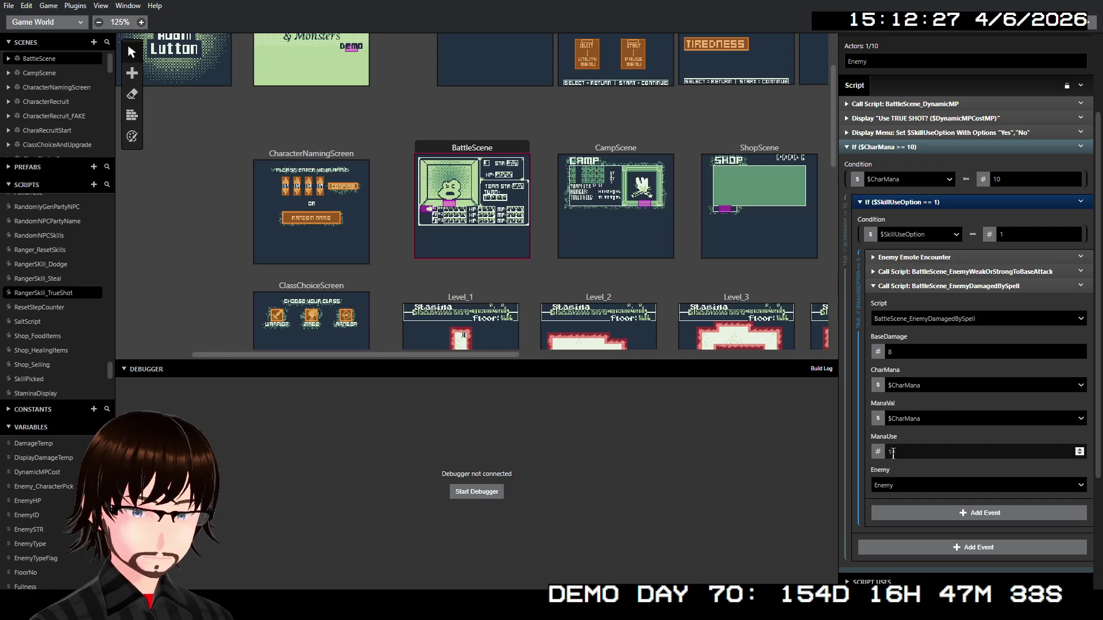
click(880, 451)
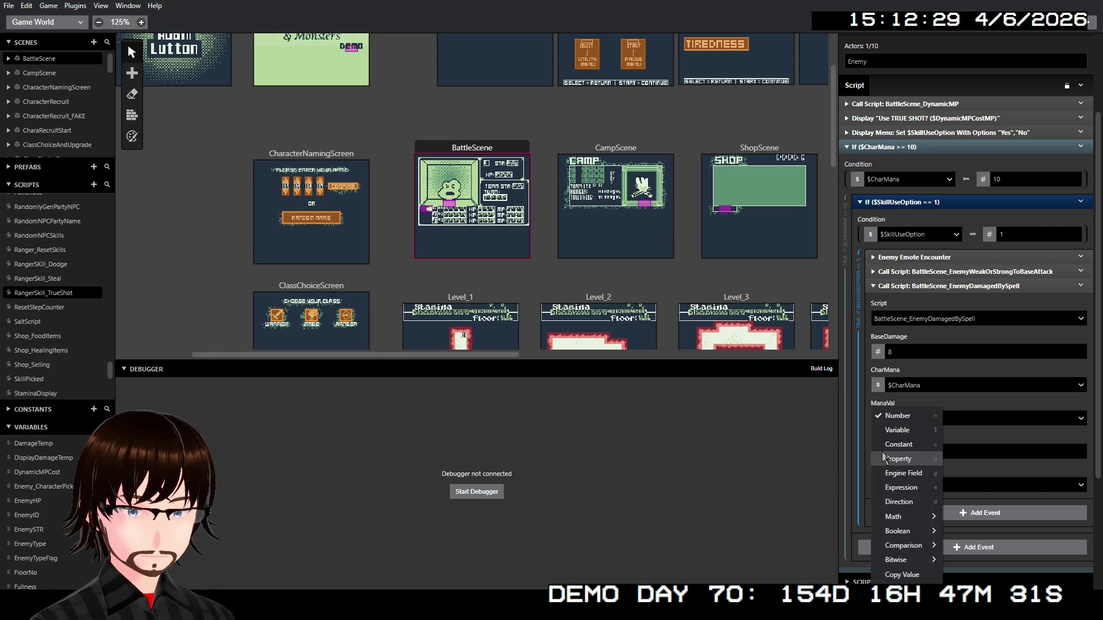
click(895, 431)
click(895, 453)
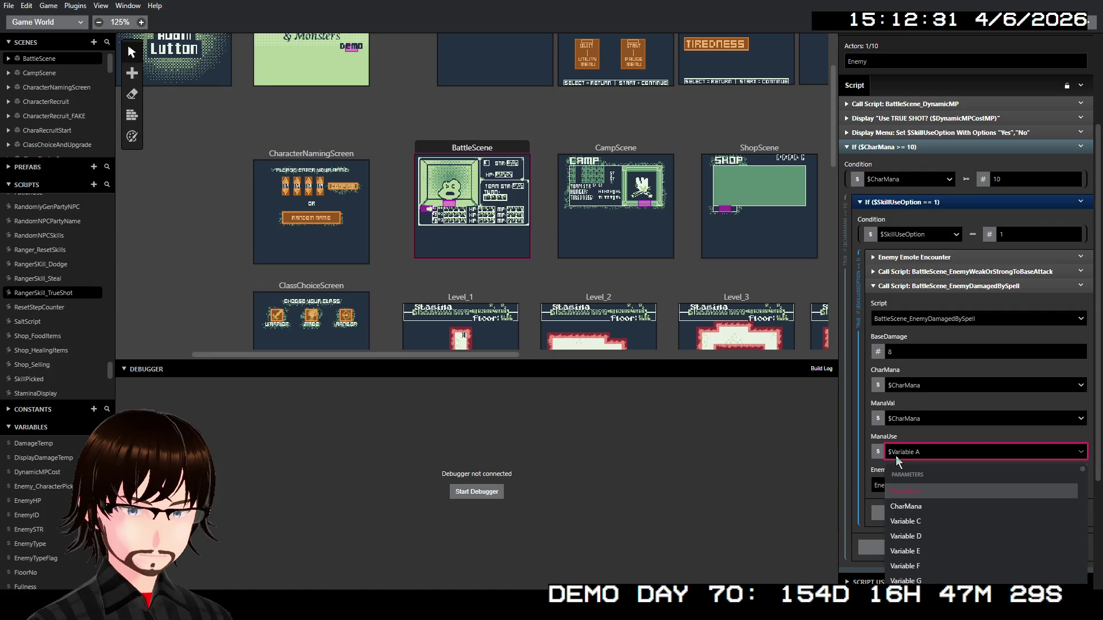
text(dyn)
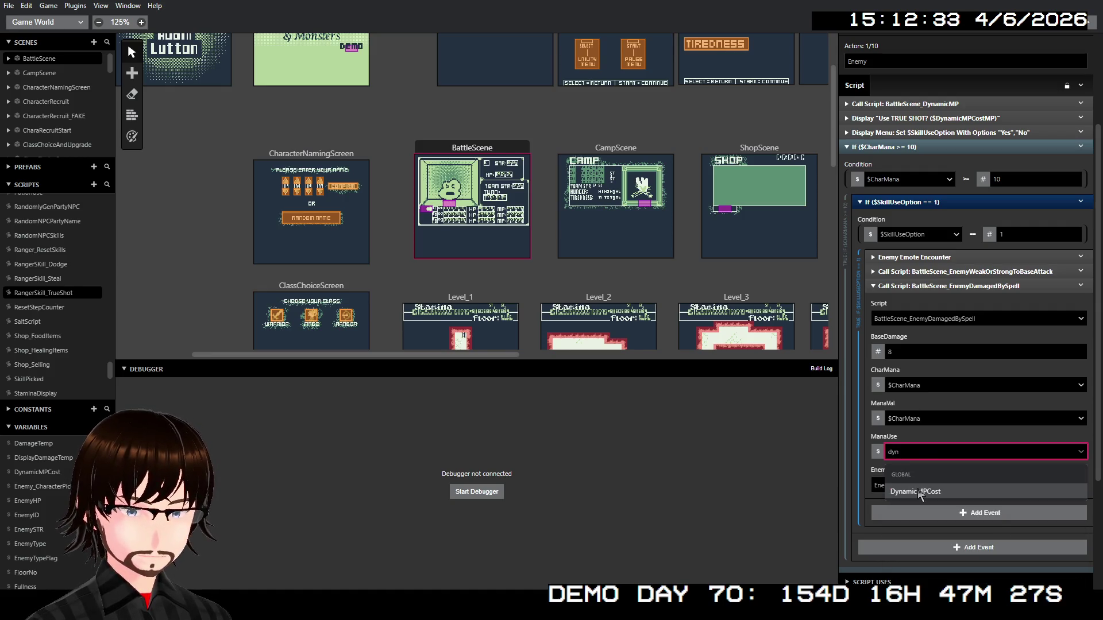
click(919, 493)
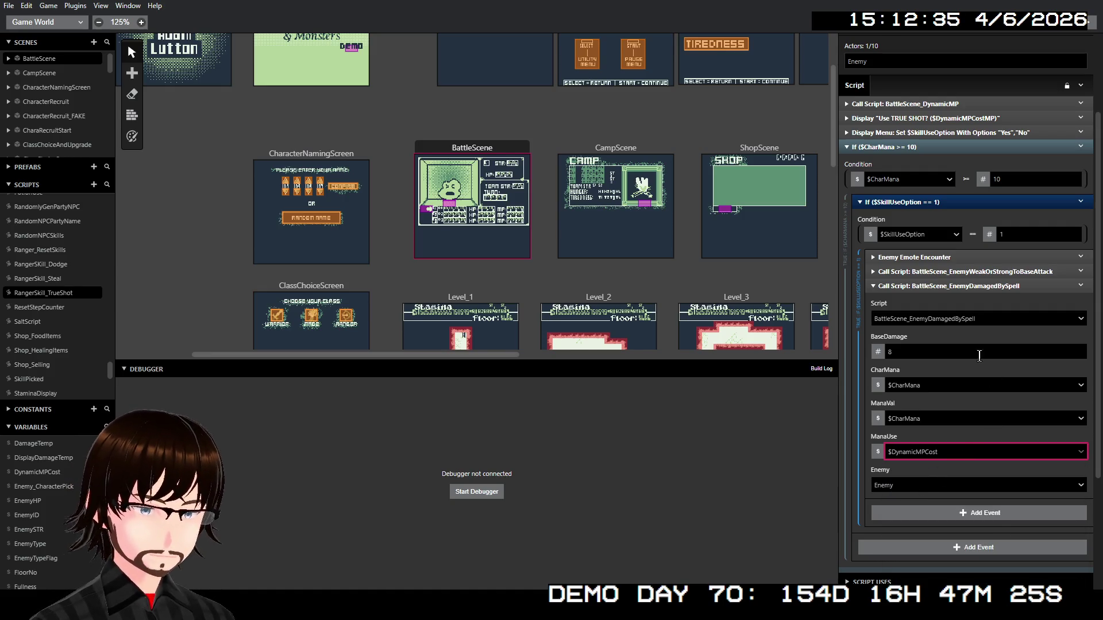
click(977, 287)
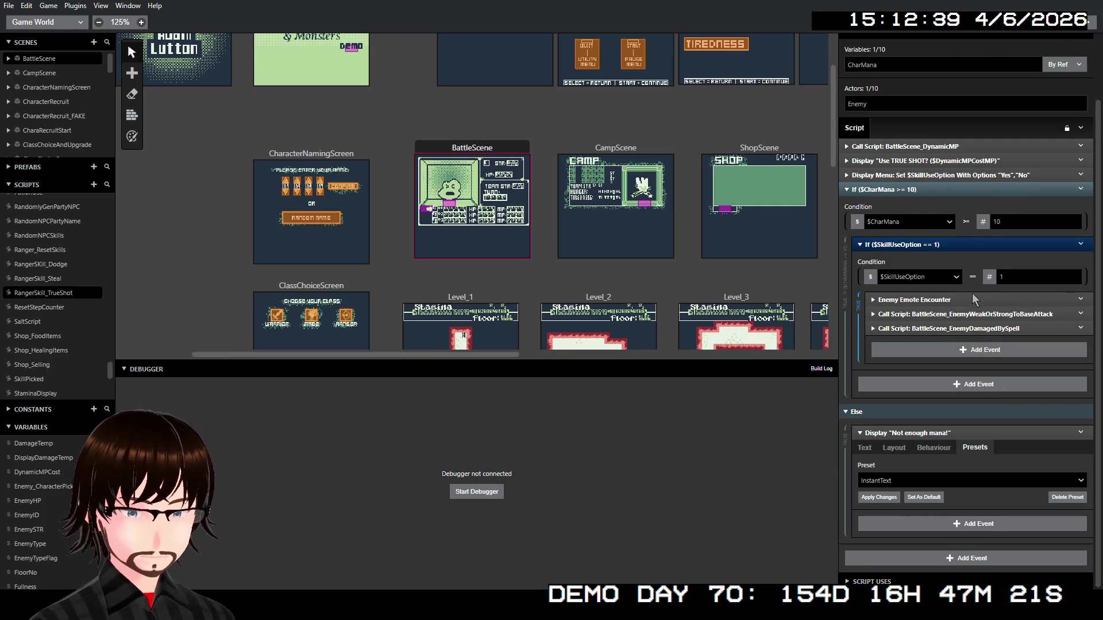
click(865, 450)
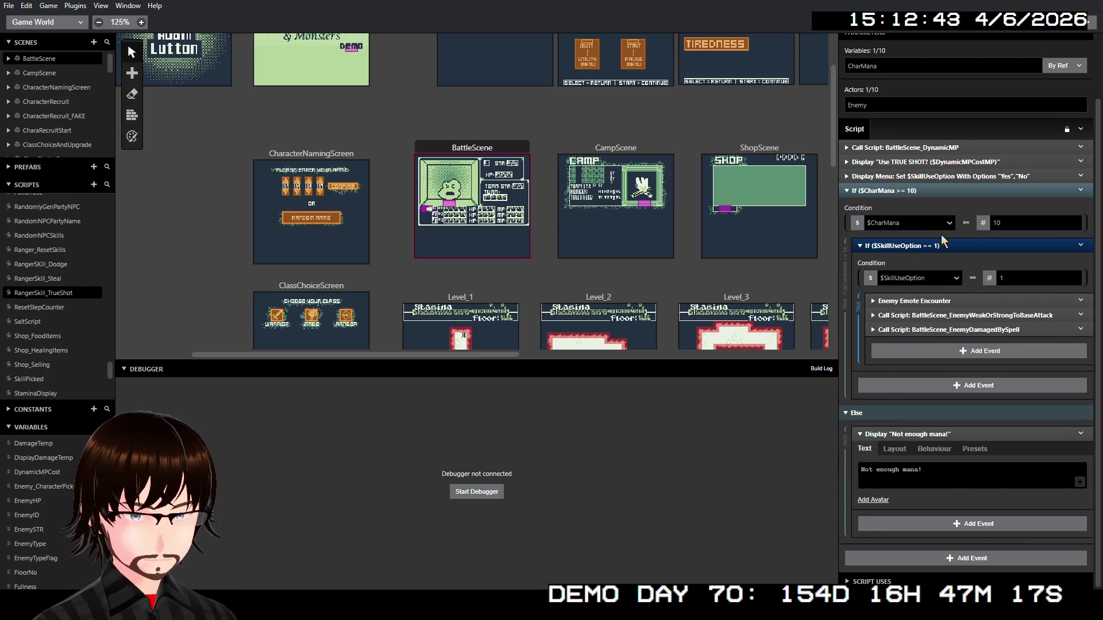
click(965, 224)
Change the If condition's threshold from 10 to the DynamicMPCost variable so it tests $CharMana >= $DynamicMPCost
click(989, 224)
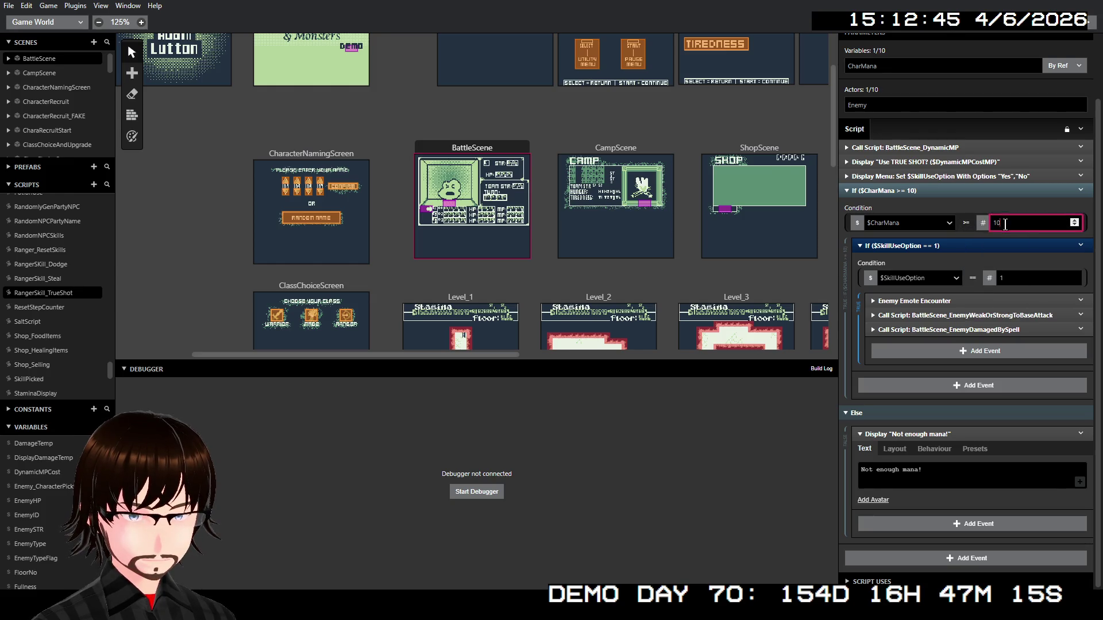
click(985, 222)
click(1002, 256)
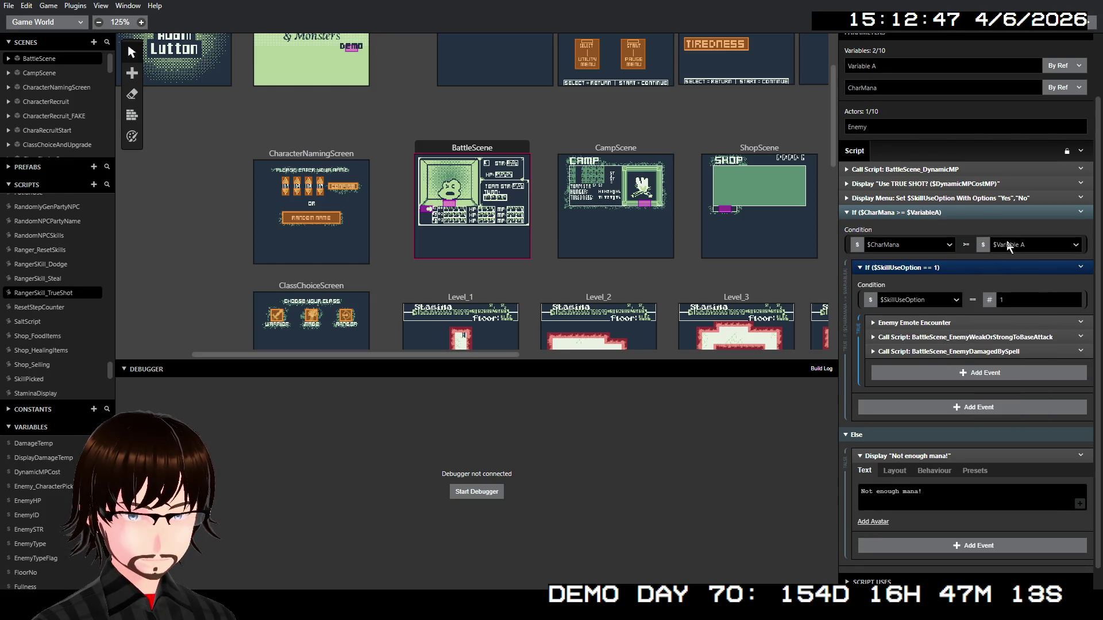
click(1011, 245)
text(dyna)
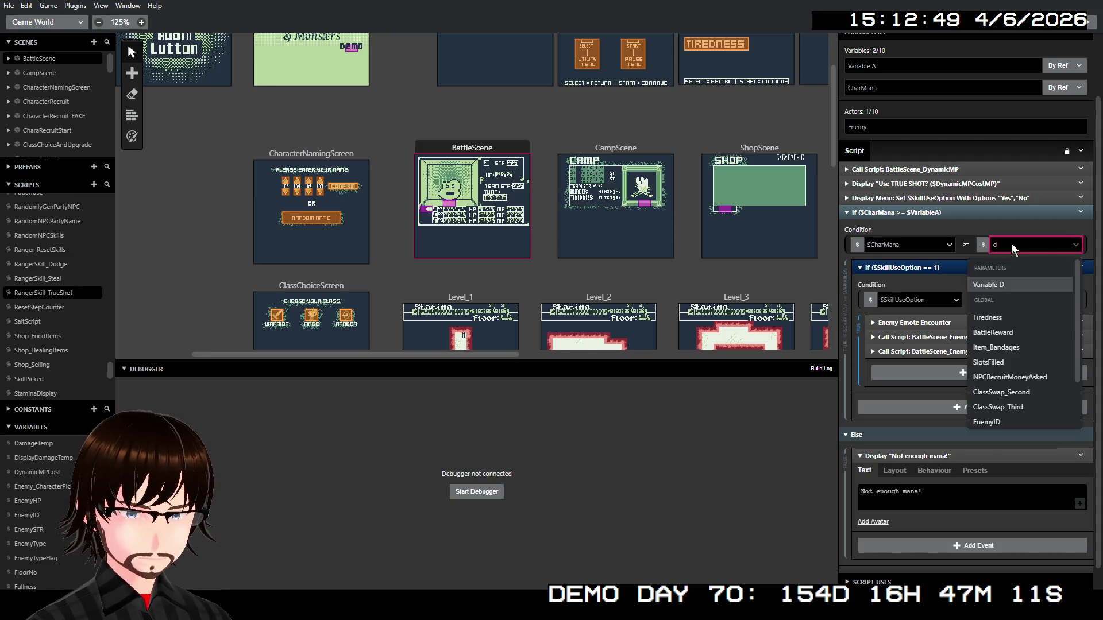
key(Return)
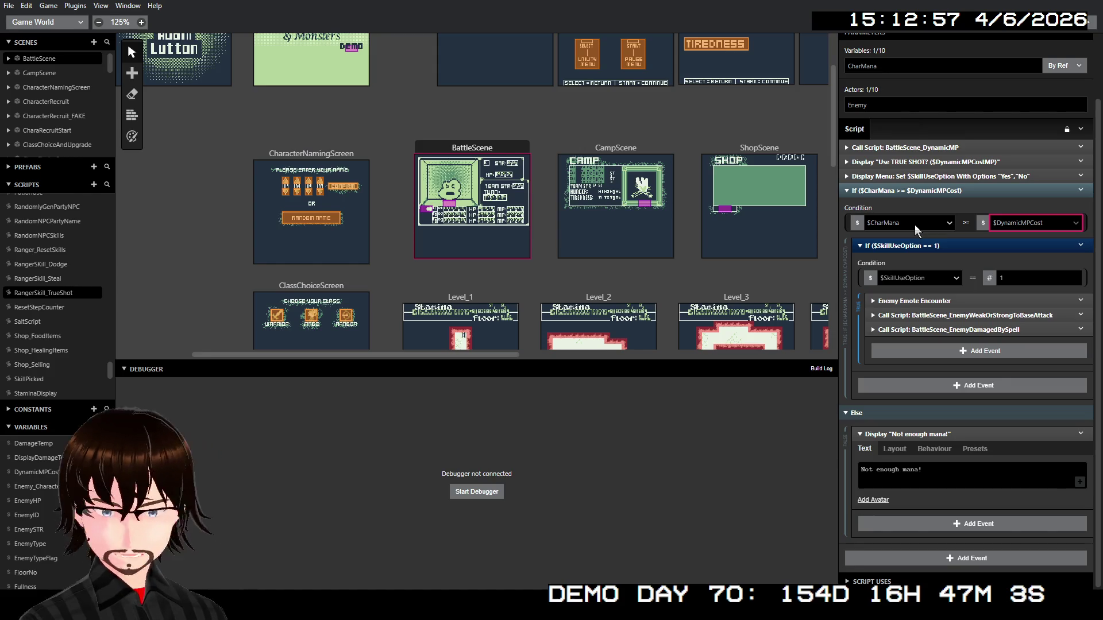
mouse_move(856, 483)
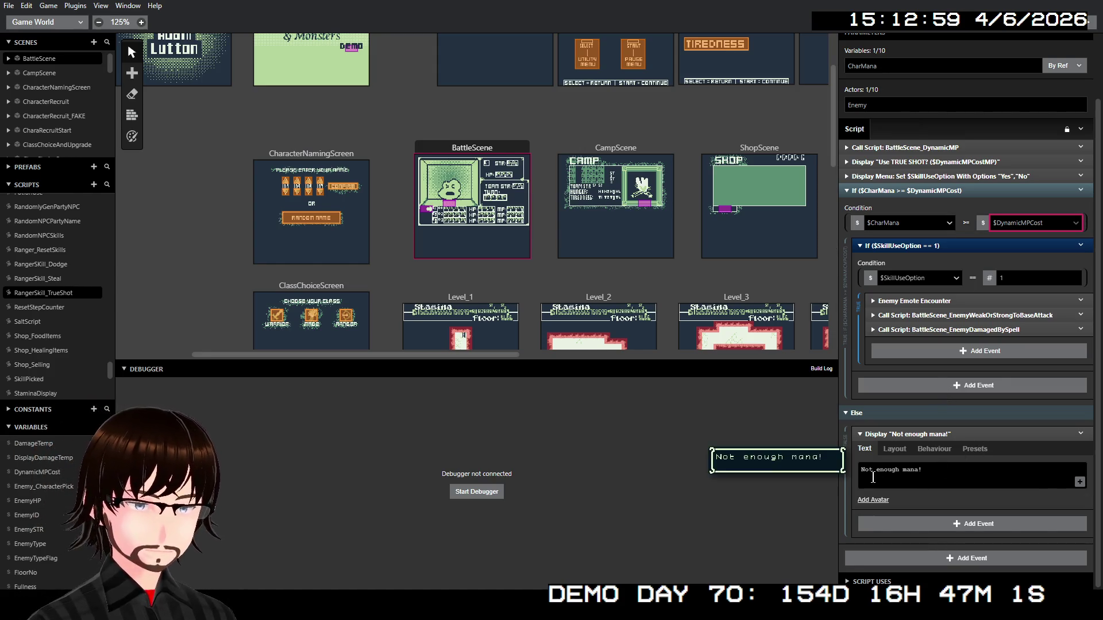
scroll(506, 351, left, 2)
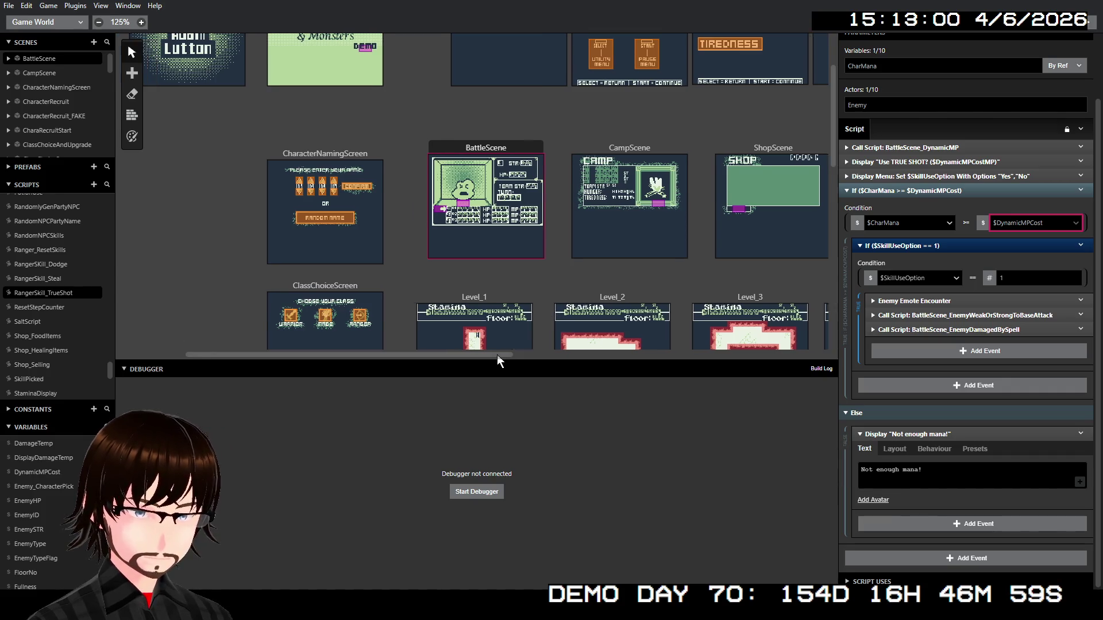
scroll(515, 350, right, 3)
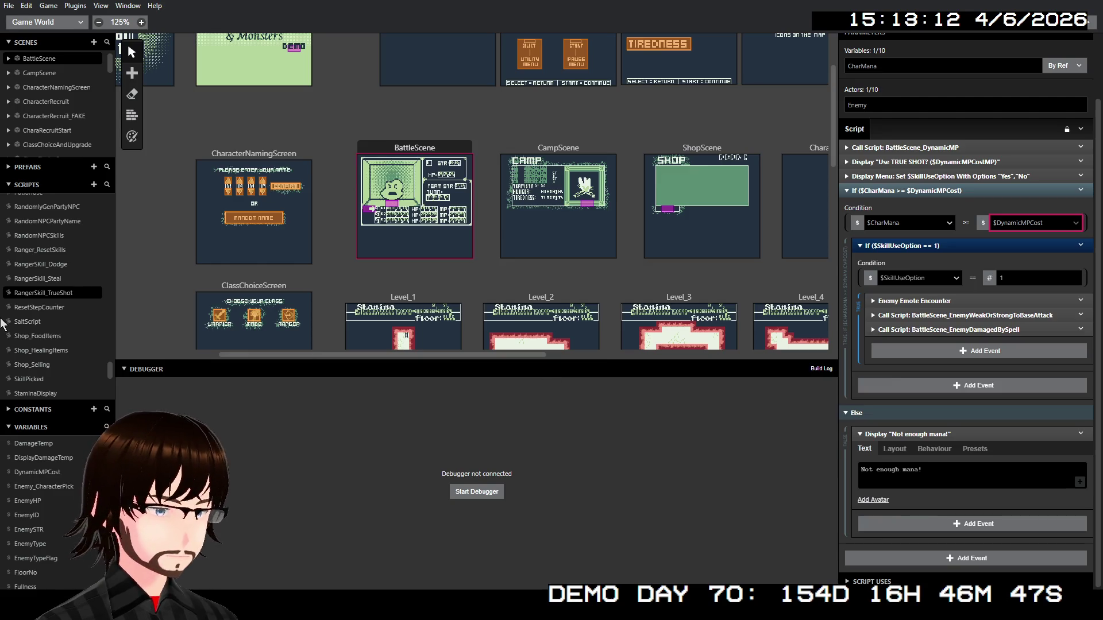
scroll(6, 318, up, 10)
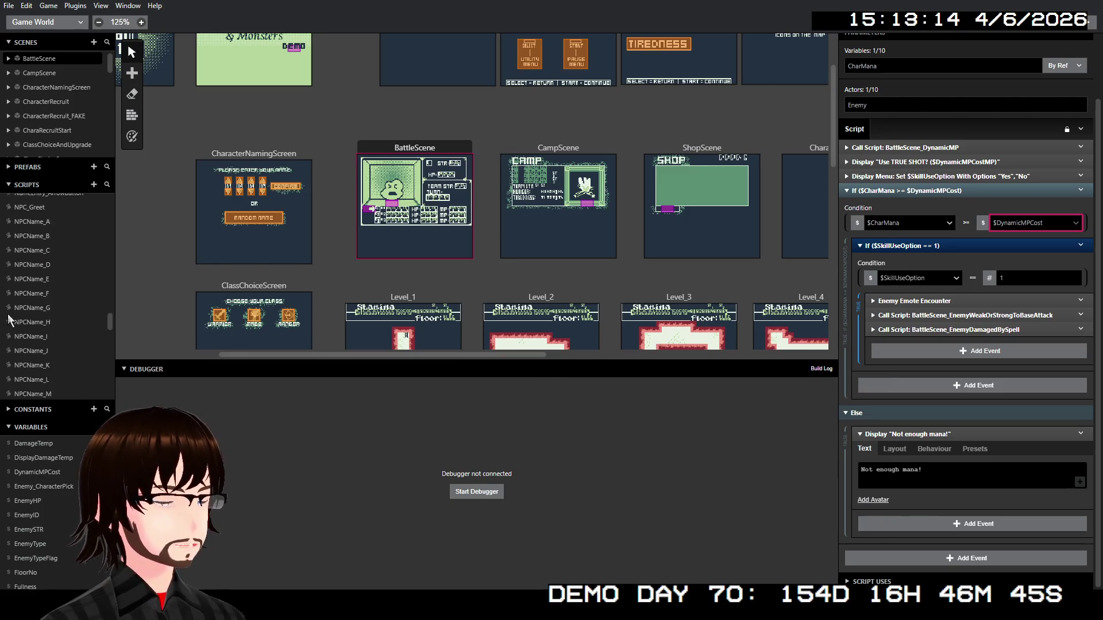
scroll(8, 320, up, 5)
scroll(8, 318, up, 2)
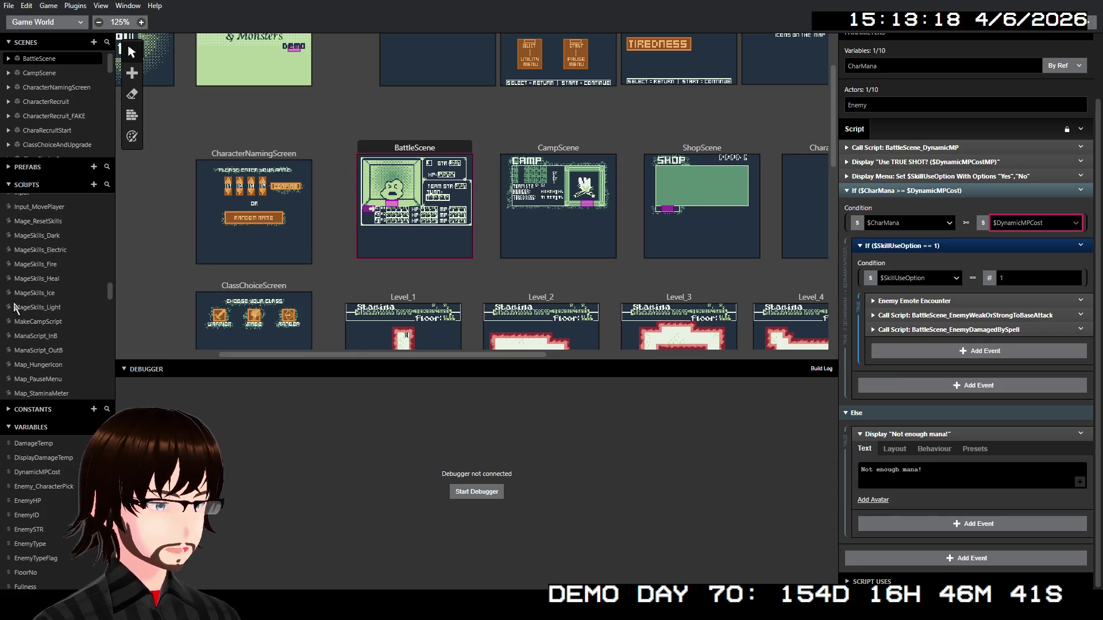
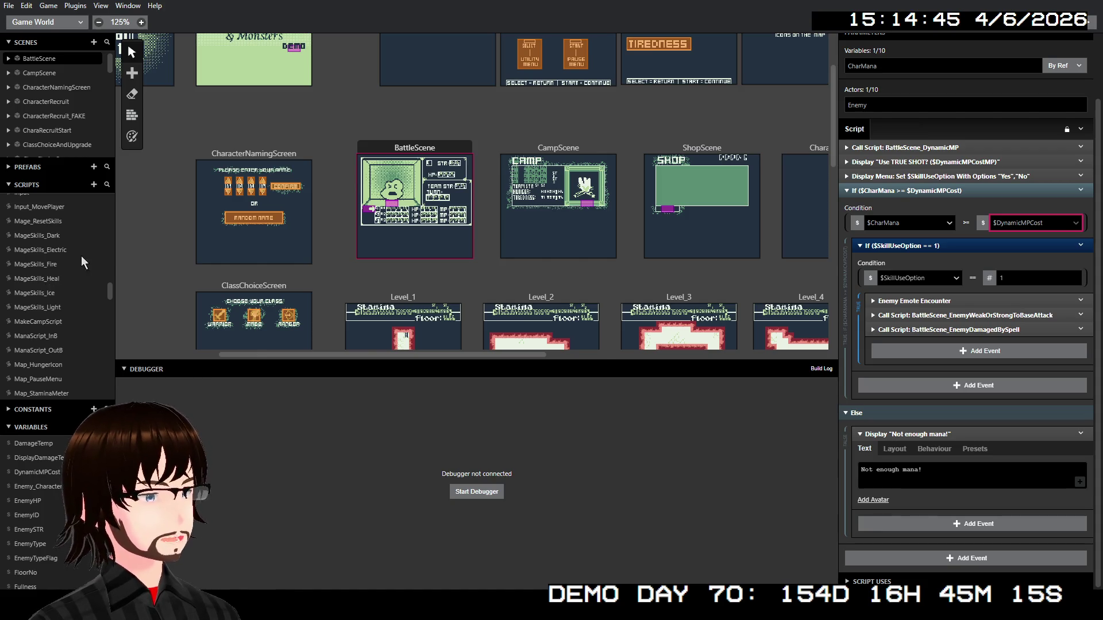
Insert a Call Script event running BattleScene_DynamicMP with BaseSkillCost 5 before MageSkills_Dark's Use DARK? prompt
click(57, 236)
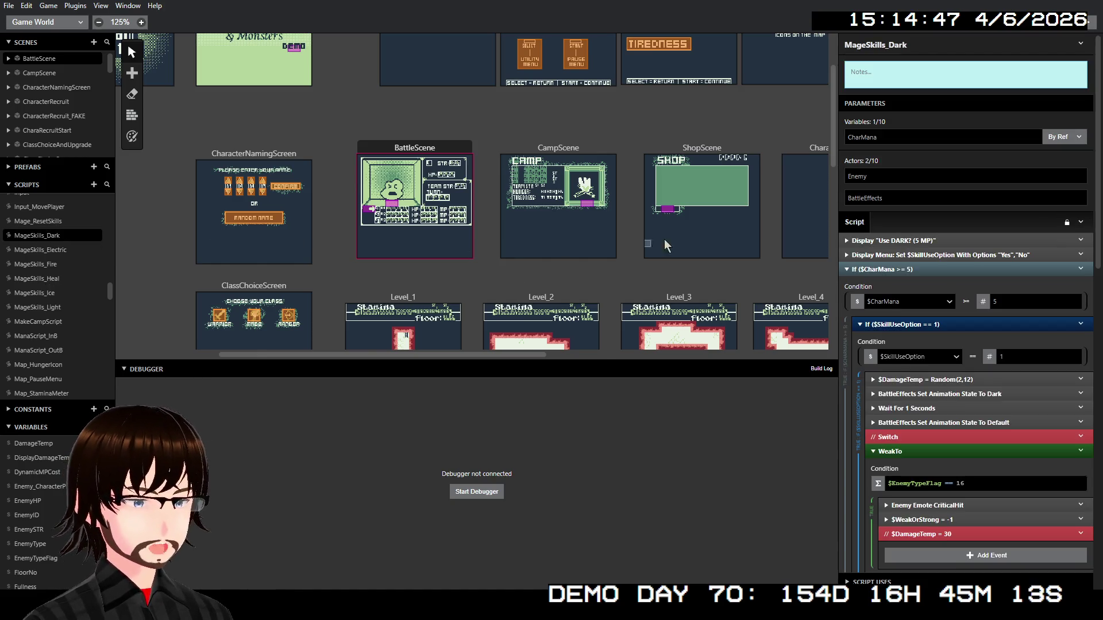
right_click(934, 241)
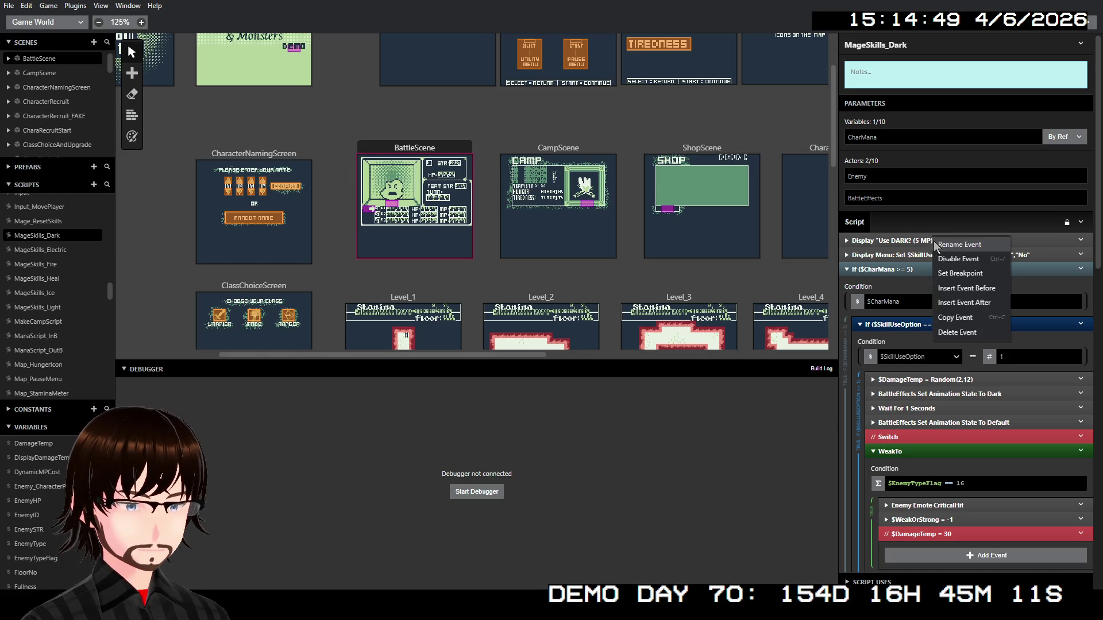
click(966, 288)
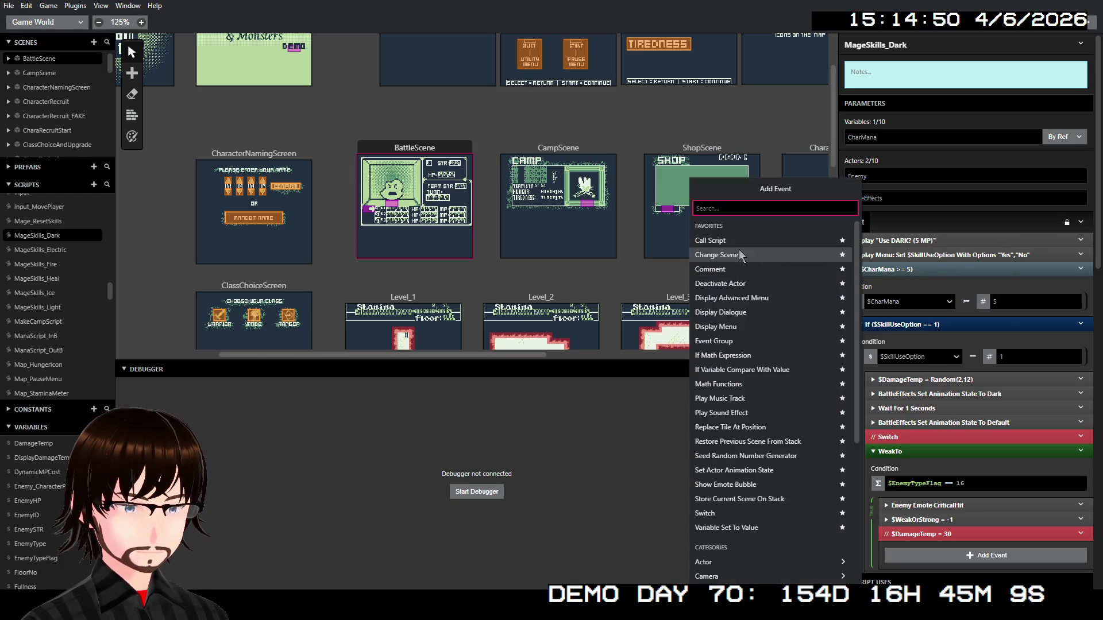
click(726, 243)
click(881, 274)
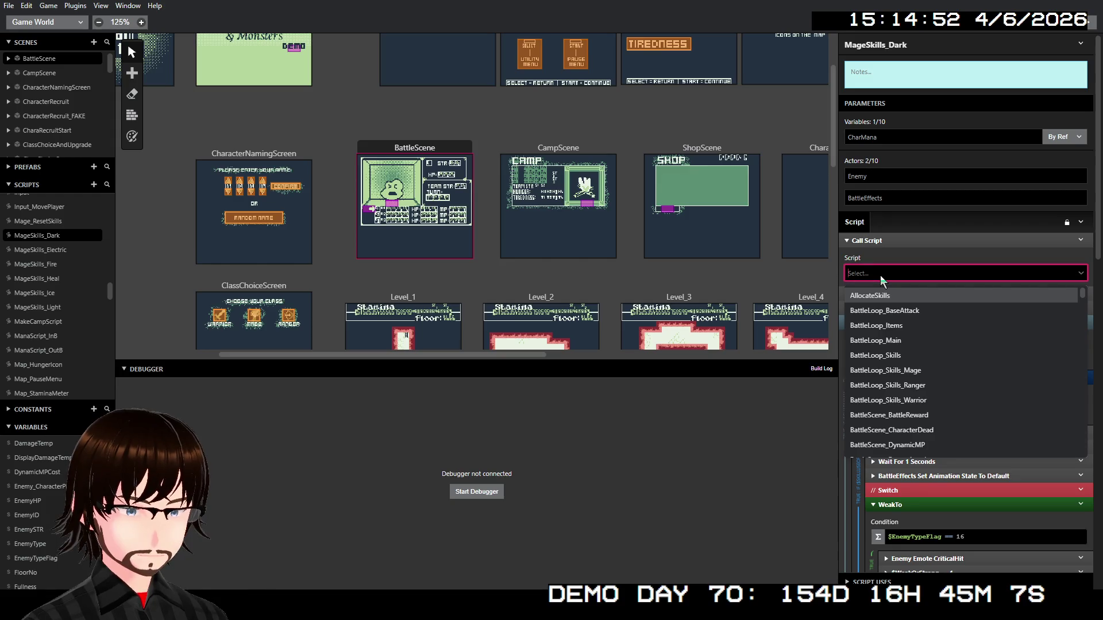
text(d)
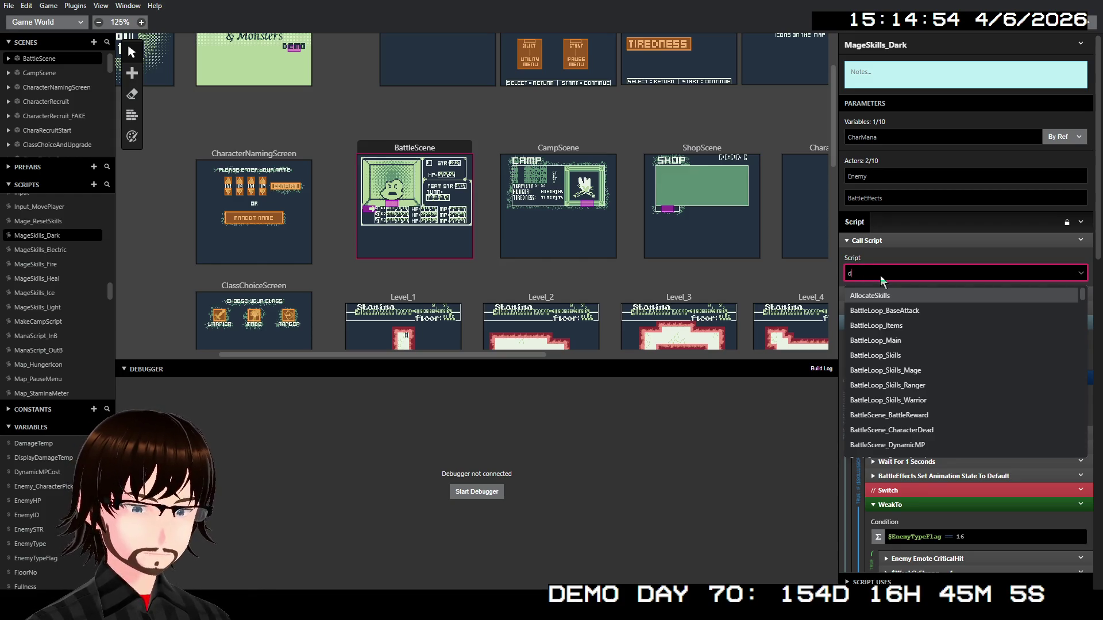
text(yn)
key(Return)
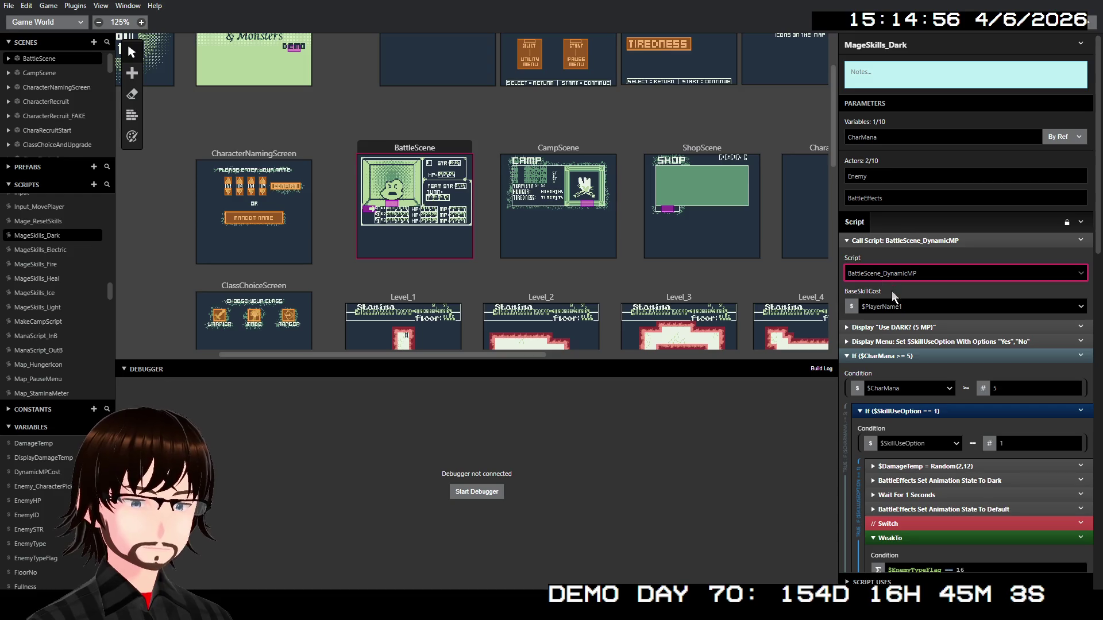
click(855, 307)
click(871, 325)
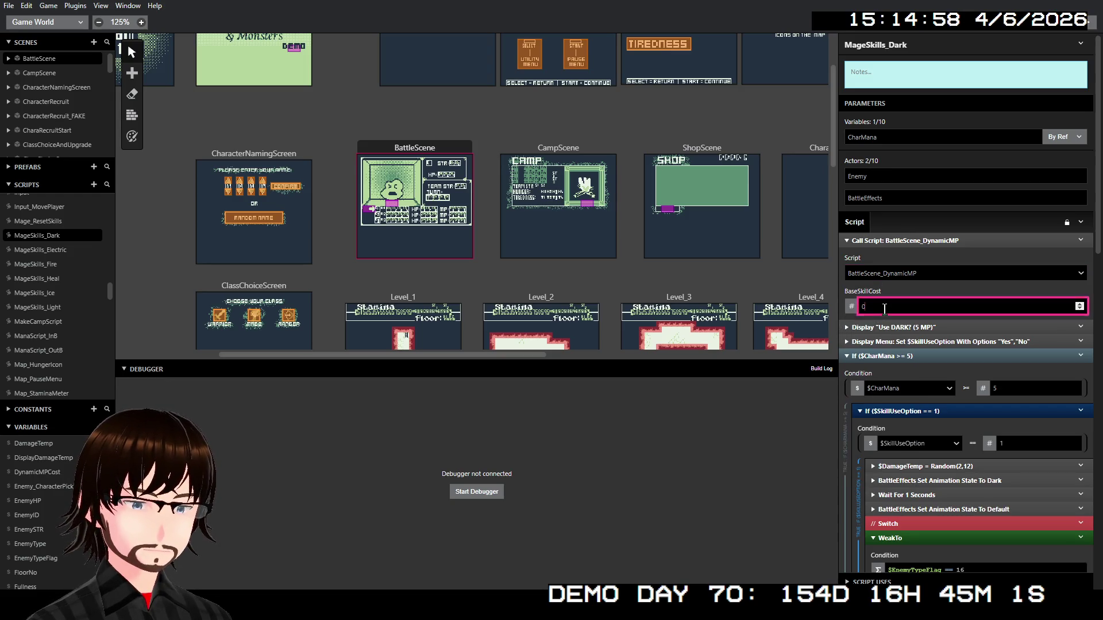
text(5)
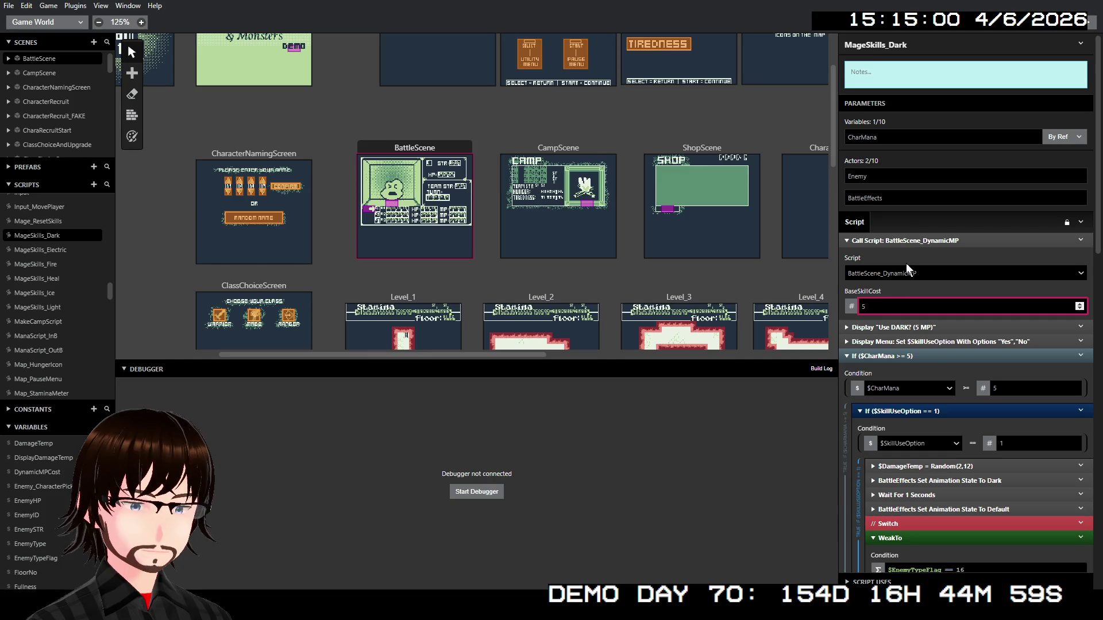
click(909, 241)
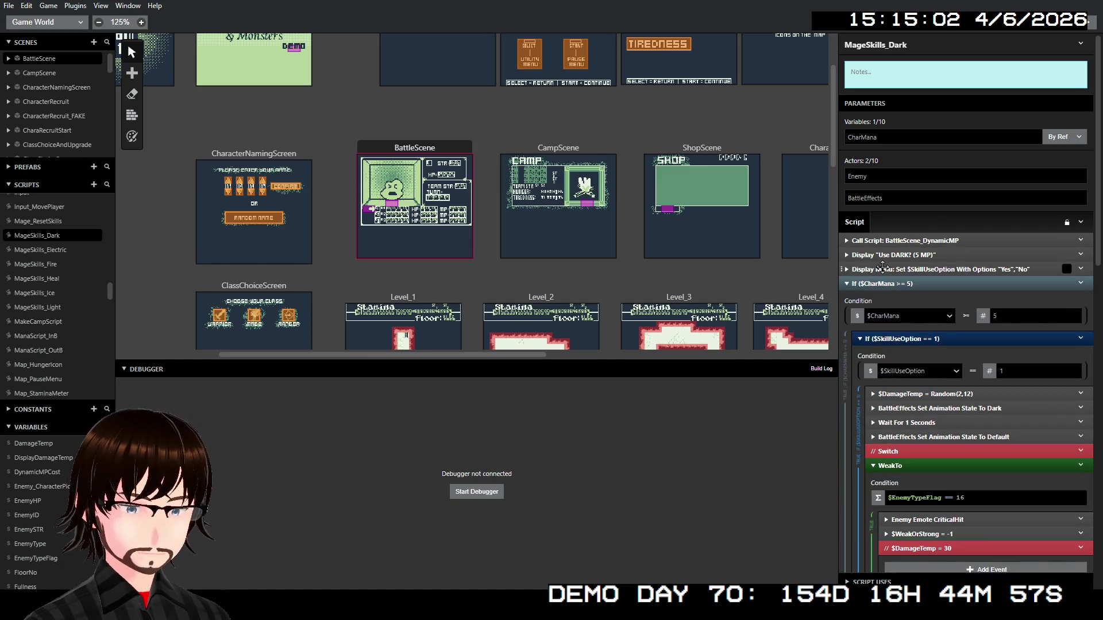
scroll(51, 332, down, 10)
scroll(50, 335, down, 5)
click(59, 367)
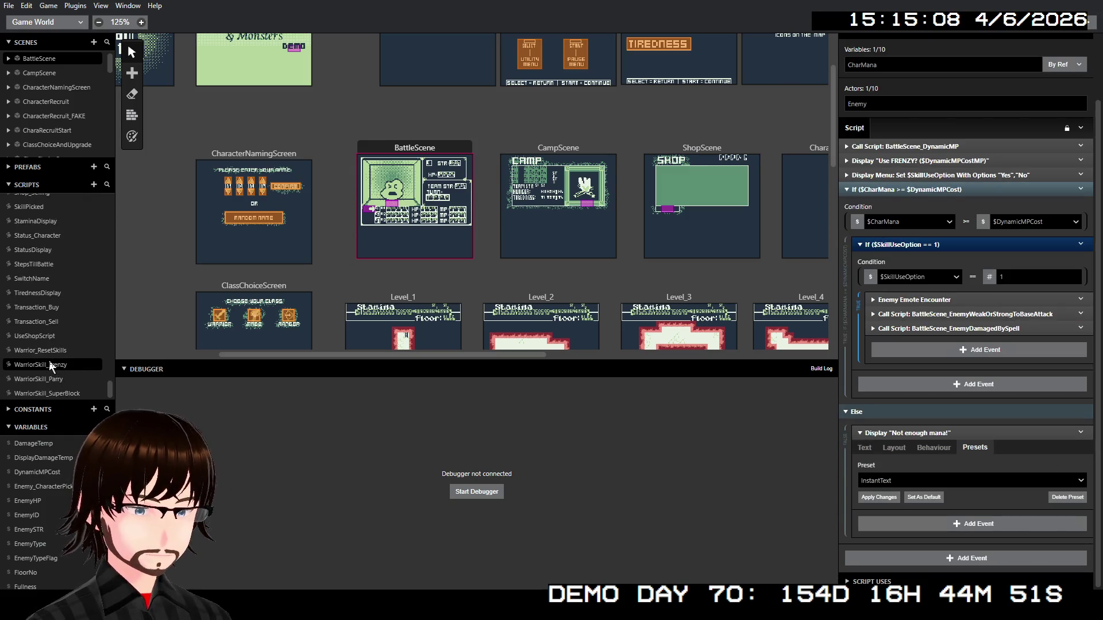
scroll(74, 321, up, 8)
click(70, 294)
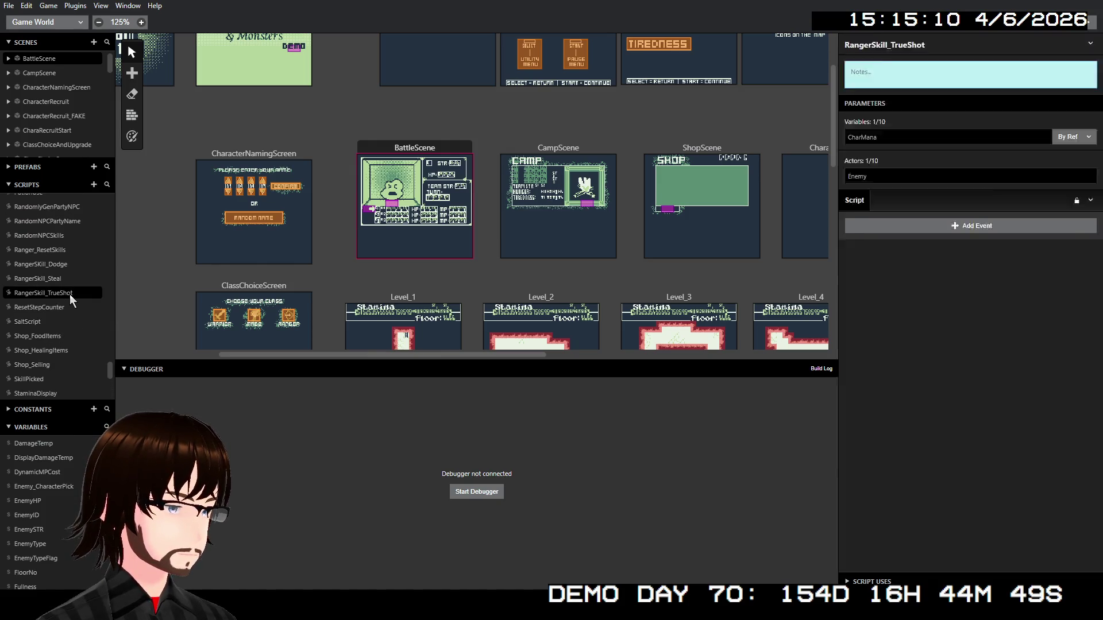
scroll(70, 294, up, 10)
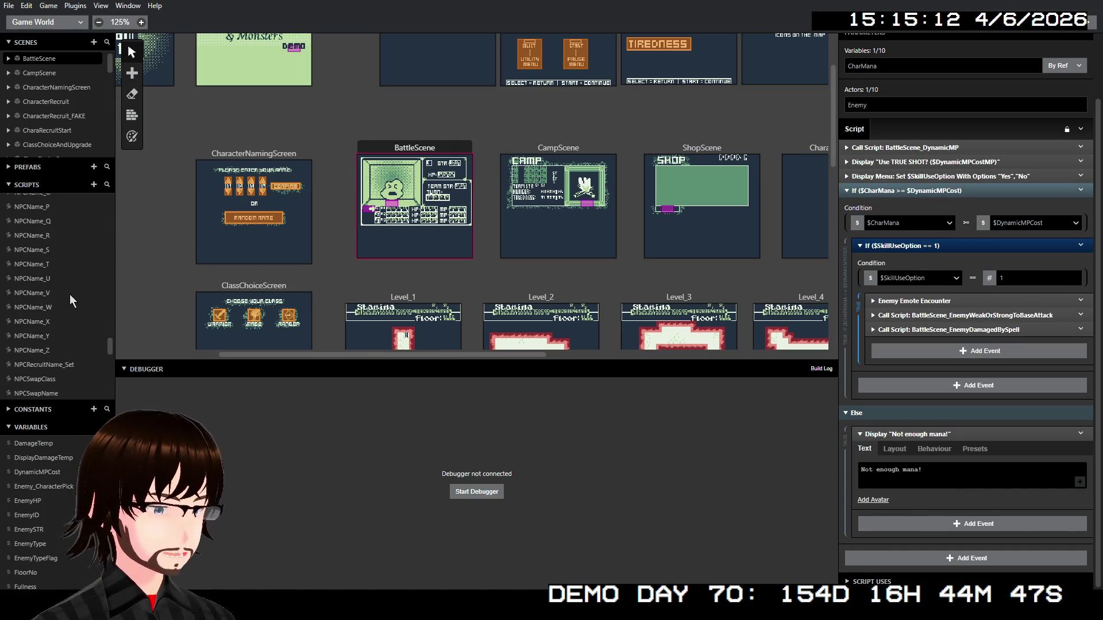
scroll(66, 294, up, 10)
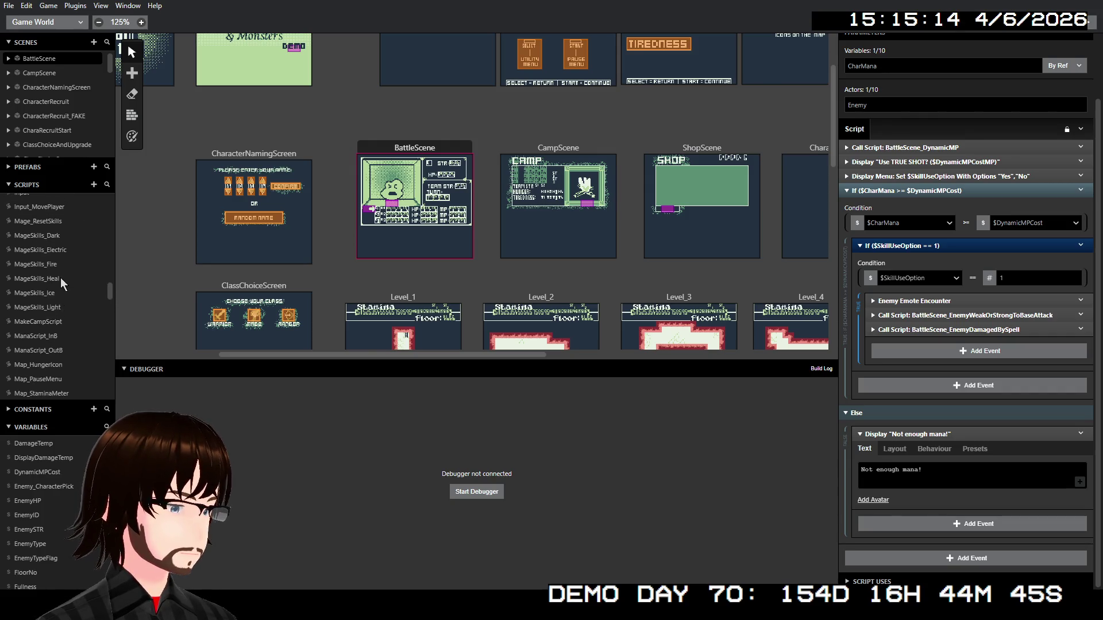
click(61, 235)
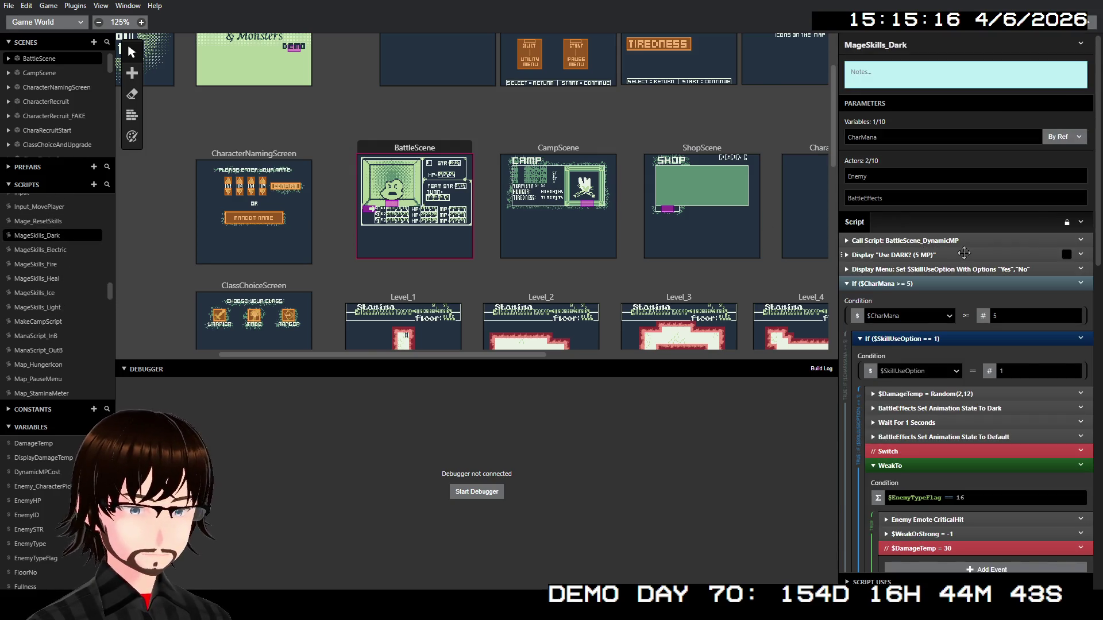
Replace the fixed 5 in the Use DARK? prompt with $DynamicMPCost, removing the extra space
click(964, 255)
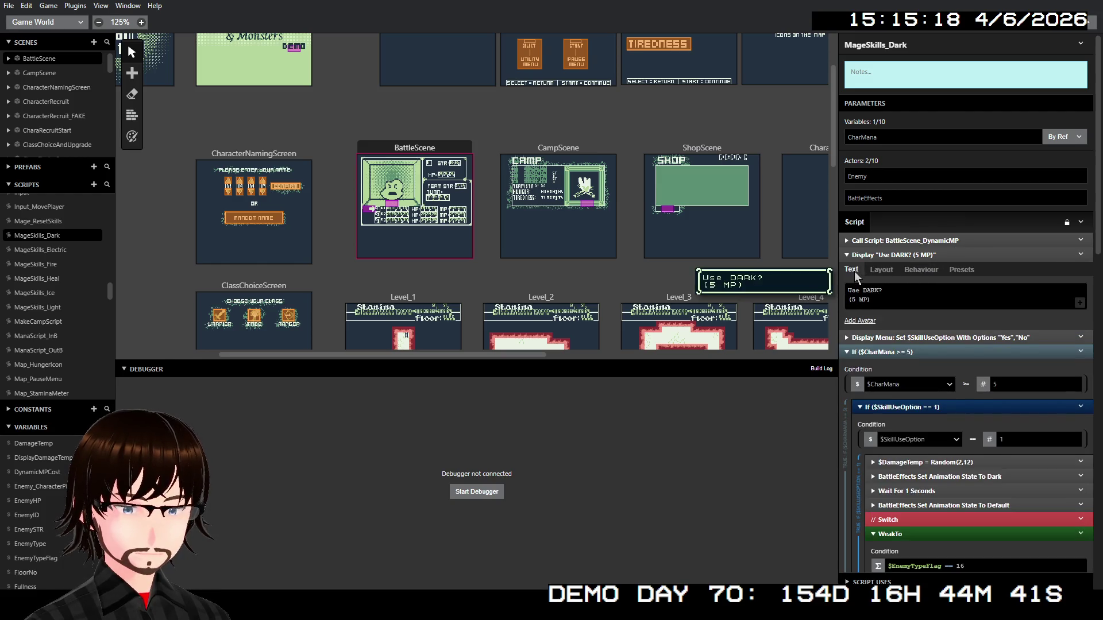
double_click(854, 299)
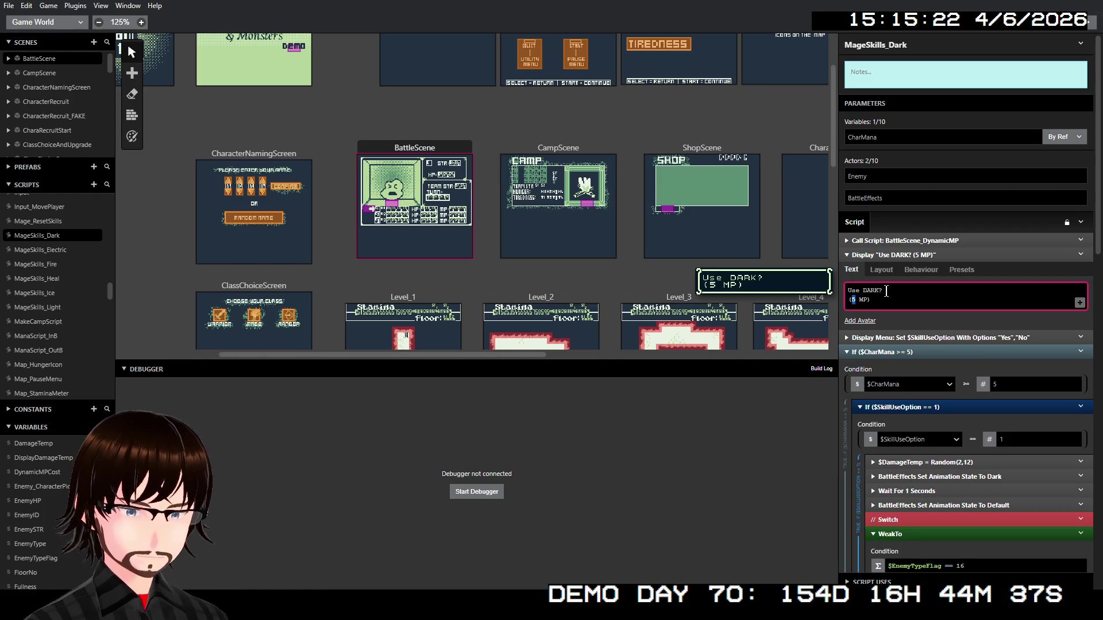
text(D)
key(BackSpace)
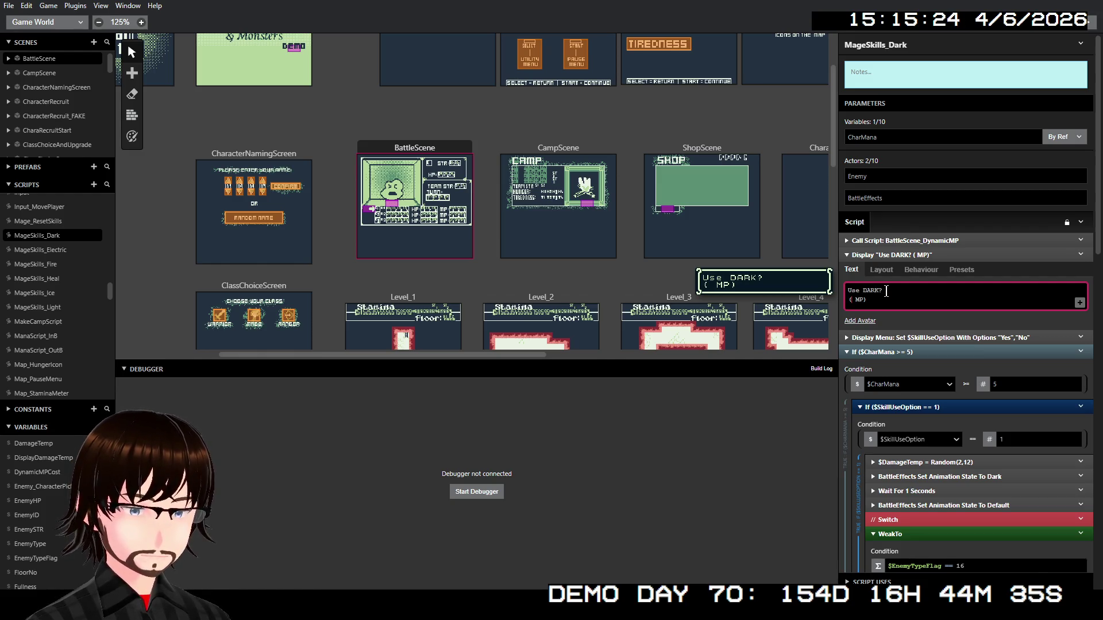
text($Dy)
key(Return)
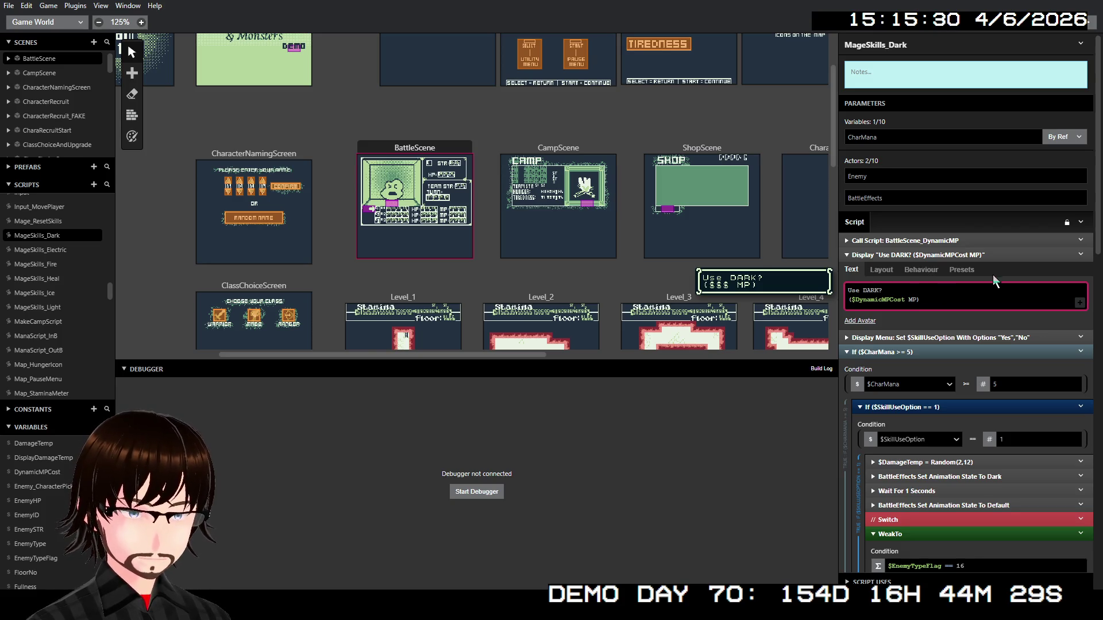
key(Delete)
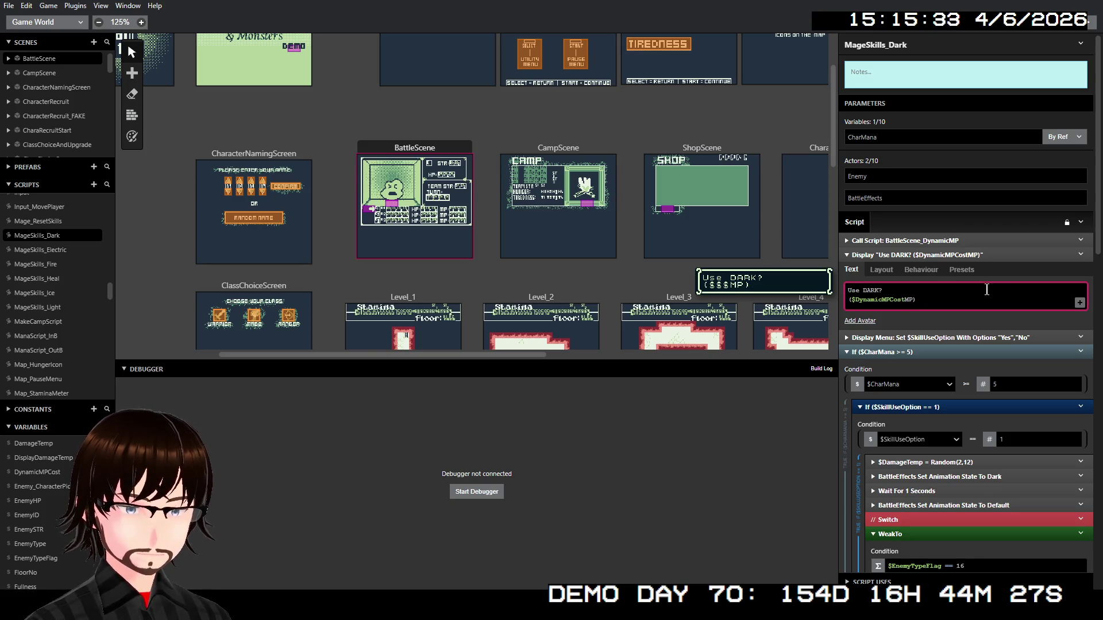
click(967, 256)
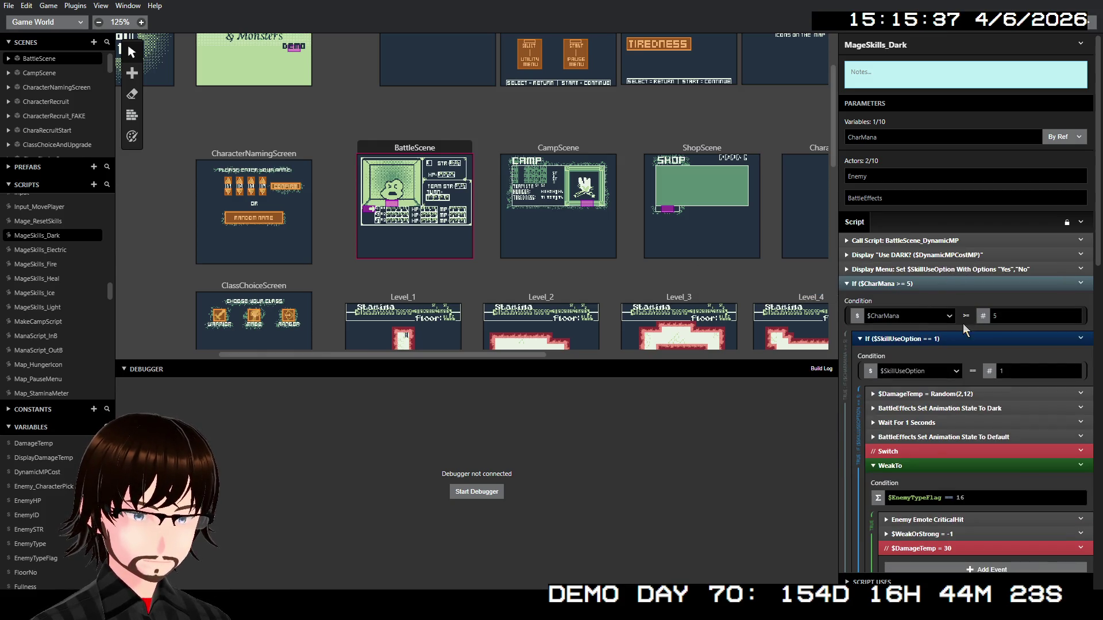
Change the If $CharMana >= 5 condition to compare against the variable $DynamicMPCost
click(984, 316)
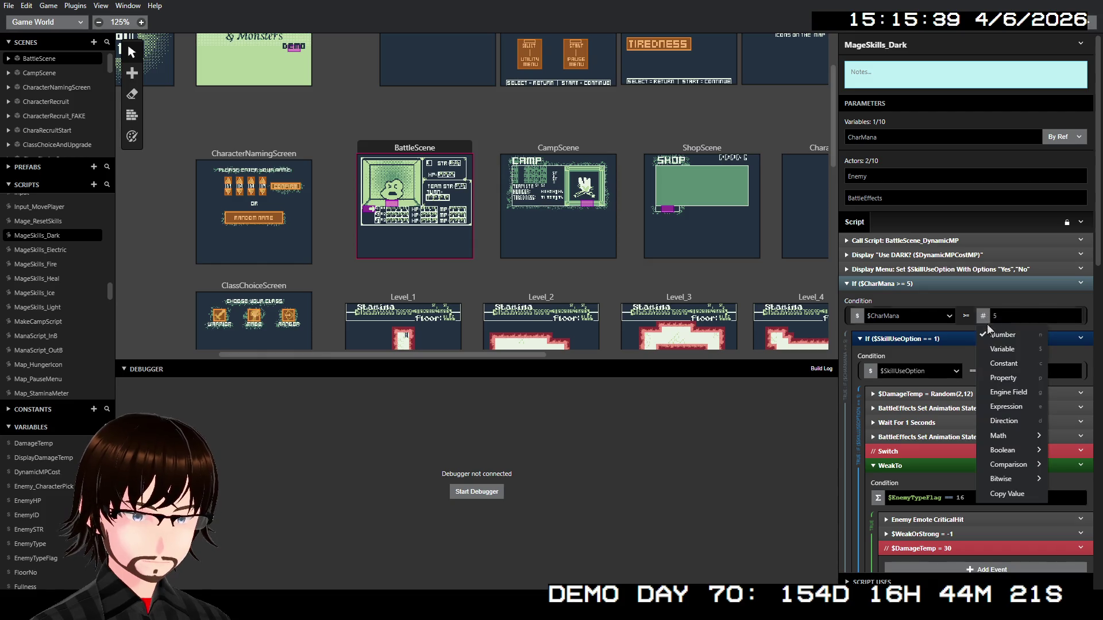
click(1005, 351)
click(1012, 316)
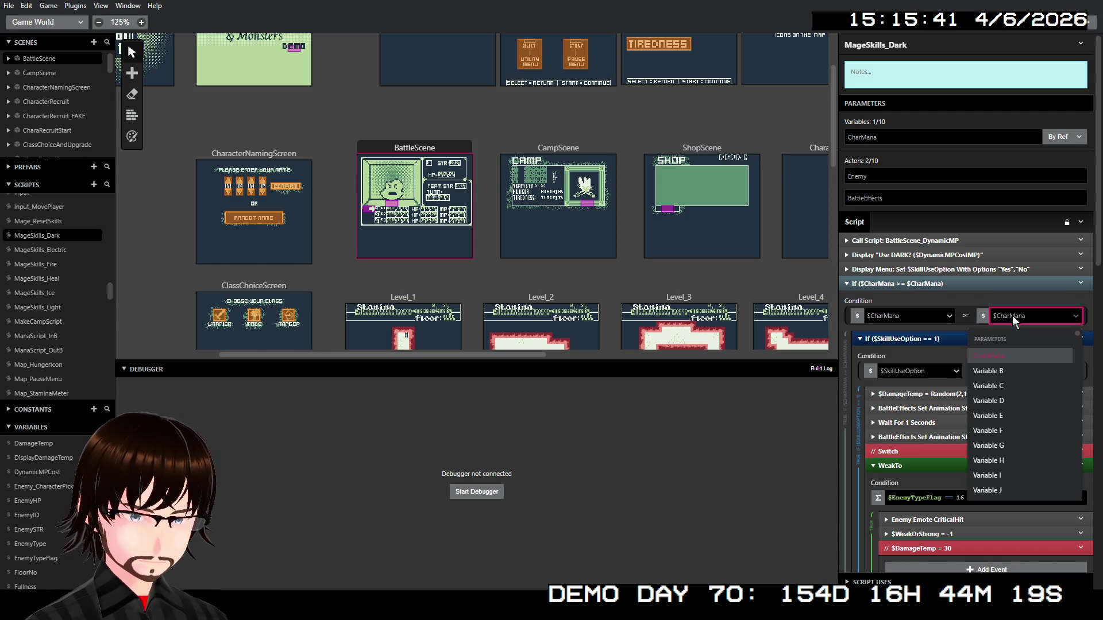
text(Dyn)
key(Return)
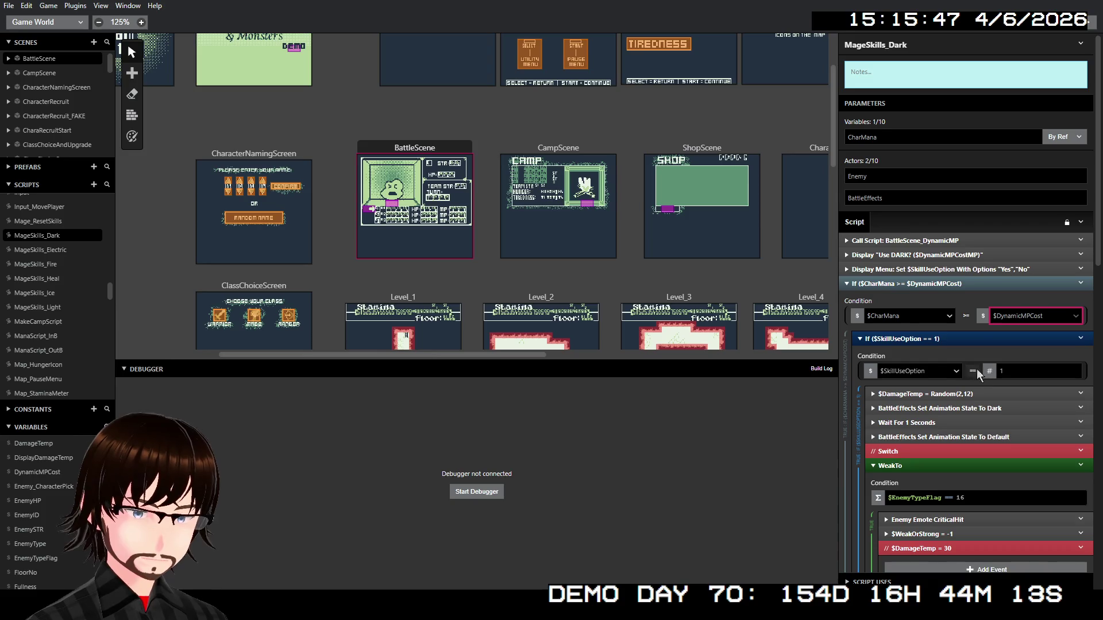
scroll(977, 371, down, 5)
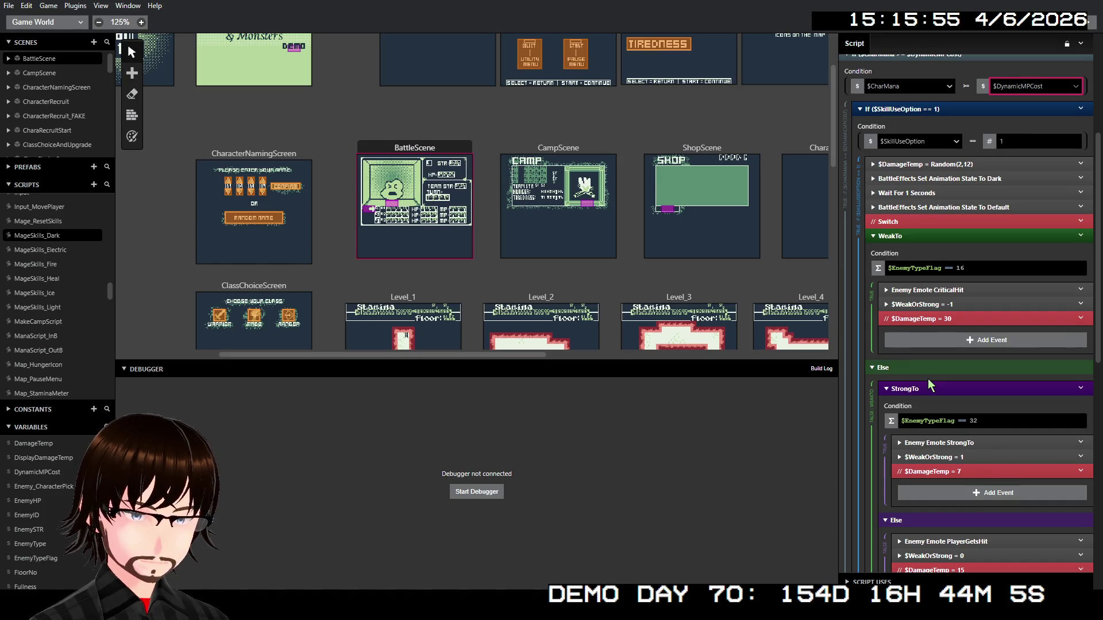
scroll(928, 380, down, 1)
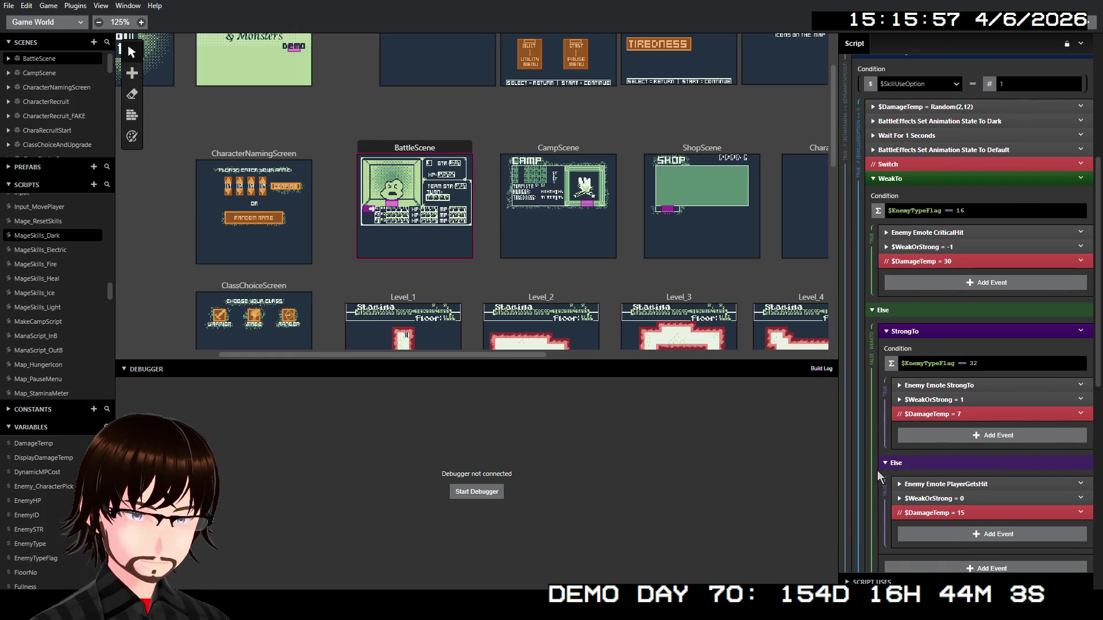
scroll(879, 469, down, 2)
scroll(891, 408, down, 3)
scroll(895, 413, down, 1)
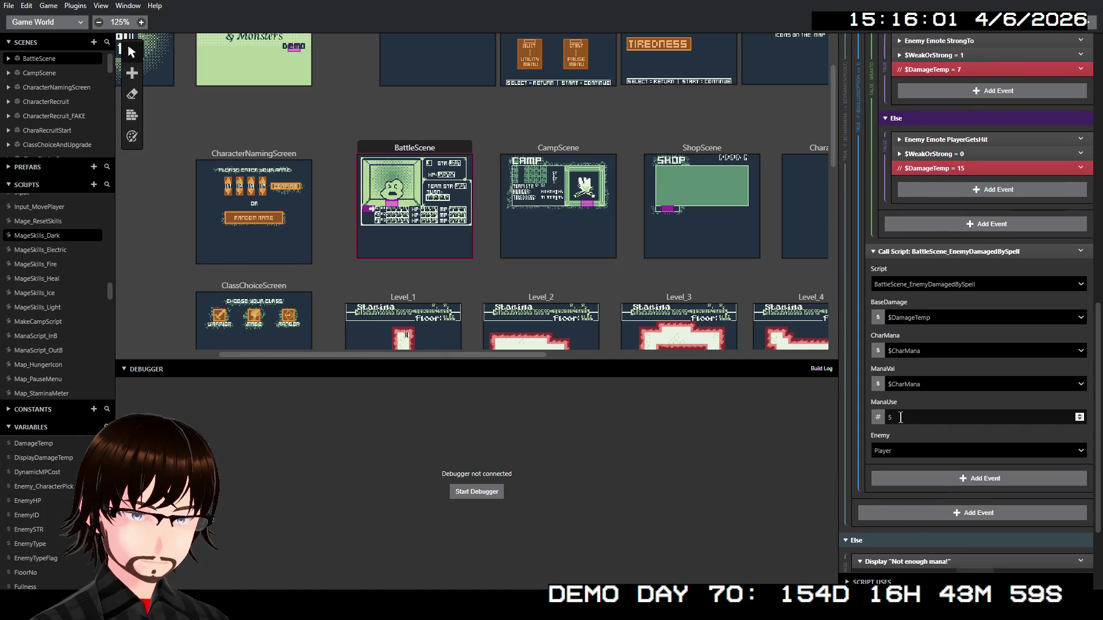
click(877, 416)
click(897, 430)
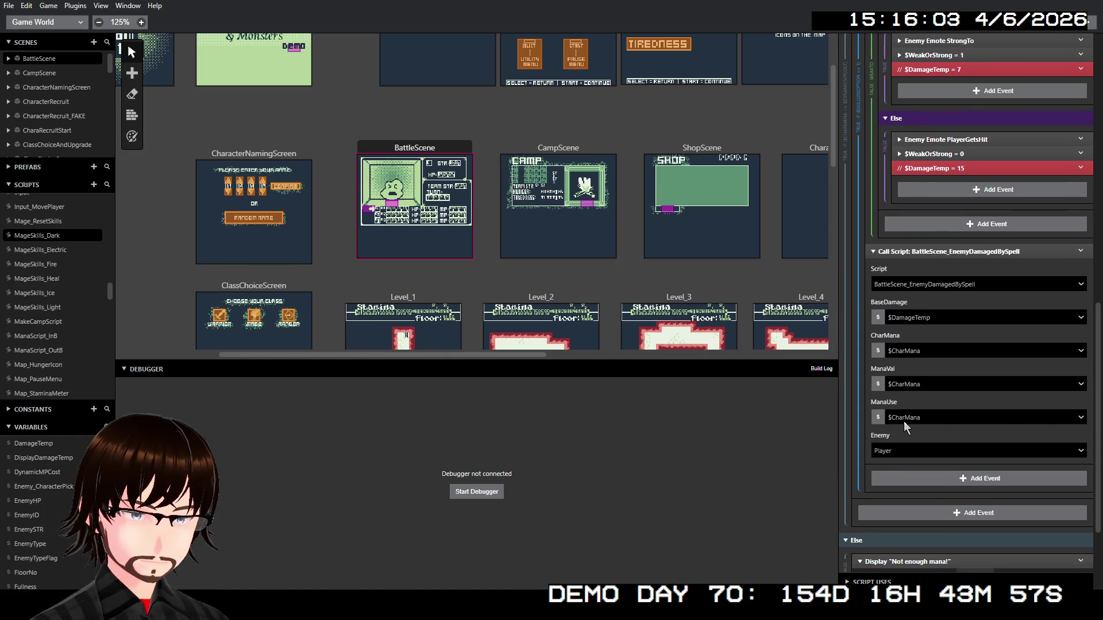
click(906, 419)
text(dyn)
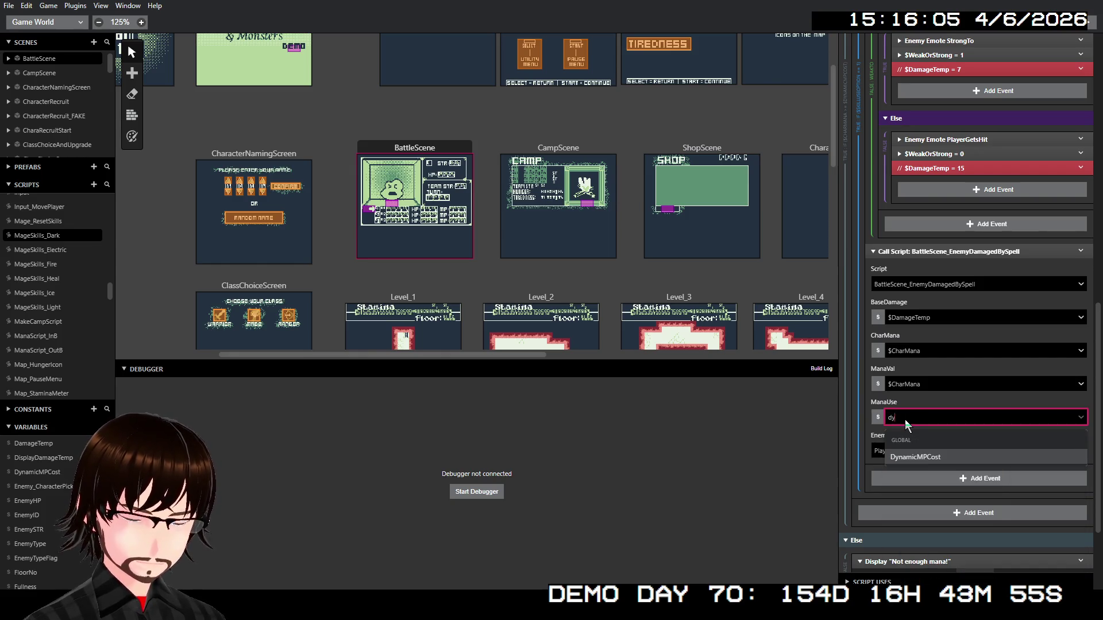
key(Return)
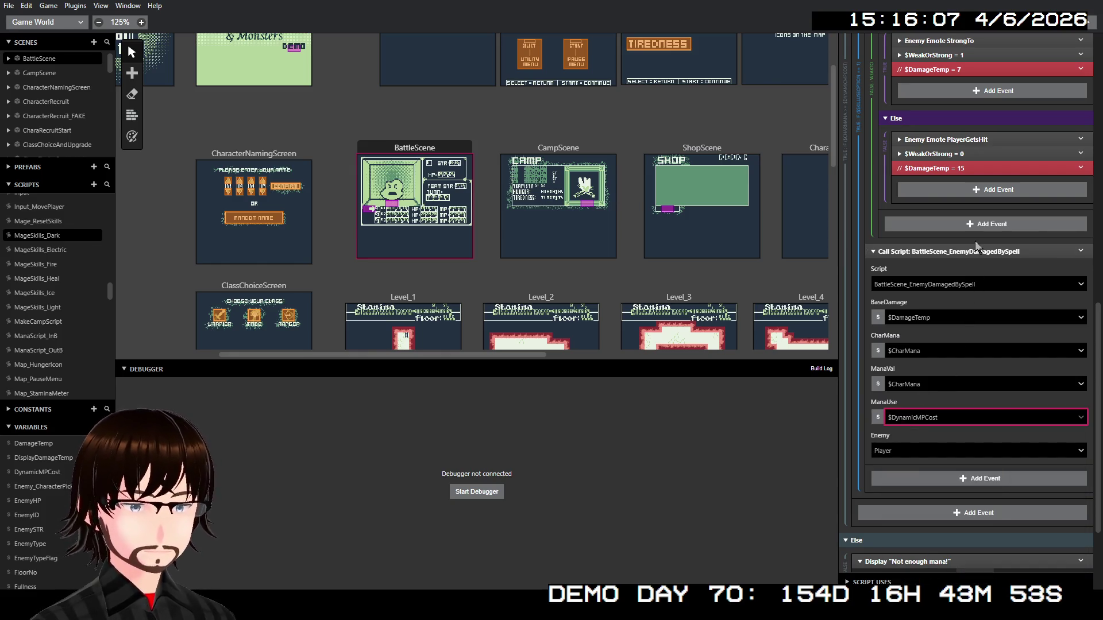
scroll(951, 281, up, 7)
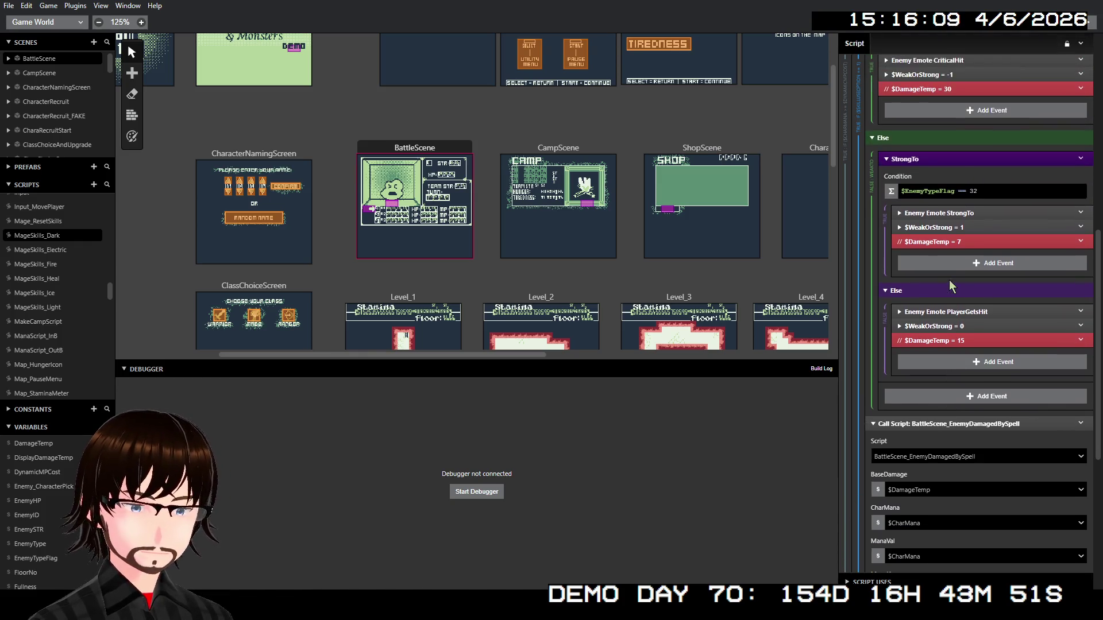
scroll(959, 305, down, 3)
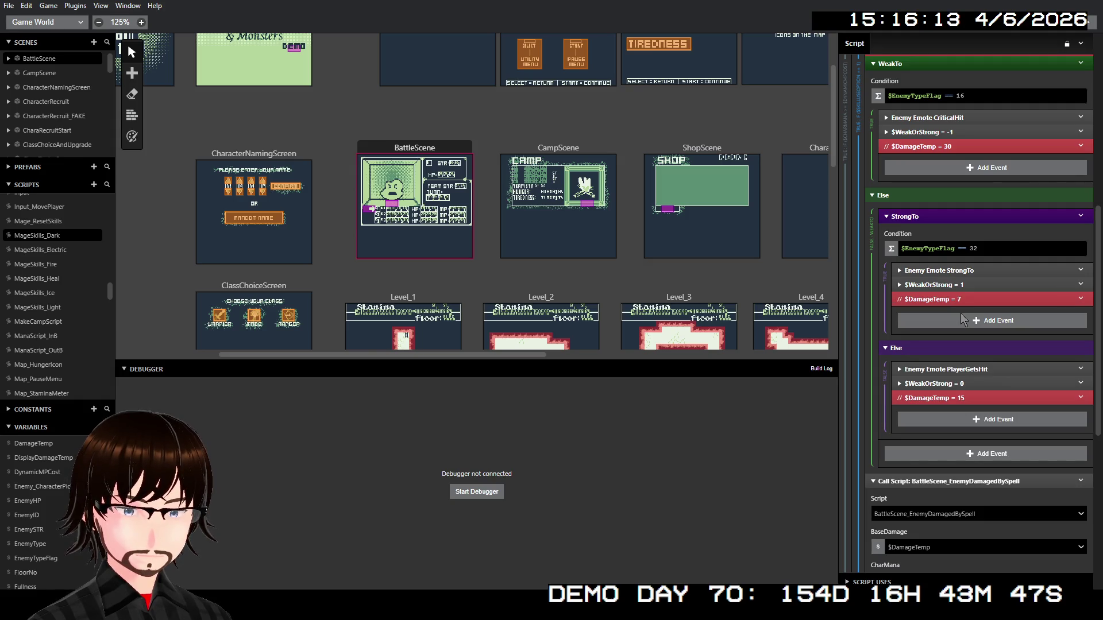
scroll(959, 320, up, 4)
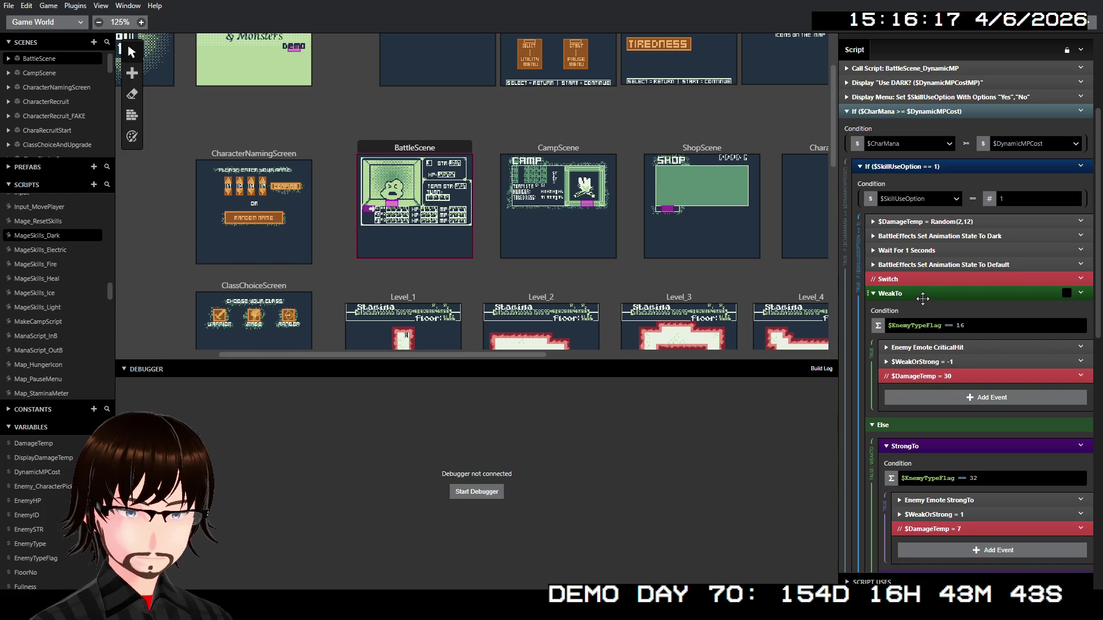
scroll(926, 297, up, 2)
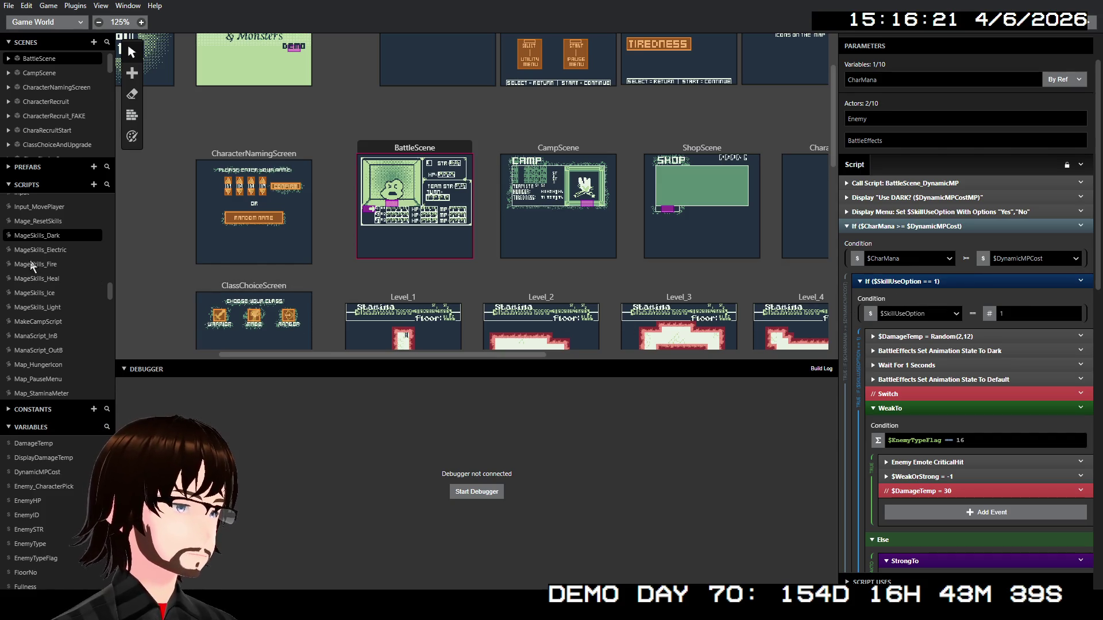
Copy the BattleScene_DynamicMP call from MageSkills_Dark and paste it above MageSkills_Electric's prompt
click(57, 248)
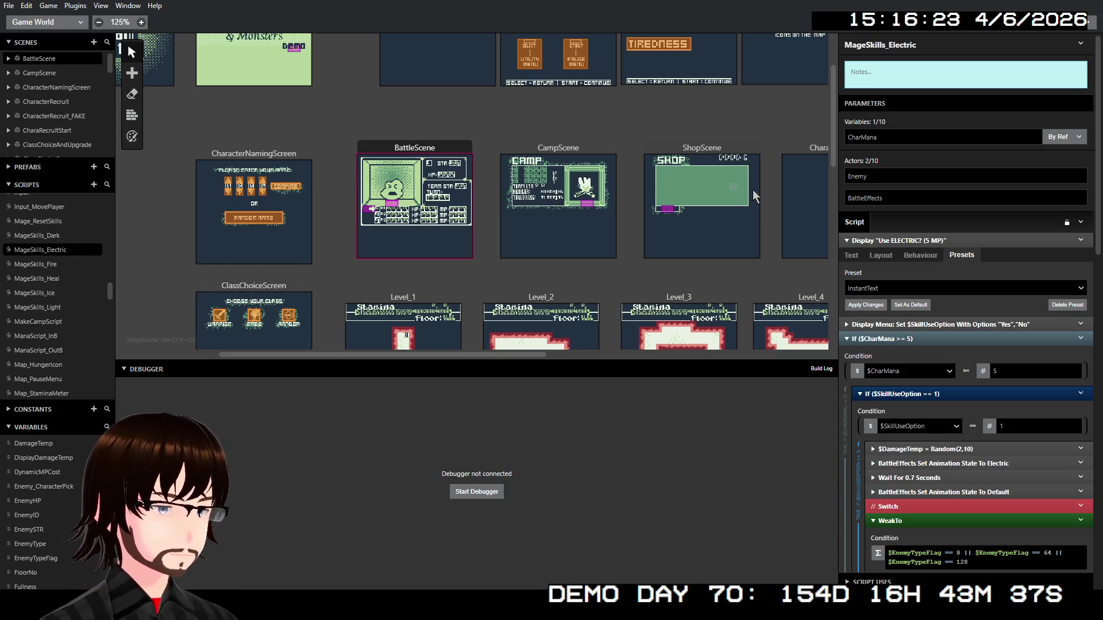
click(849, 254)
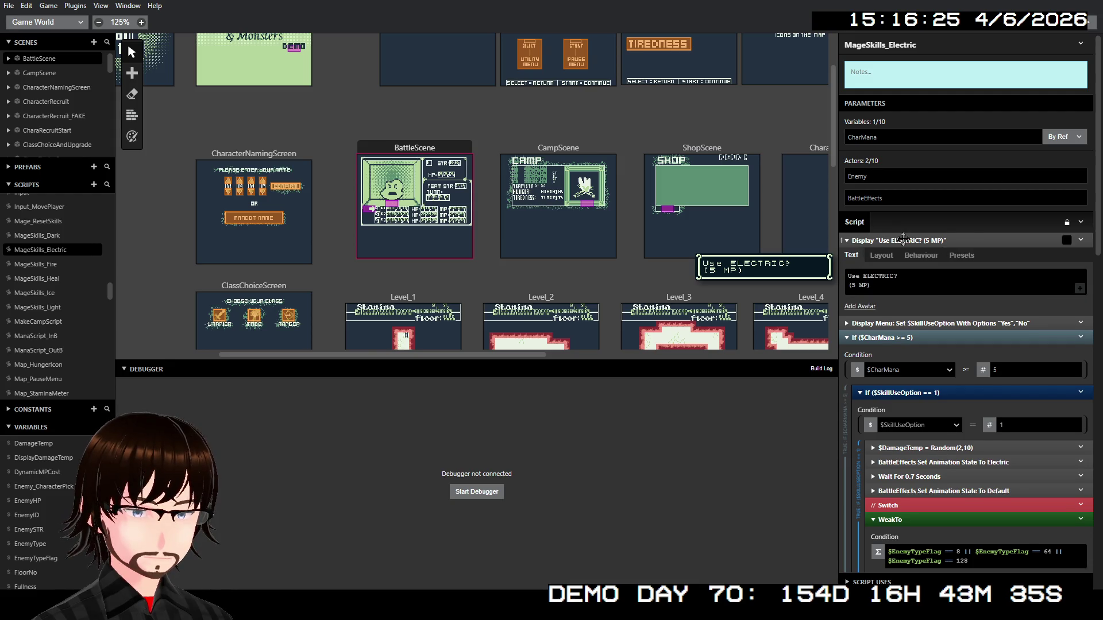
right_click(913, 238)
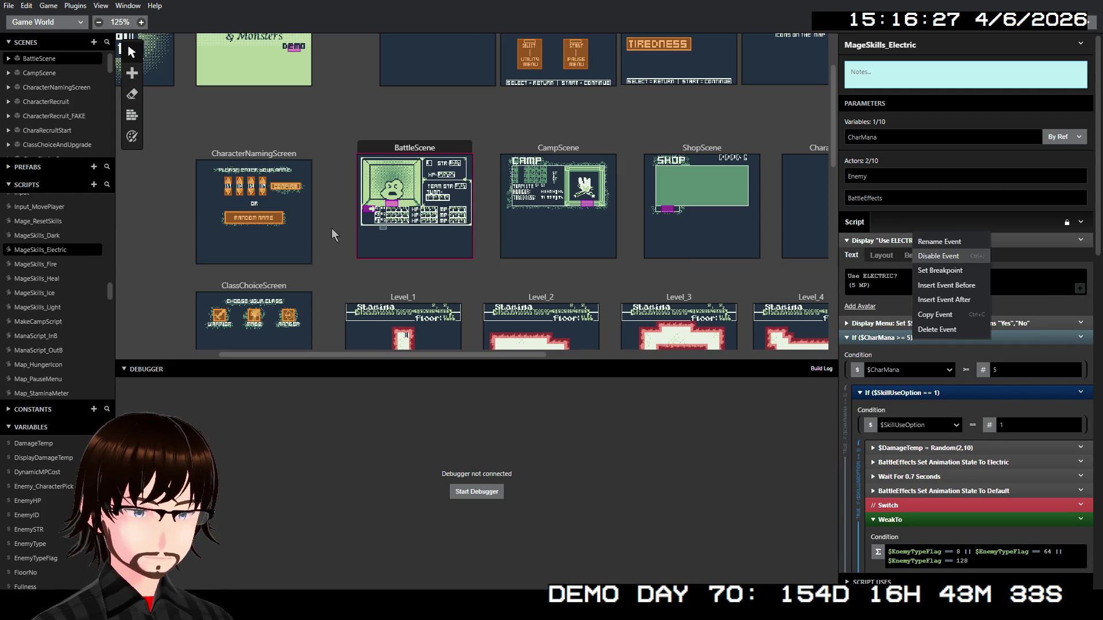
click(59, 239)
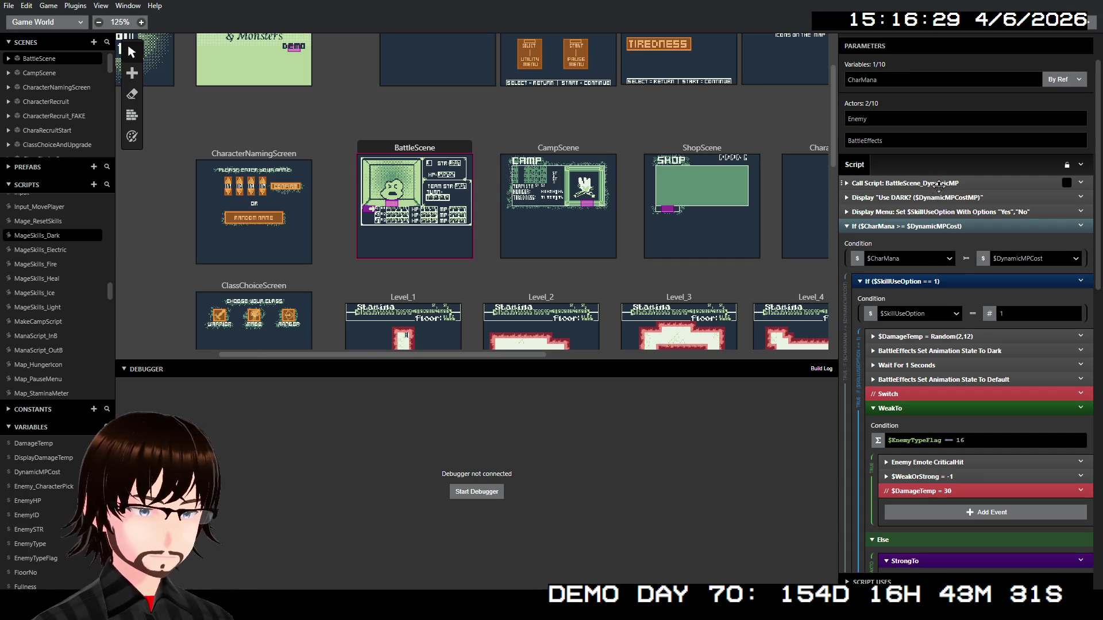
right_click(940, 187)
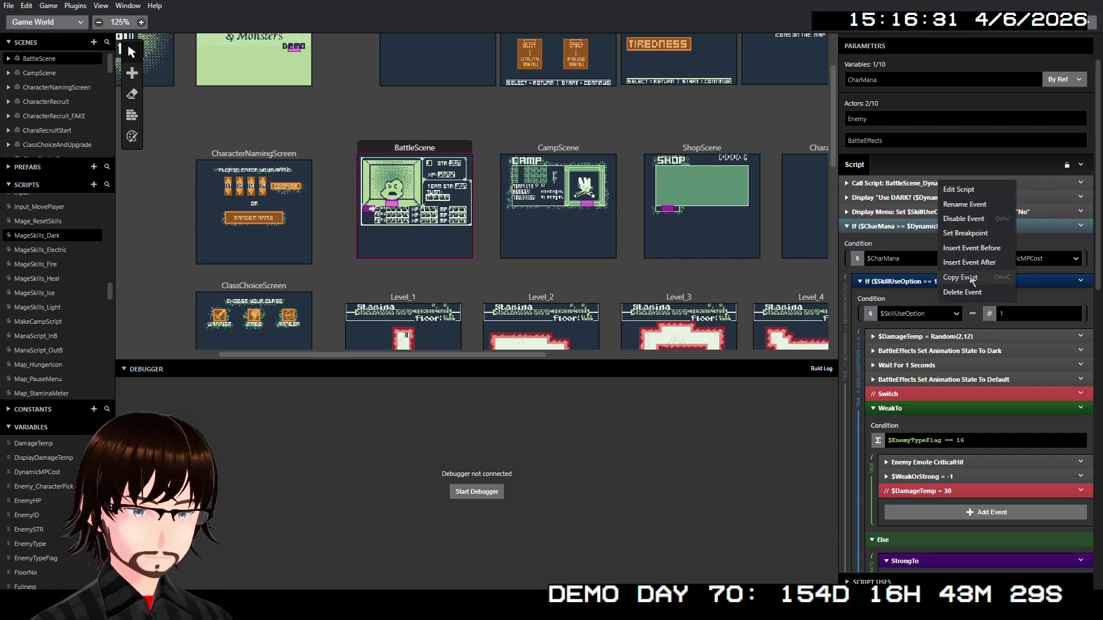
click(960, 277)
click(60, 244)
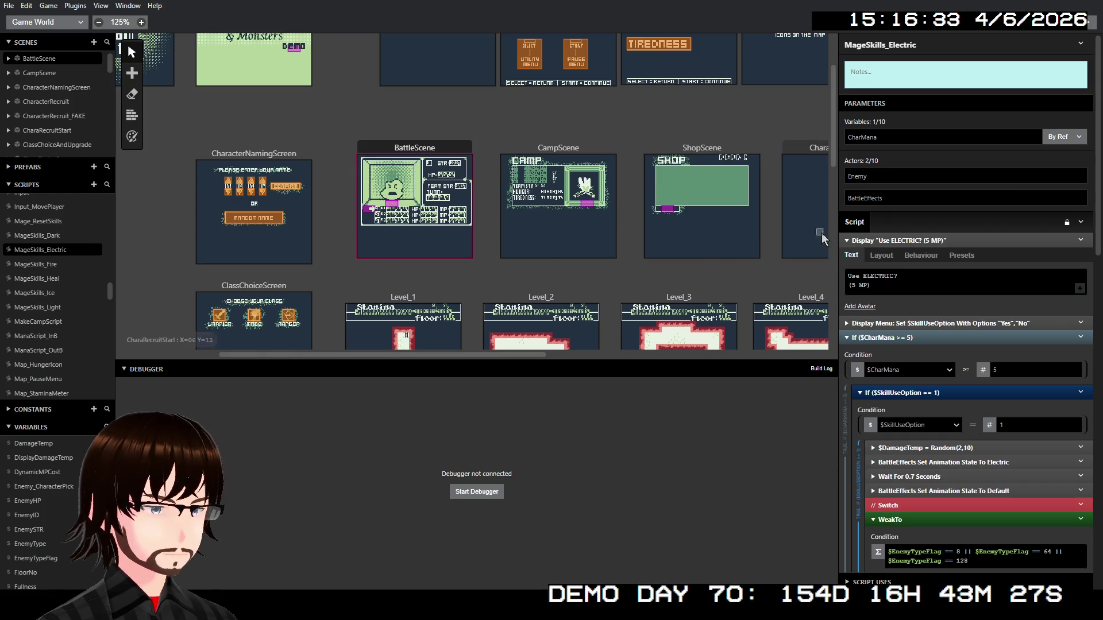
right_click(909, 242)
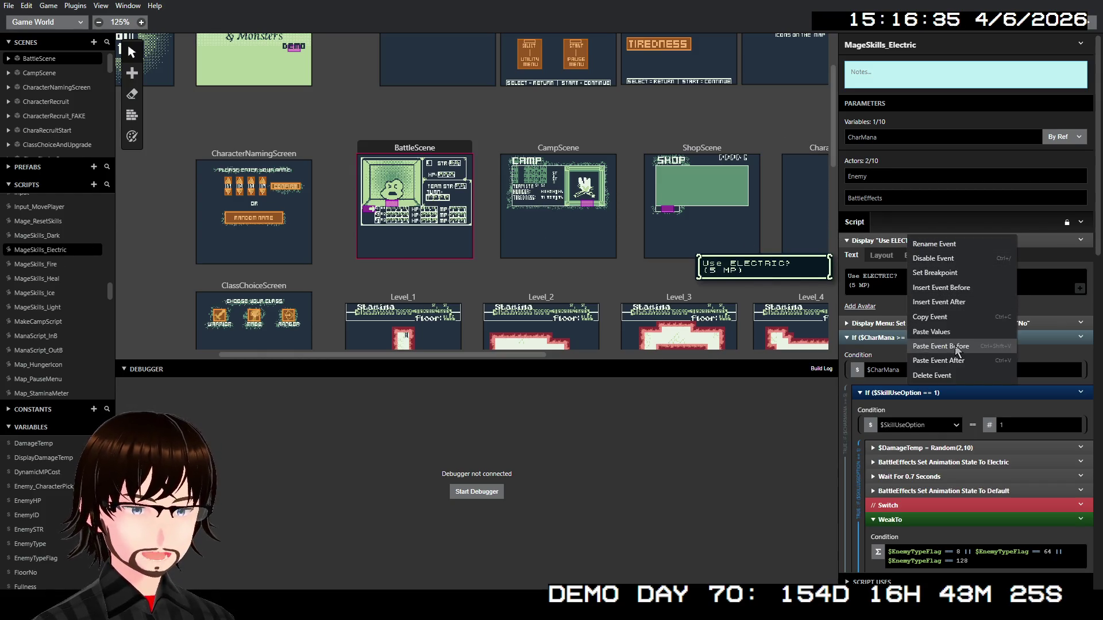
click(945, 345)
click(938, 241)
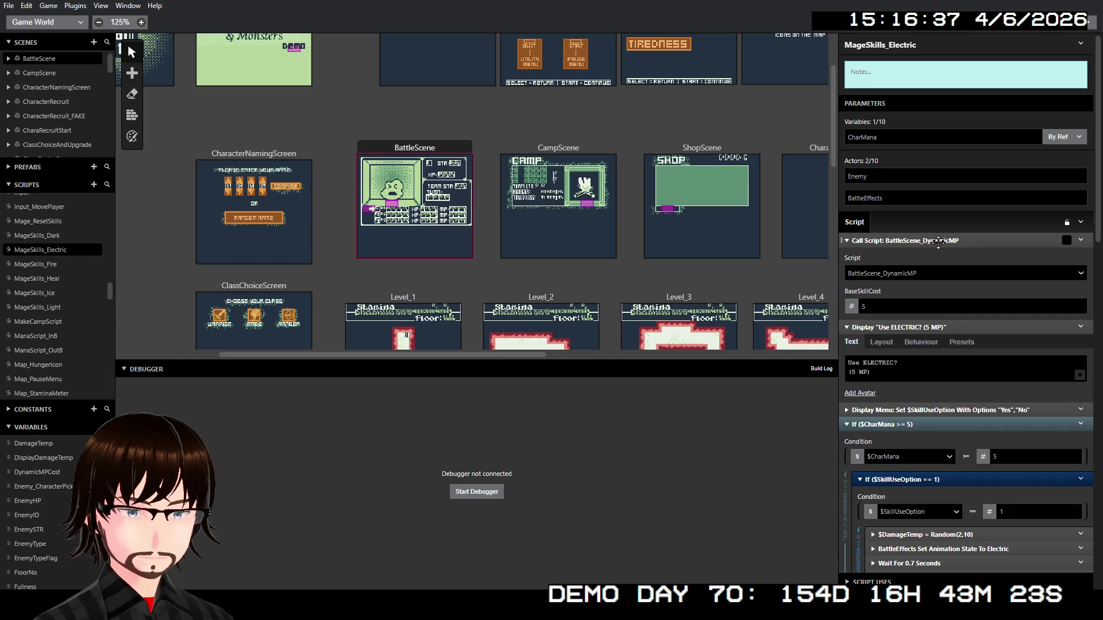
click(938, 241)
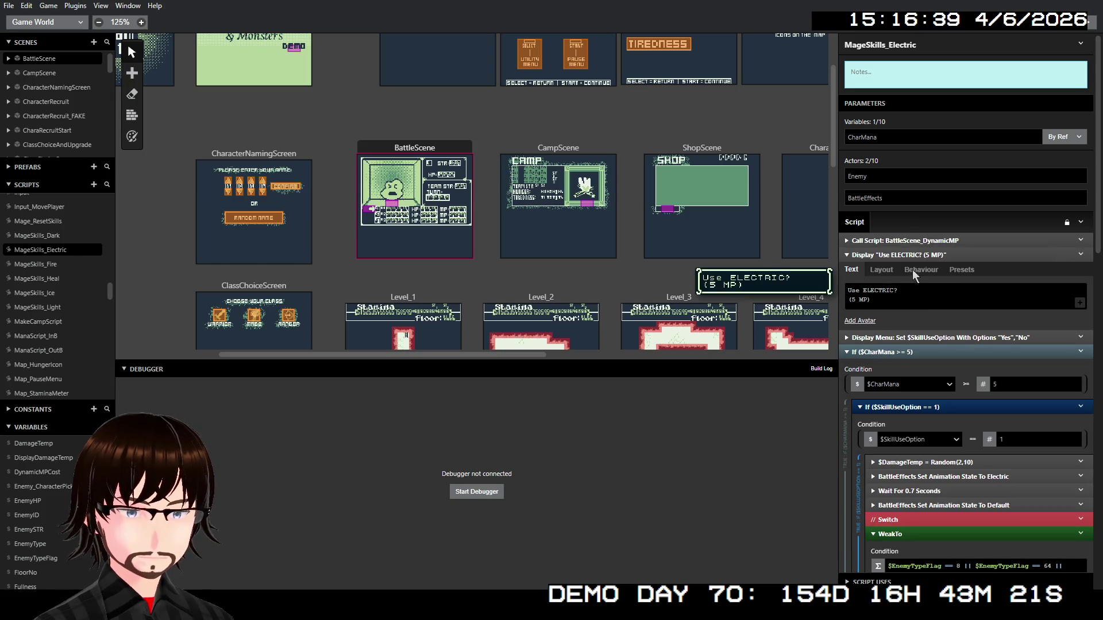
Replace the 5 in the Electric prompt with $DynamicMPCost, removing the space before MP
click(855, 299)
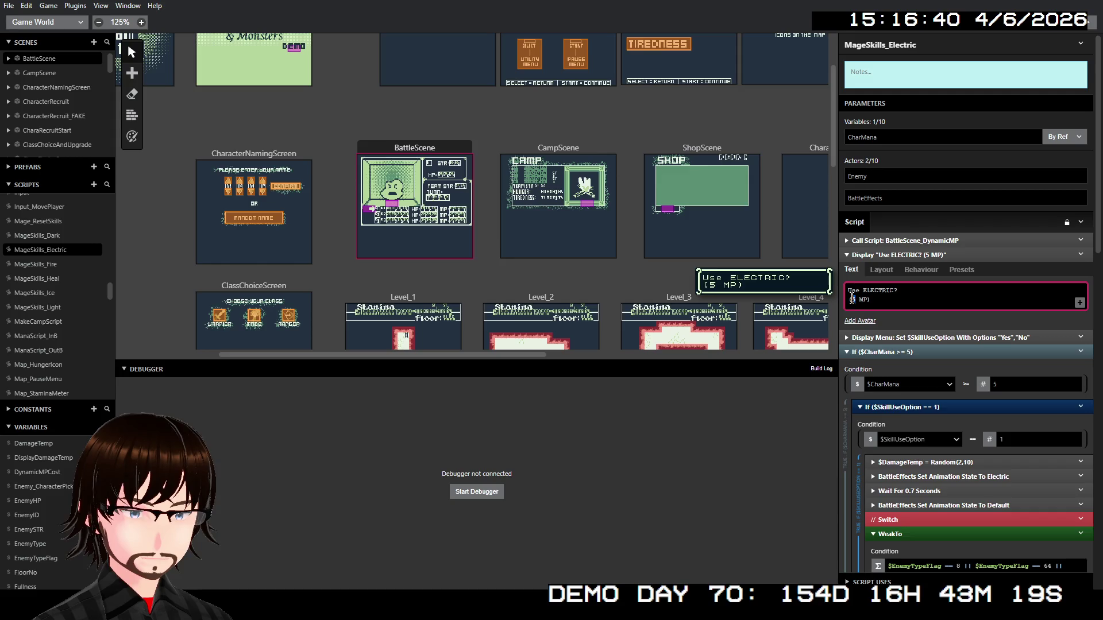
text($Dy)
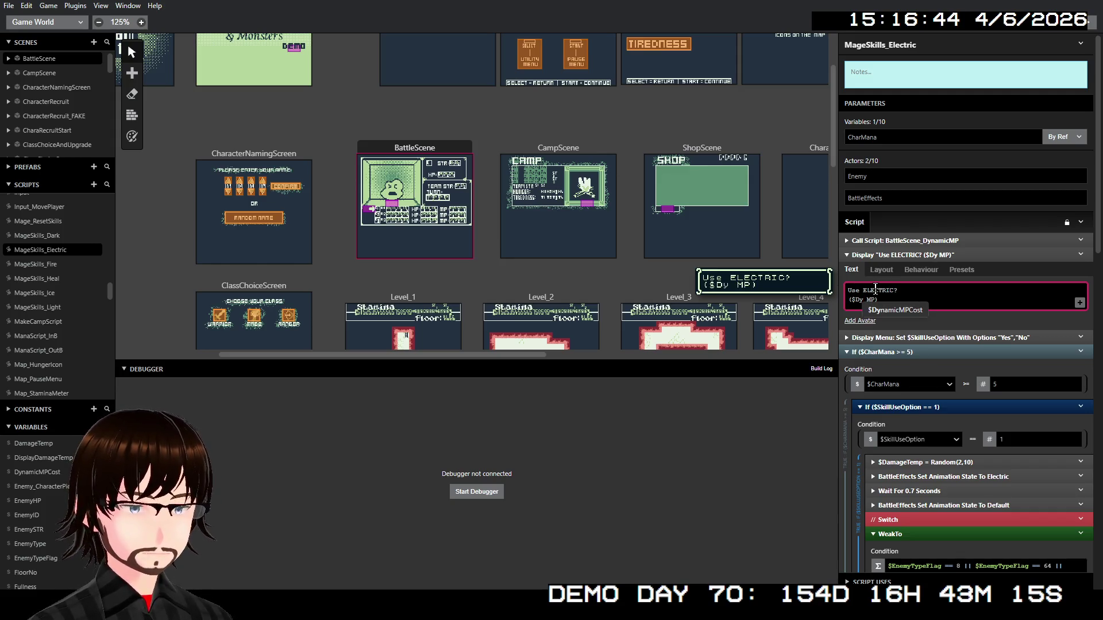
key(Return)
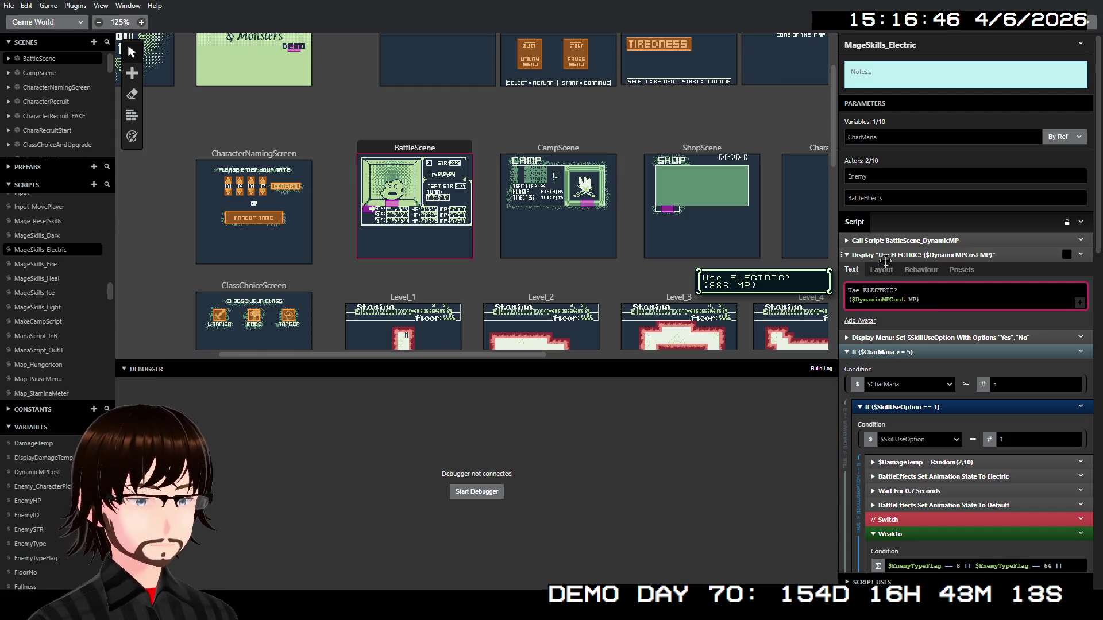
key(Delete)
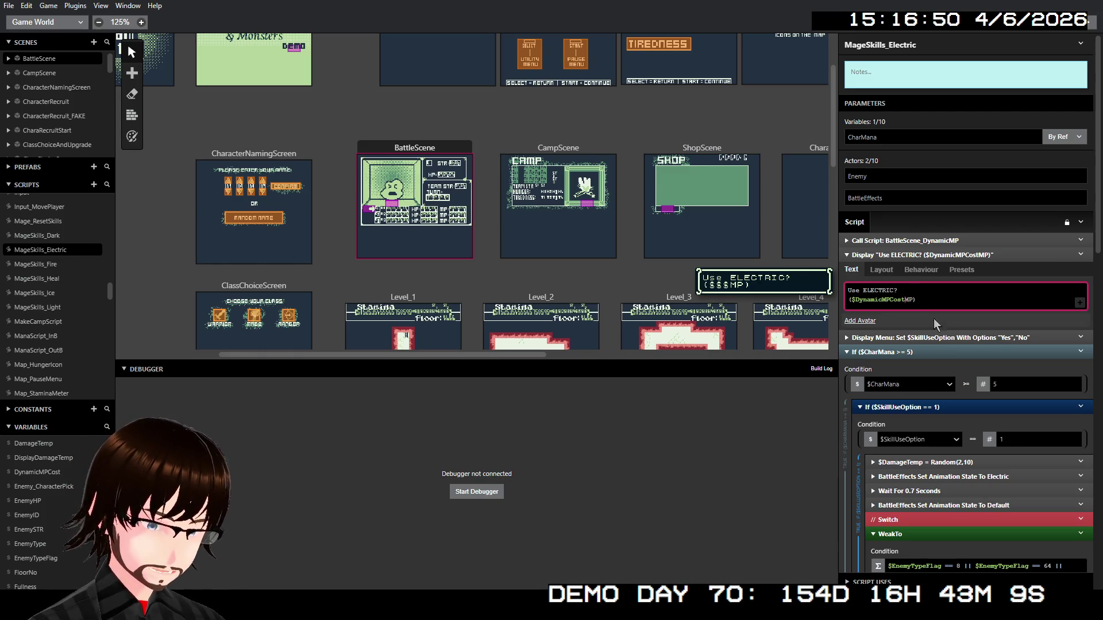
Make the Electric mana check compare $CharMana against the variable $DynamicMPCost
click(987, 383)
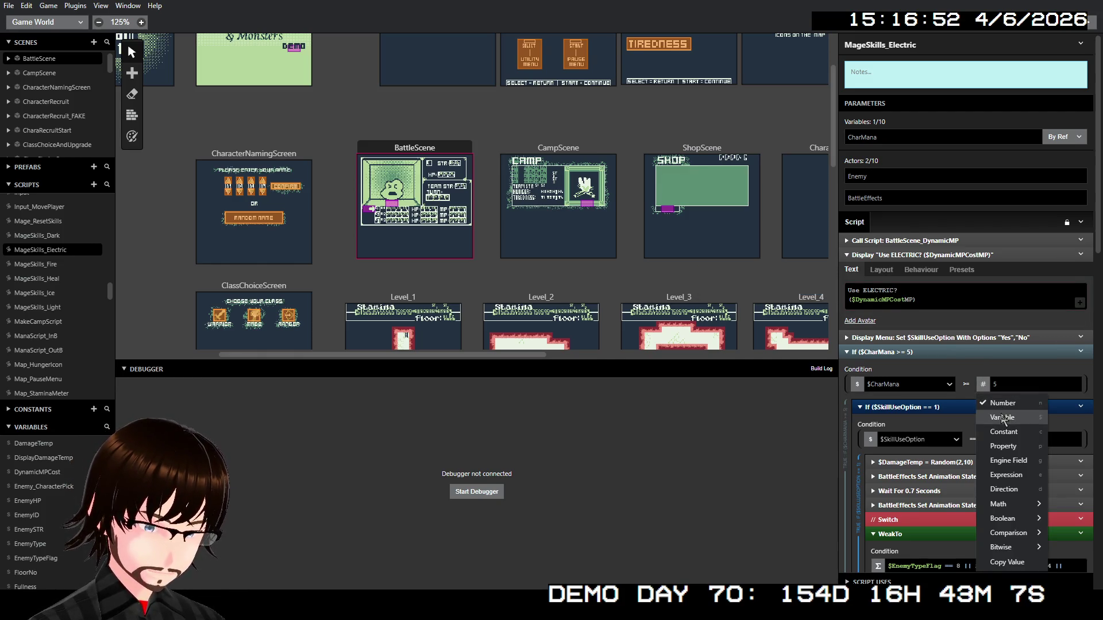
click(1002, 417)
click(1015, 406)
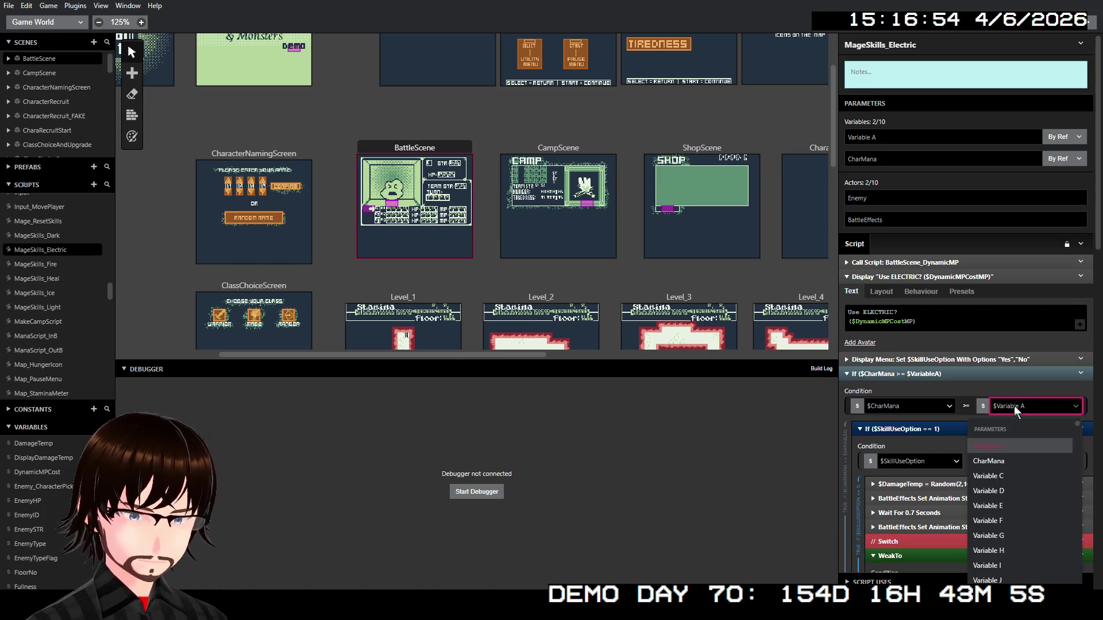
text(dy)
key(Return)
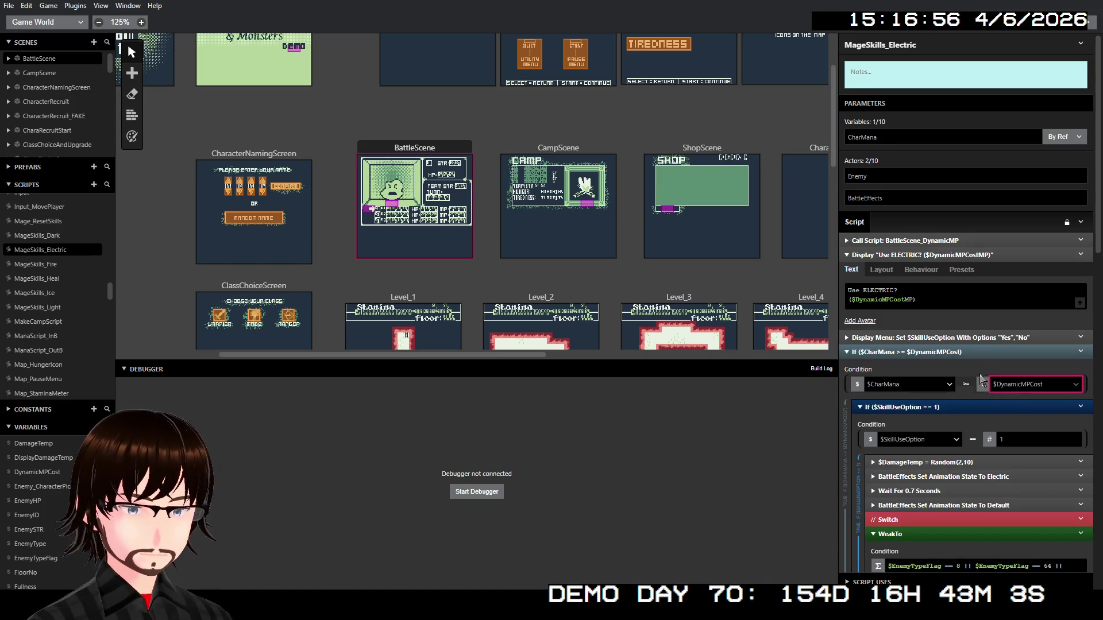
Set the Electric spell-damage call's ManaUse to the variable $DynamicMPCost
scroll(942, 373, down, 10)
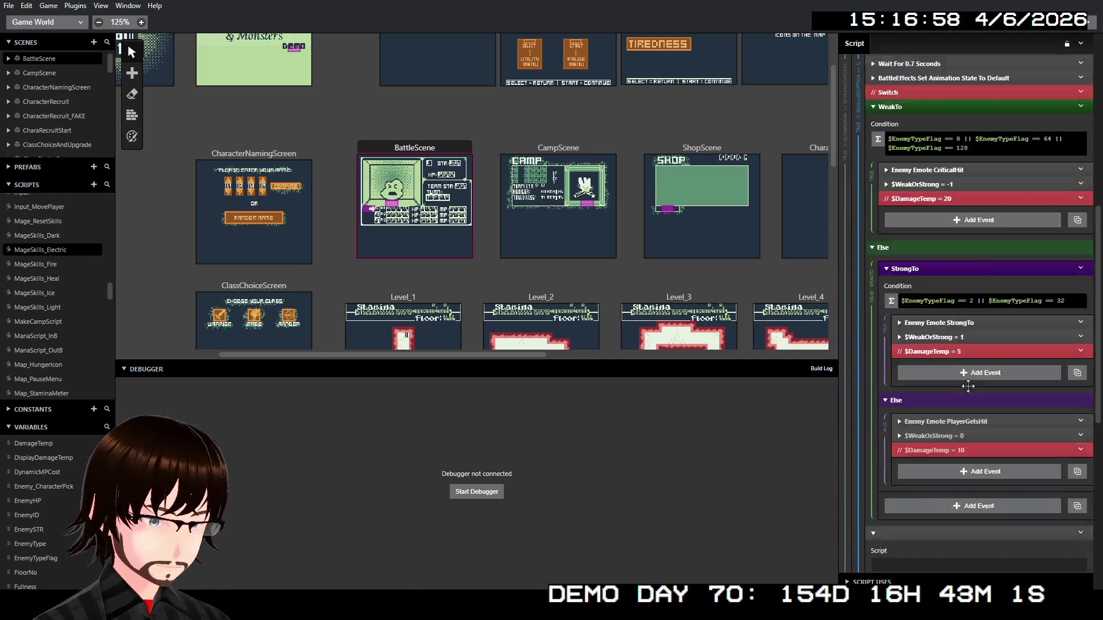
click(879, 380)
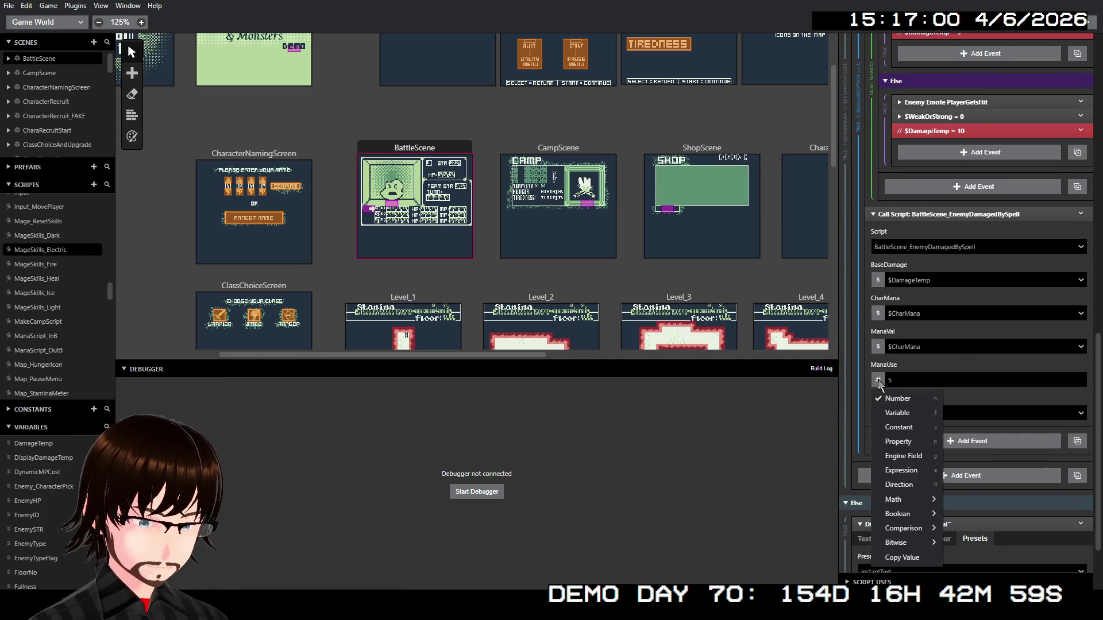
click(901, 404)
click(909, 383)
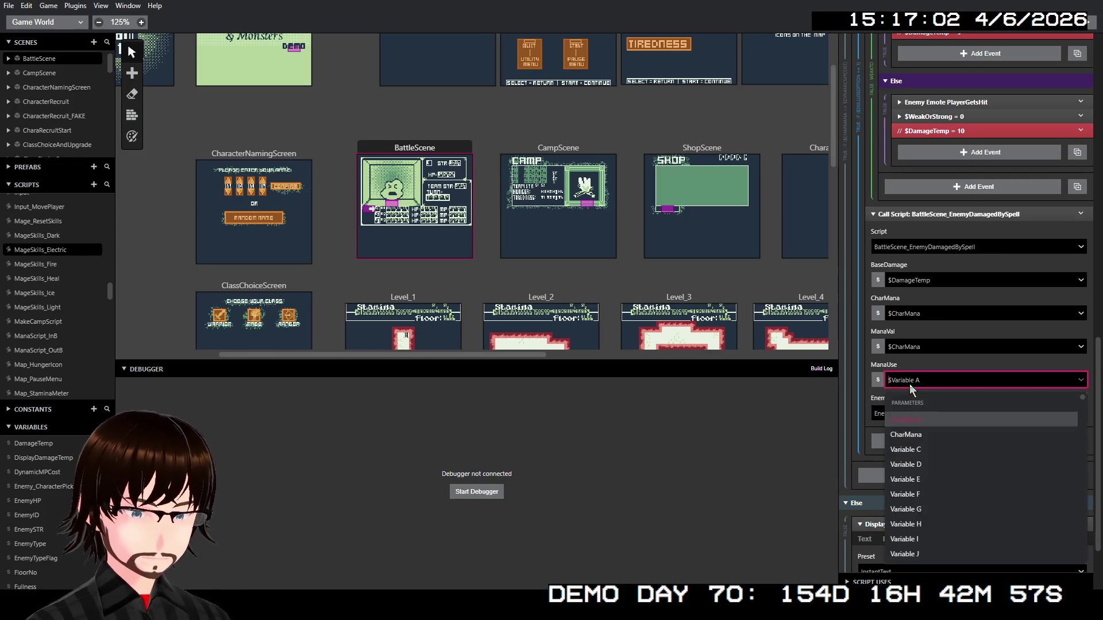
text(dynamic)
key(Return)
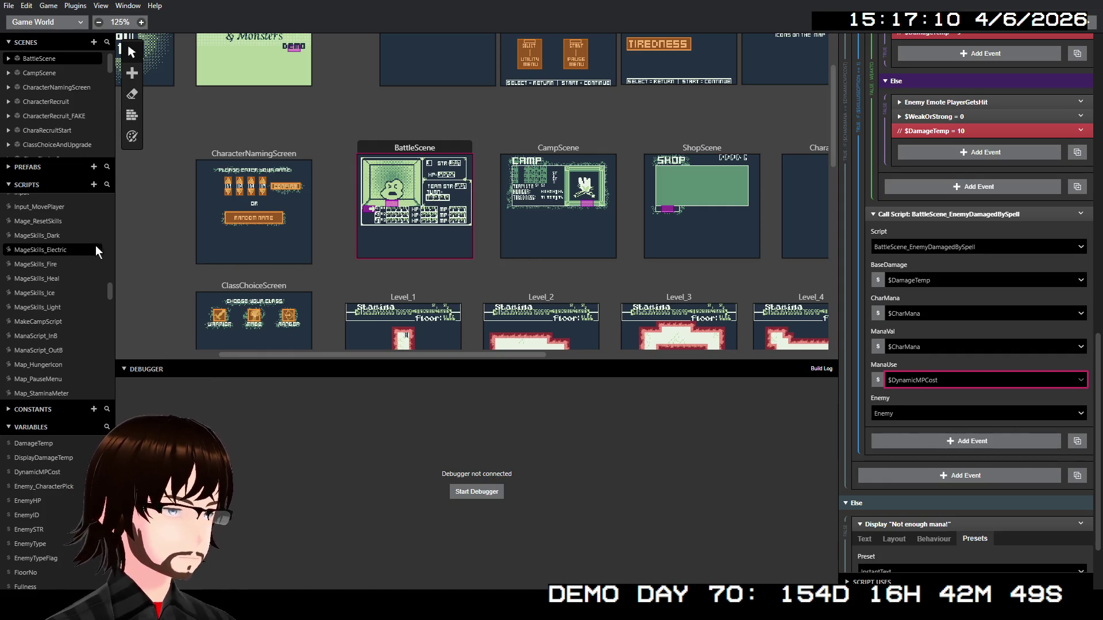
click(55, 263)
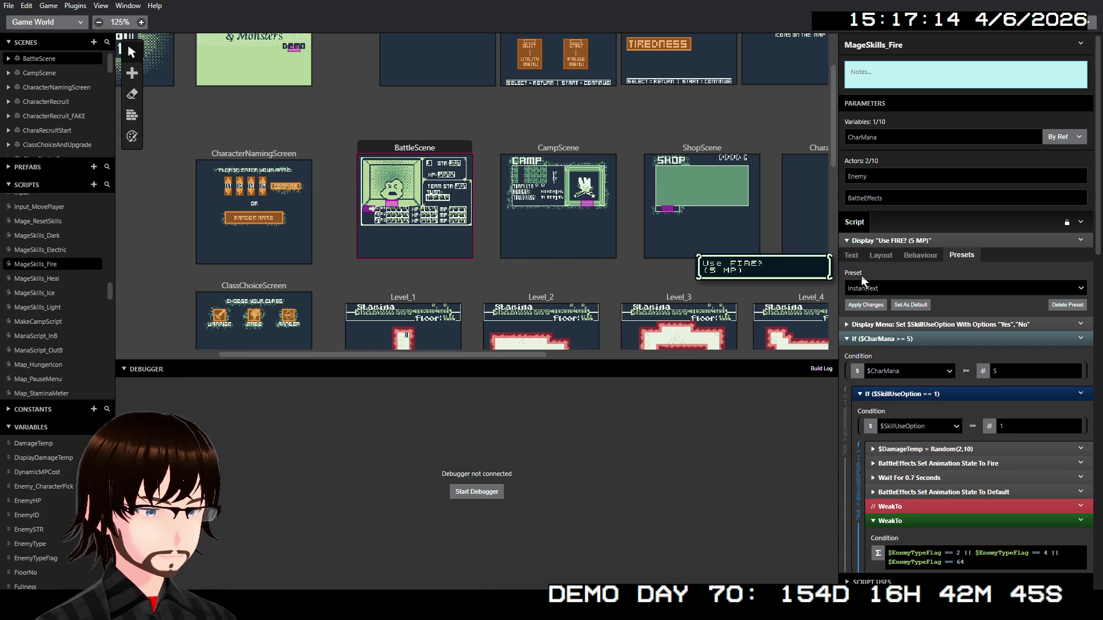
Paste the BattleScene_DynamicMP call above the Use FIRE? prompt in MageSkills_Fire
click(853, 256)
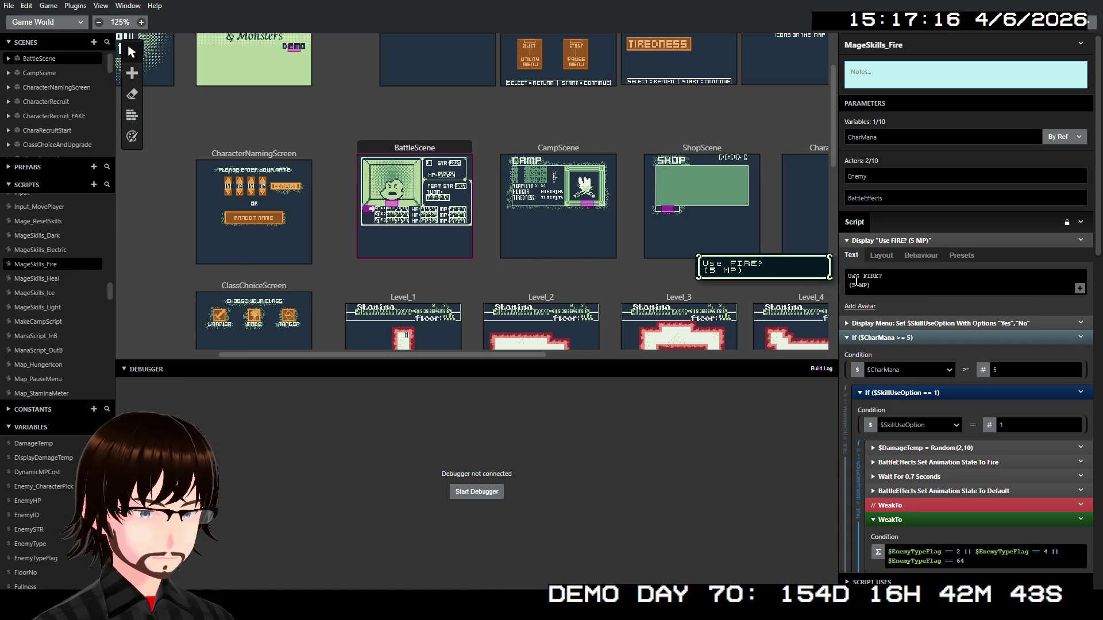
right_click(900, 241)
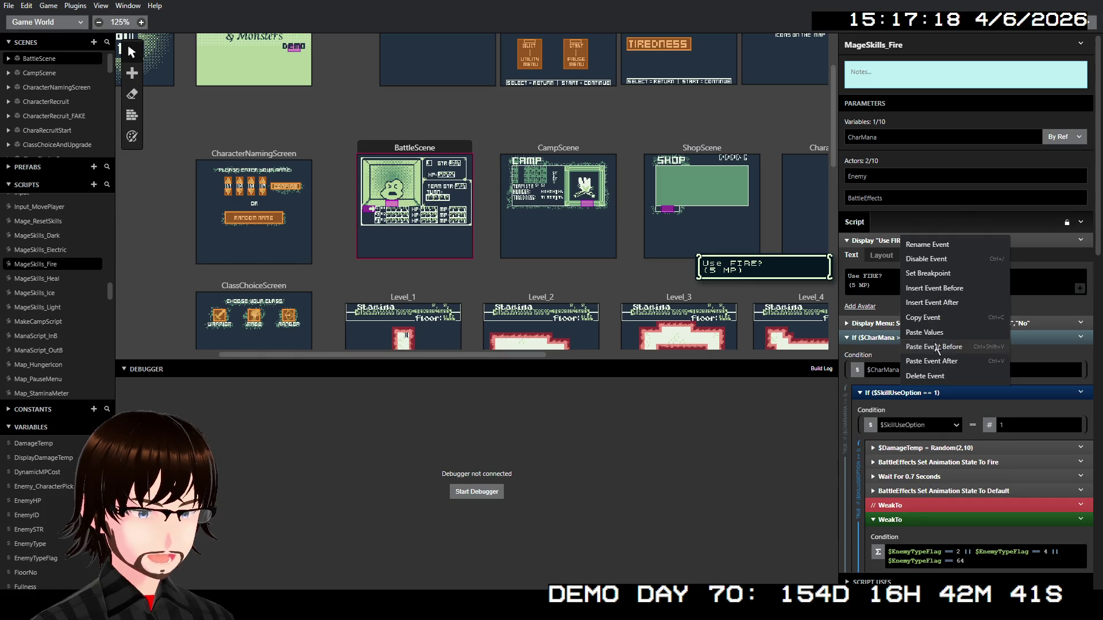
click(937, 347)
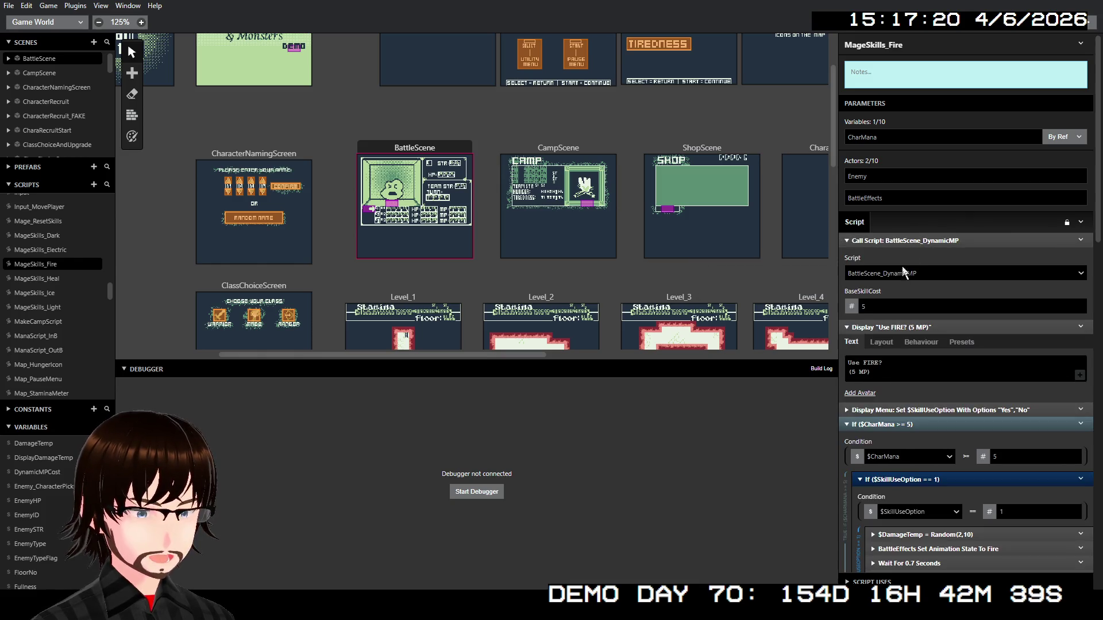
click(920, 241)
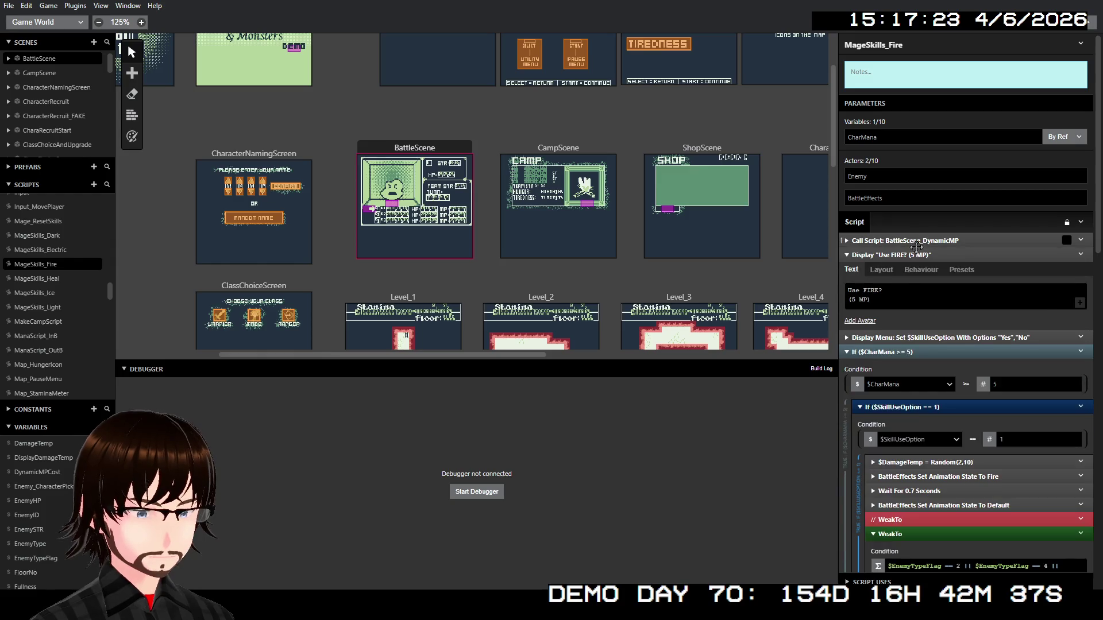
Edit the Fire prompt to read 'Use FIRE? ($DynamicMPCost MP)'
click(852, 299)
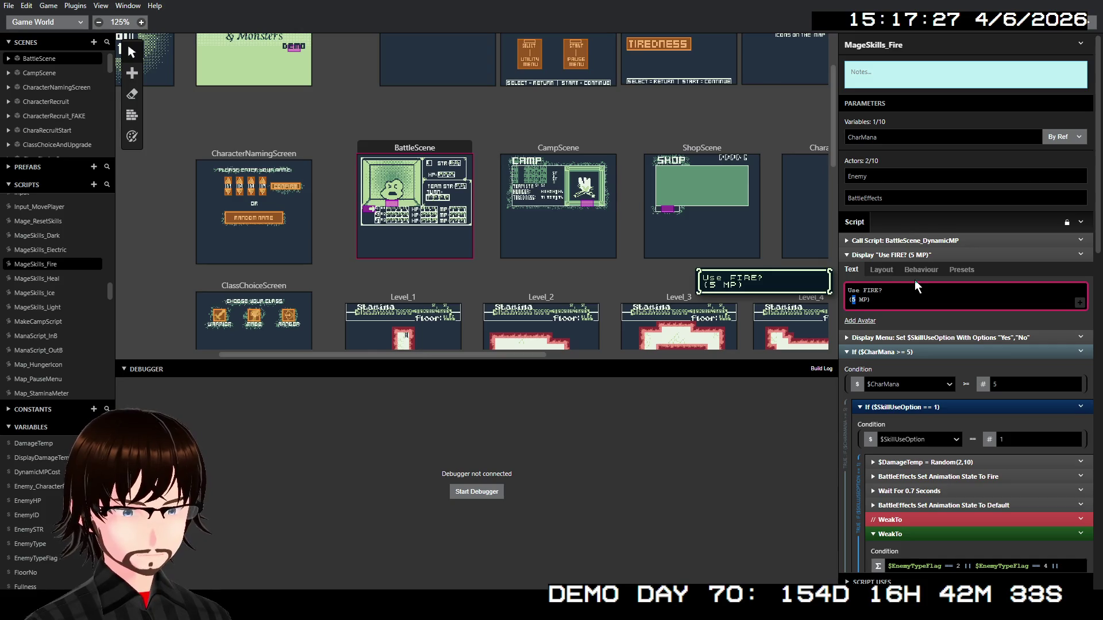
text($DynamicMPCost)
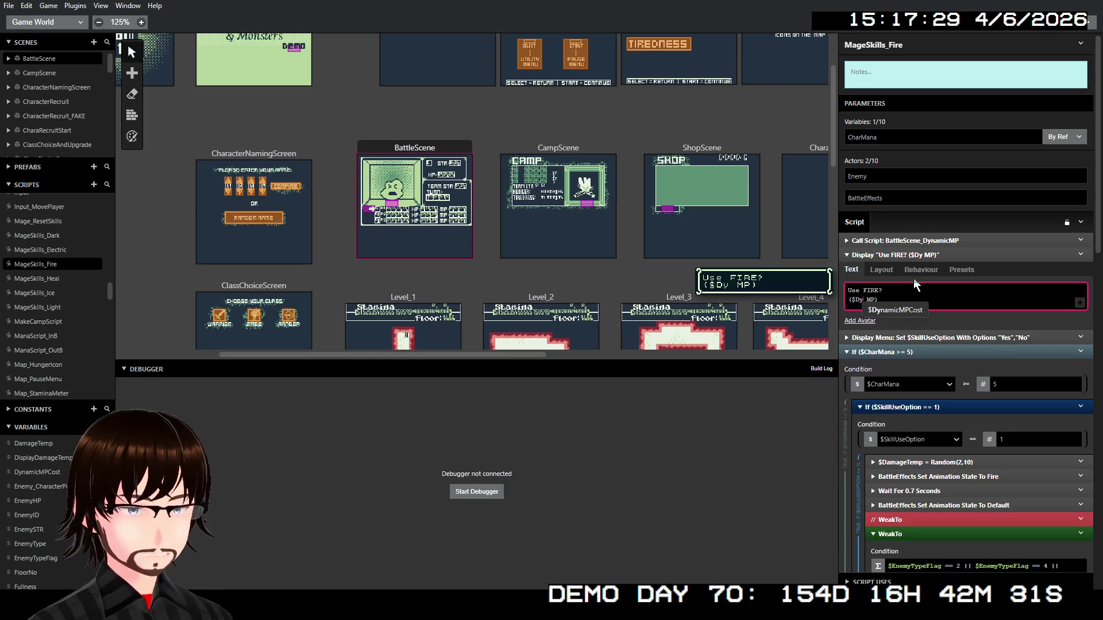
key(Return)
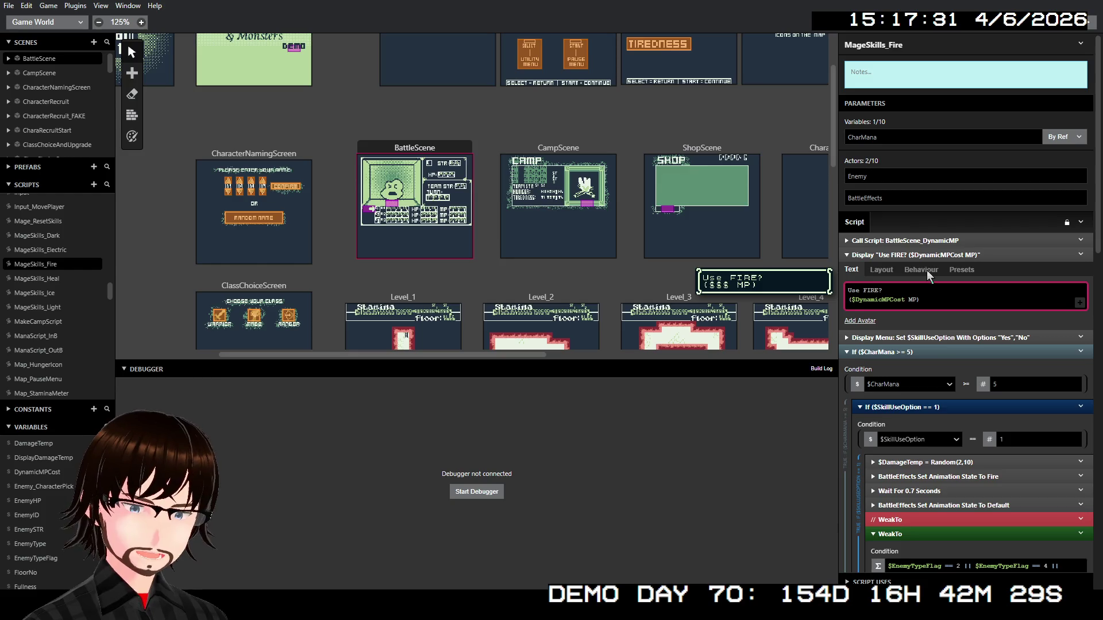
key(Delete)
click(948, 257)
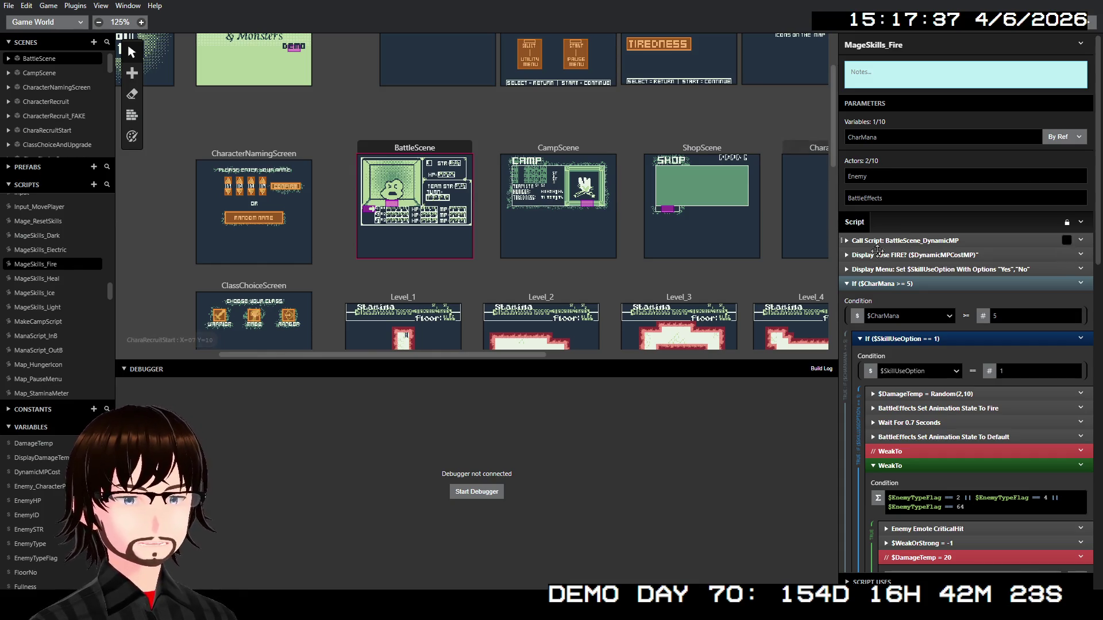
Make the Fire mana check compare $CharMana against the variable $DynamicMPCost instead of 5
click(983, 316)
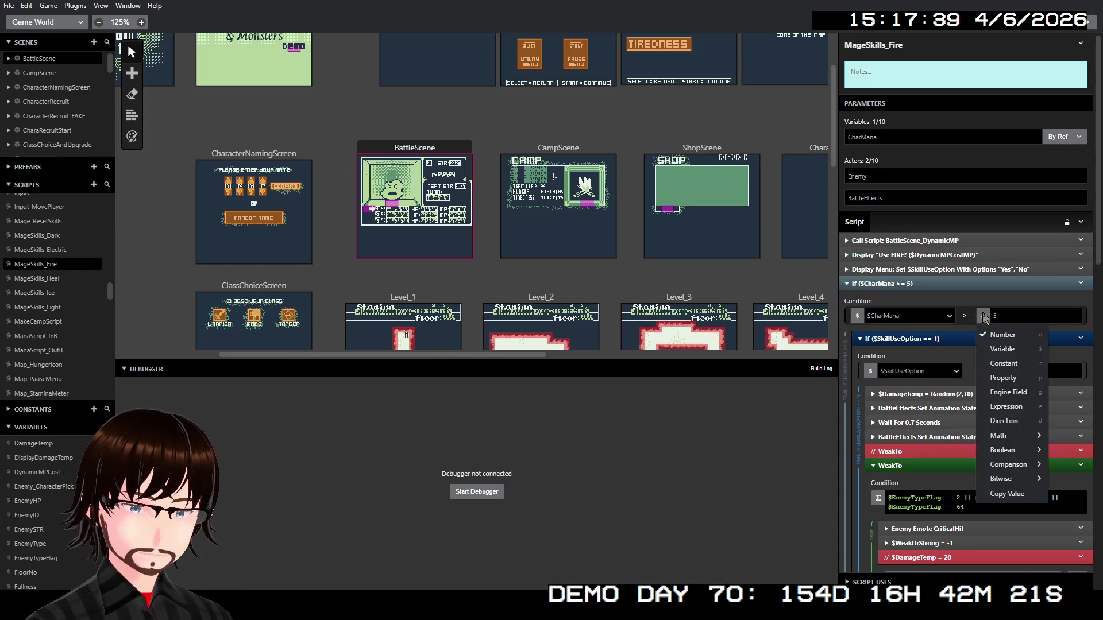
click(1003, 349)
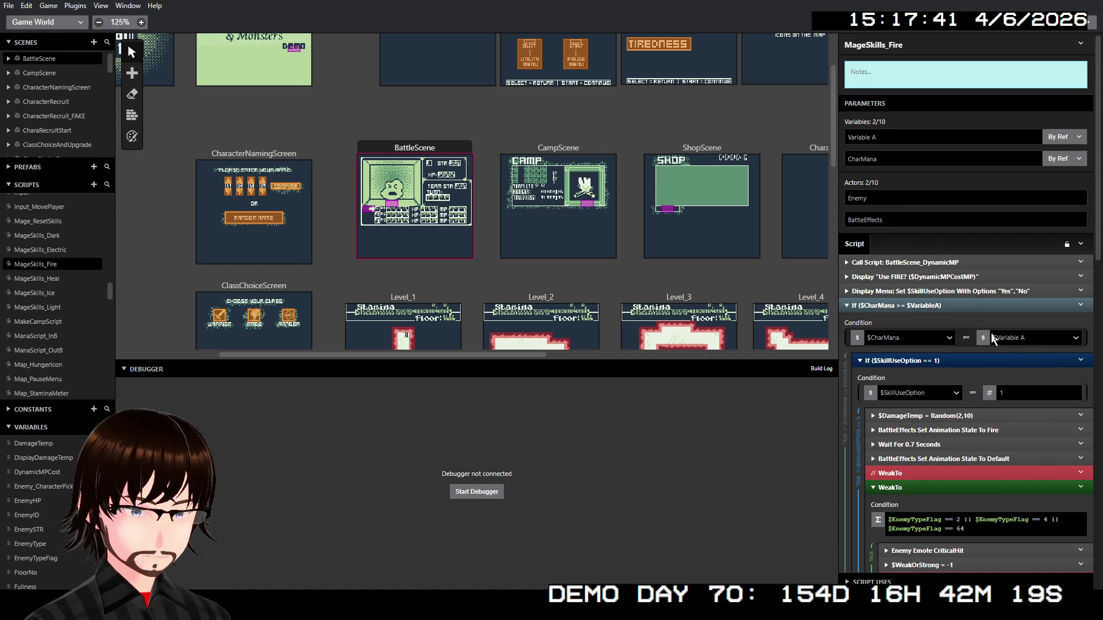
click(1000, 339)
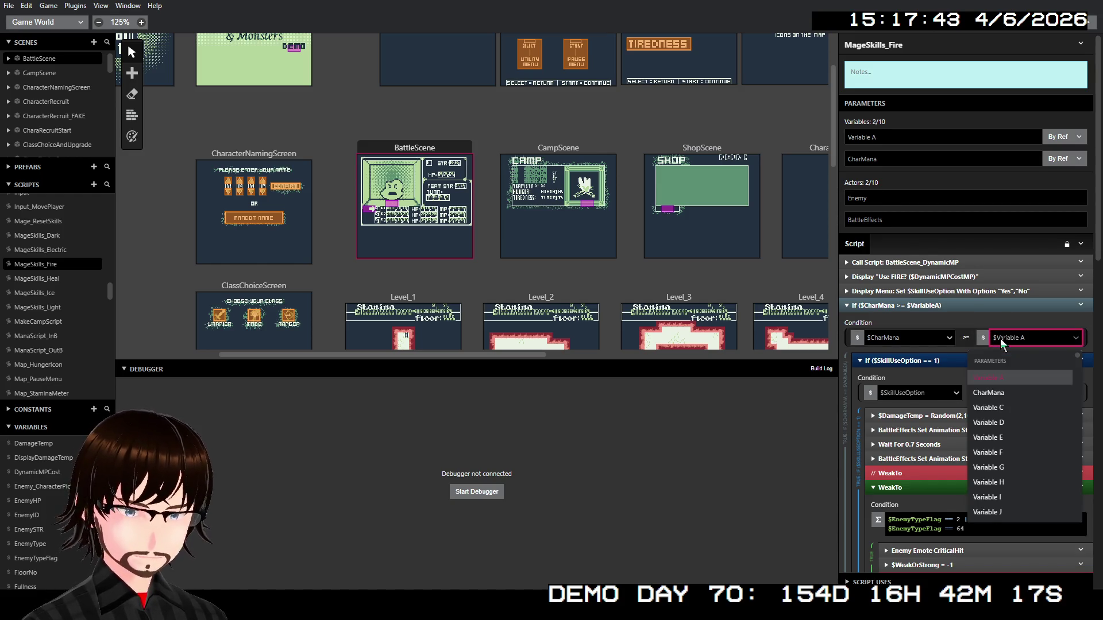
text(dy)
key(Return)
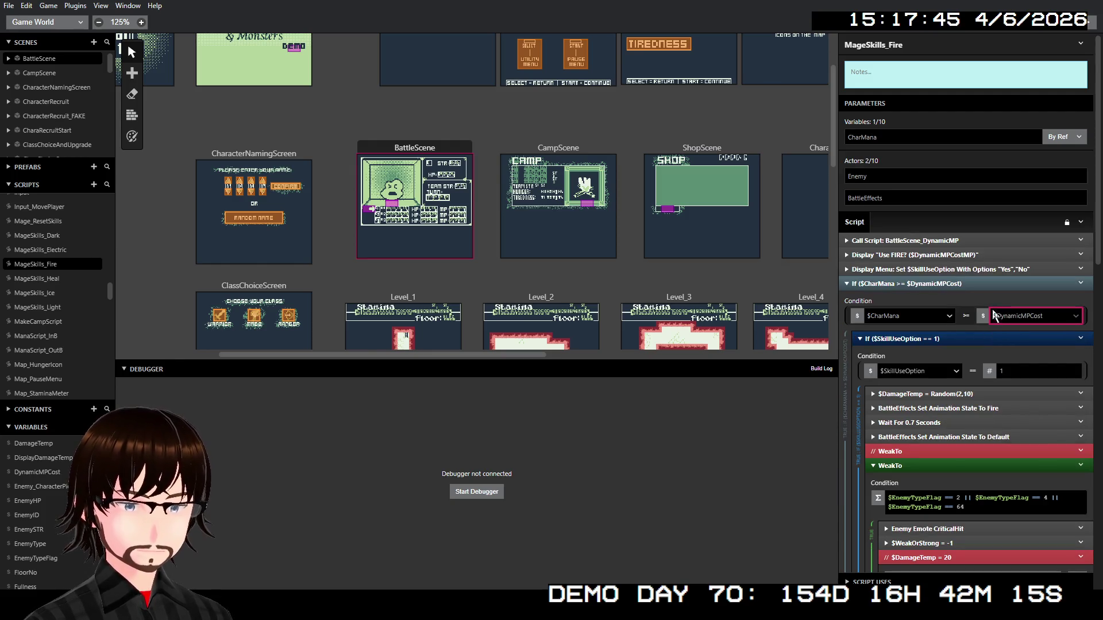
Set the Fire spell-damage call's ManaUse to $DynamicMPCost, then open MageSkills_Heal
scroll(985, 294, down, 10)
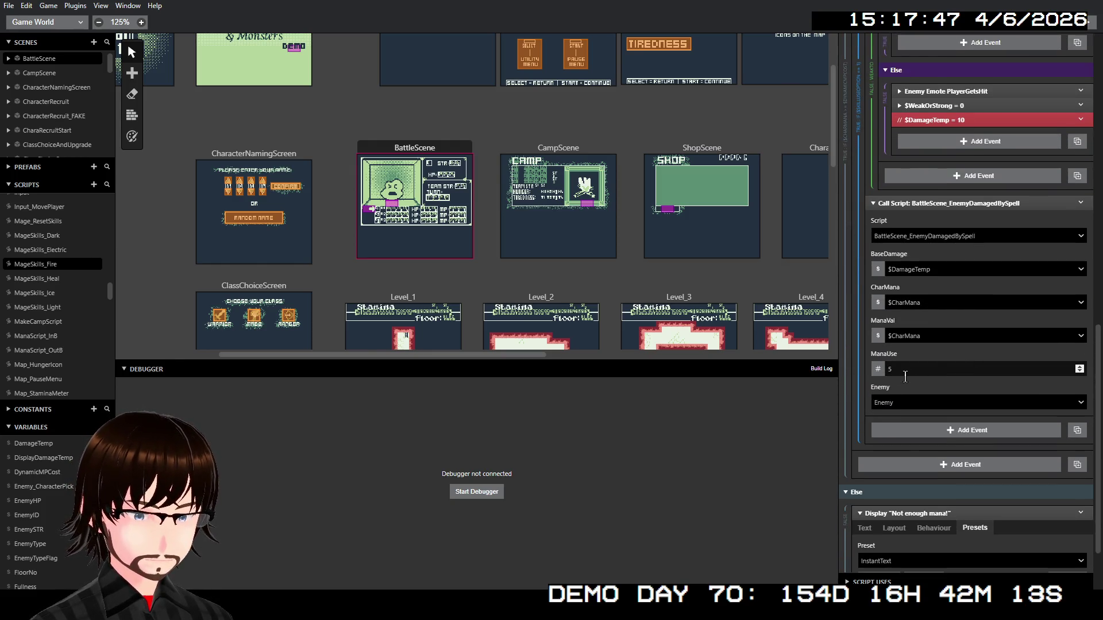
click(884, 371)
click(911, 397)
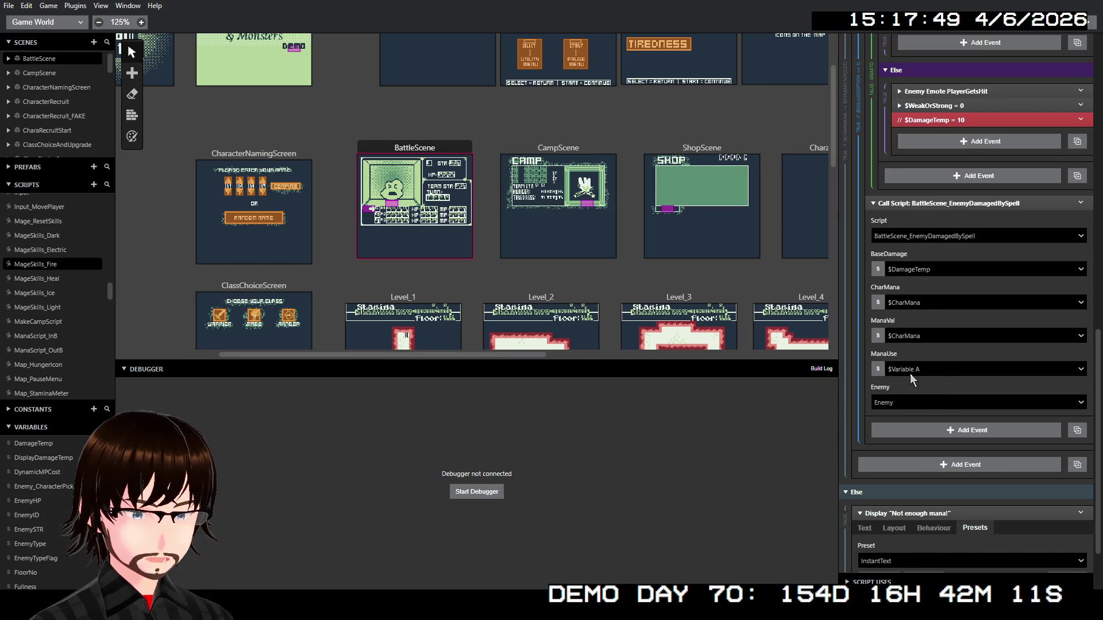
click(910, 373)
text(dy)
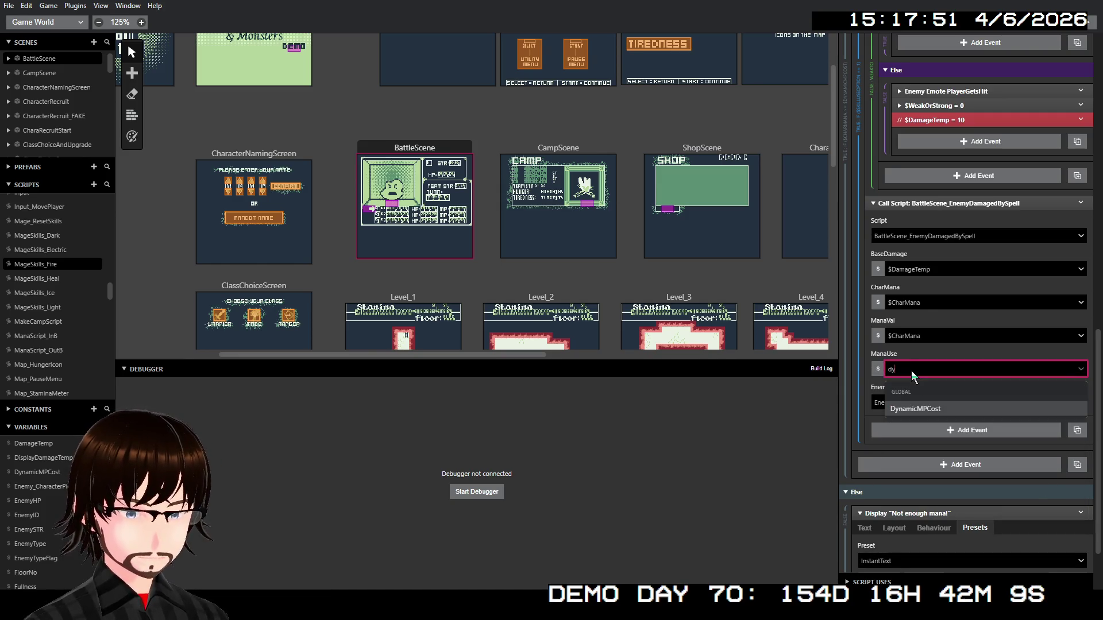
key(Return)
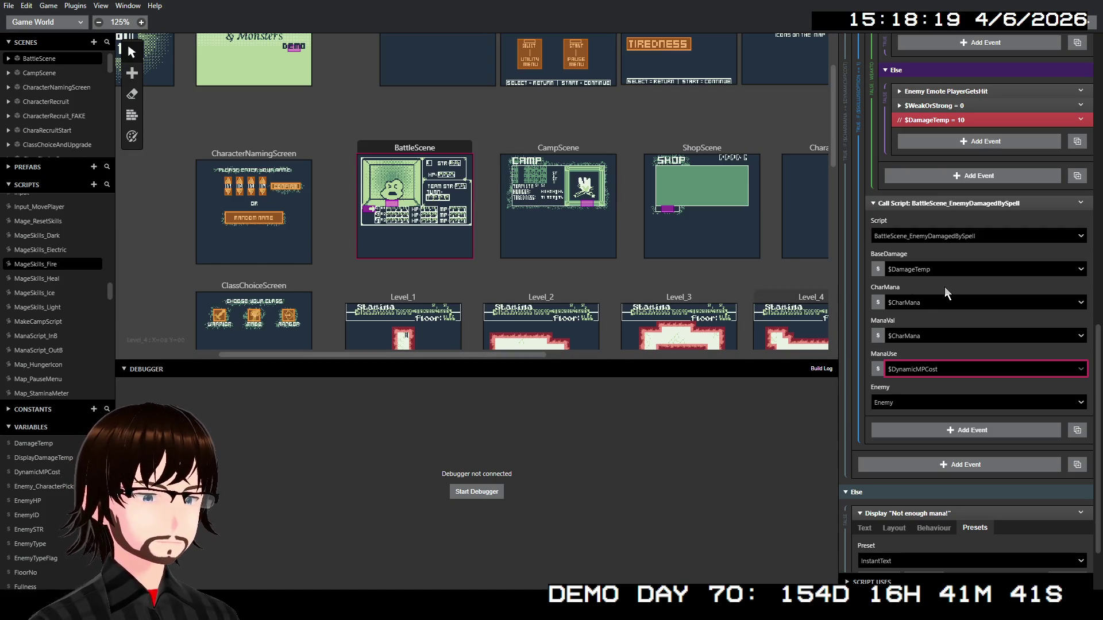
click(39, 278)
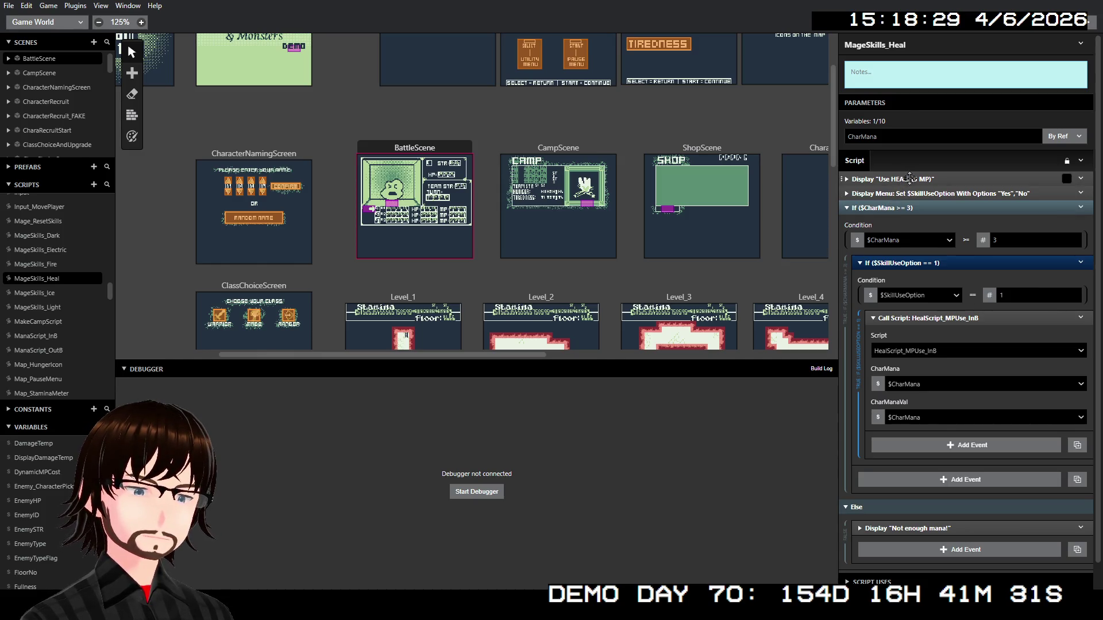
Change the Heal prompt's cost from 3 to 5 so it reads 'Use HEAL? (5 MP)'
click(910, 178)
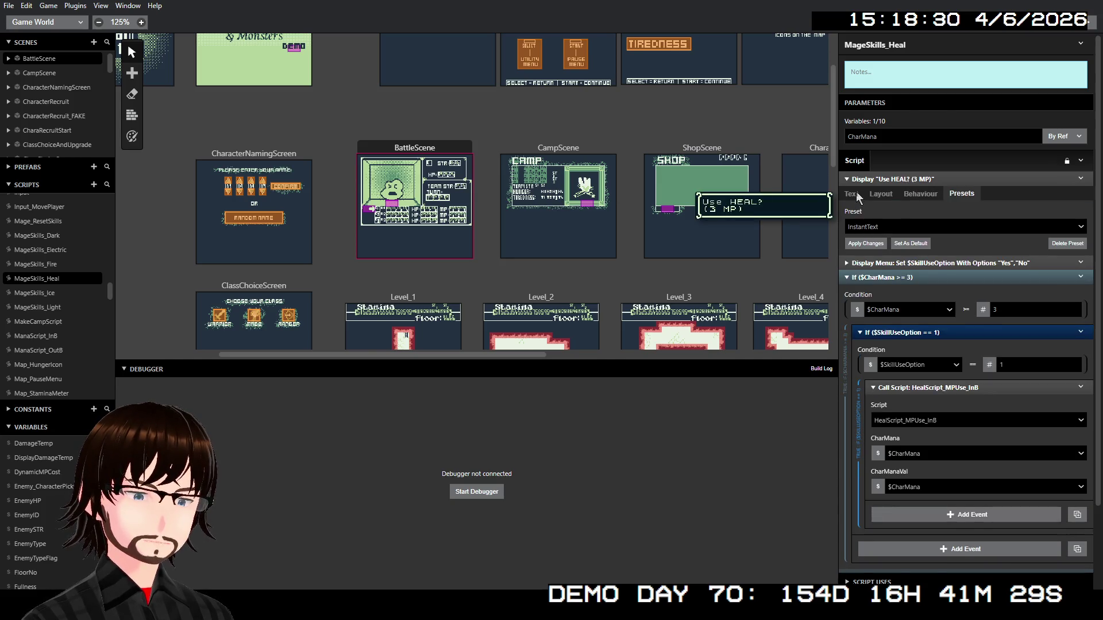
click(853, 195)
key(BackSpace)
text(5)
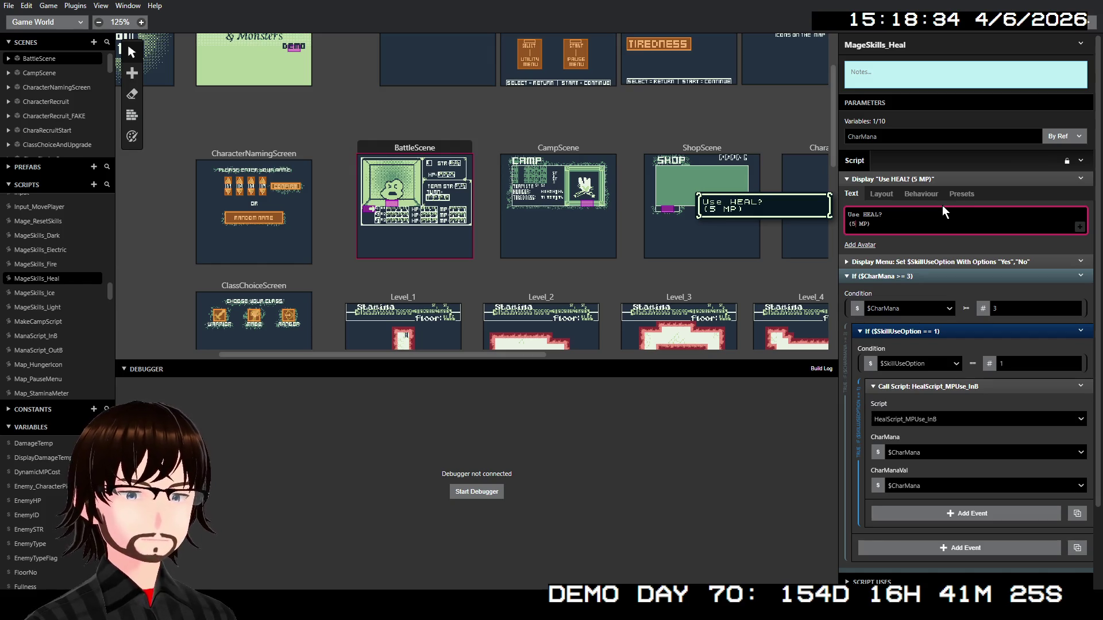
click(964, 180)
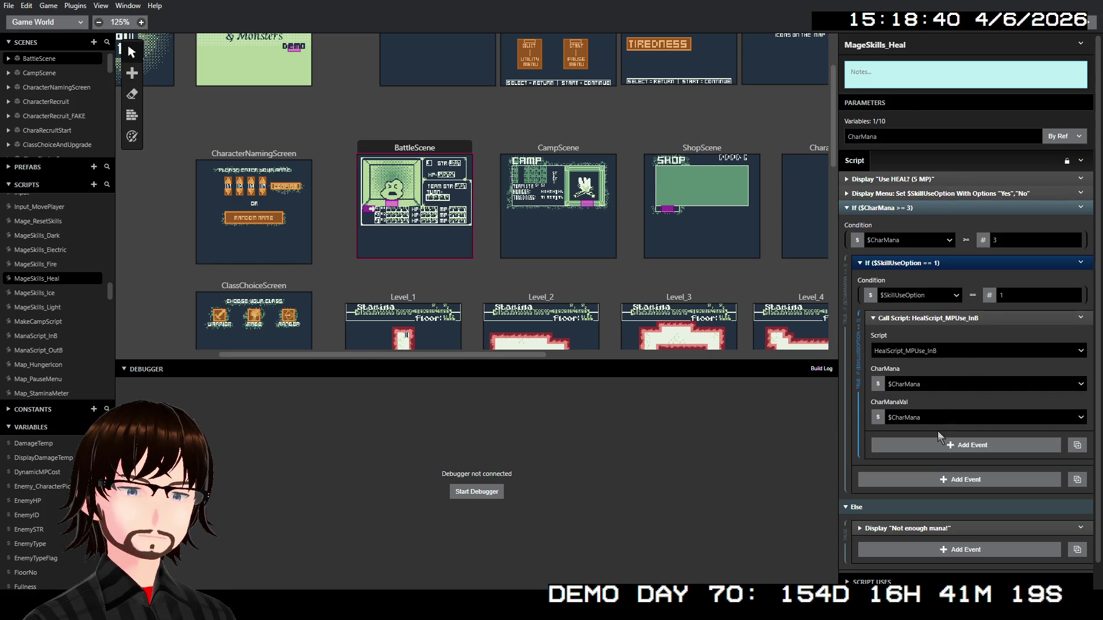
scroll(936, 437, down, 1)
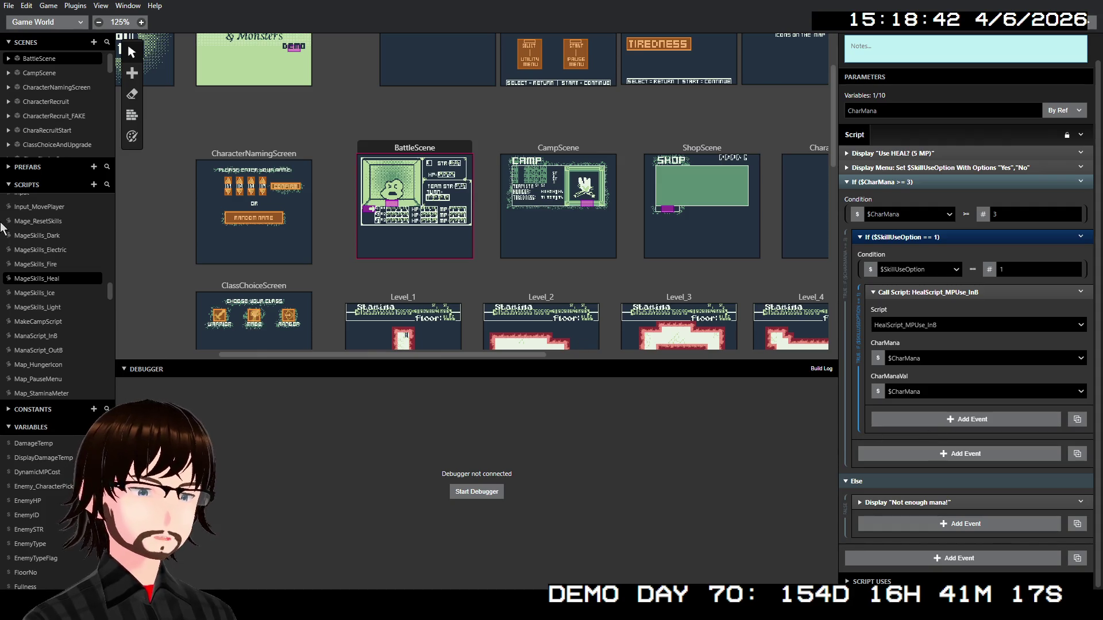
click(50, 294)
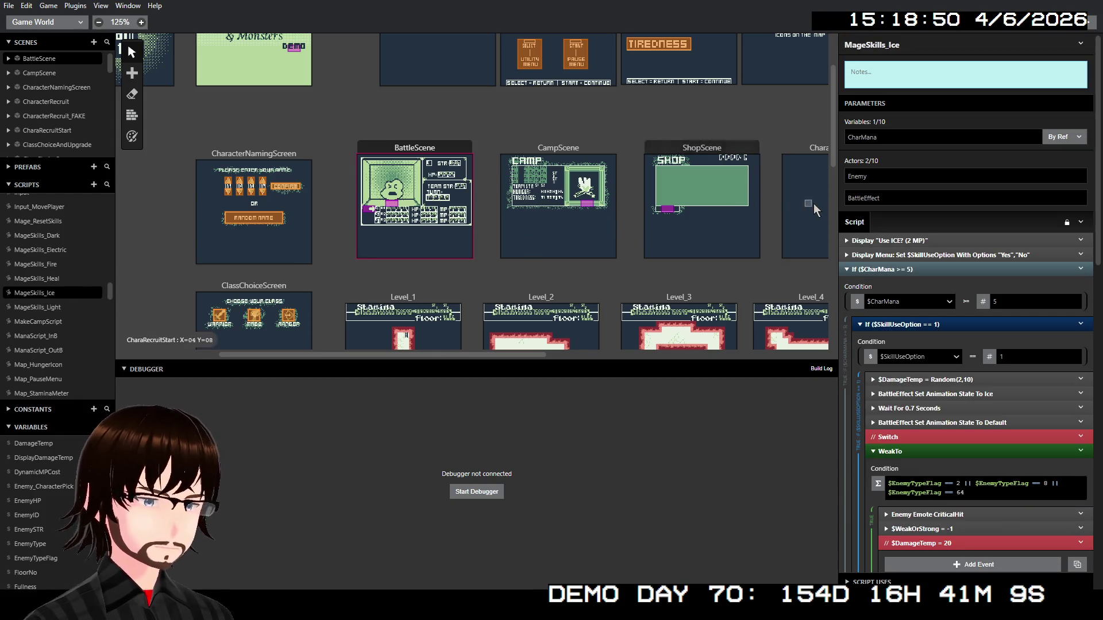
Paste the BattleScene_DynamicMP call above the Ice prompt and replace its fixed 2 MP with $DynamicMPCost
right_click(908, 241)
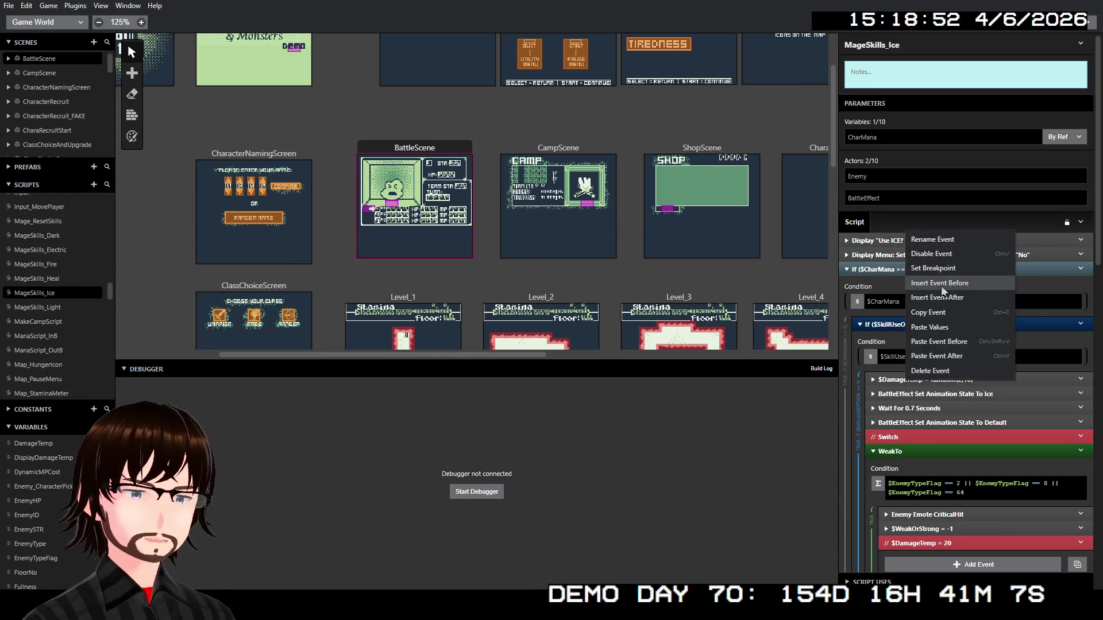
click(958, 342)
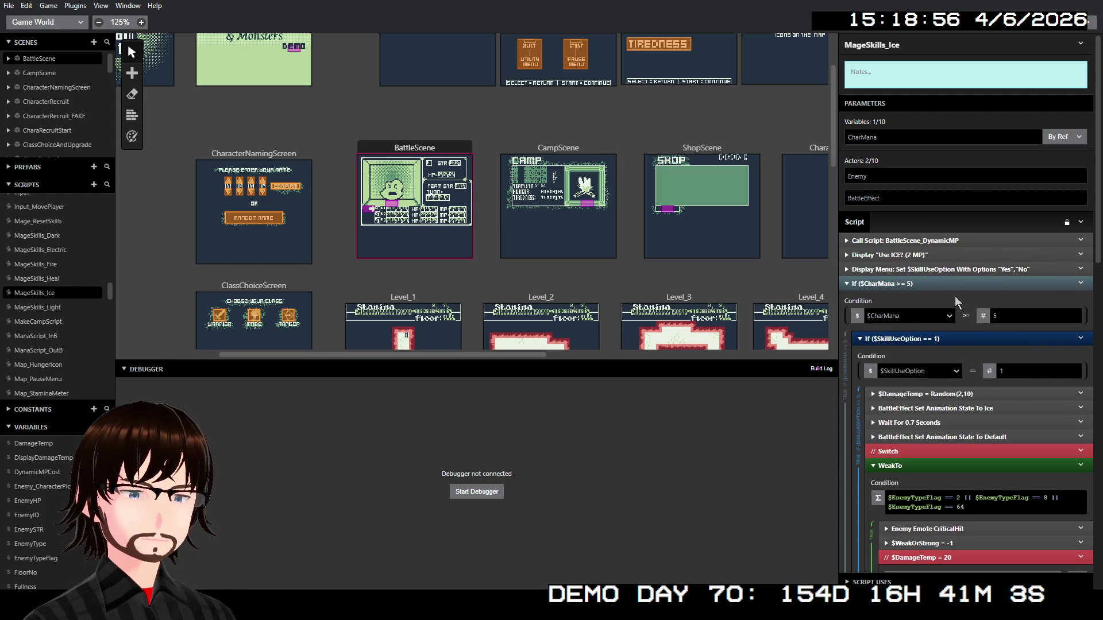
click(927, 257)
click(847, 268)
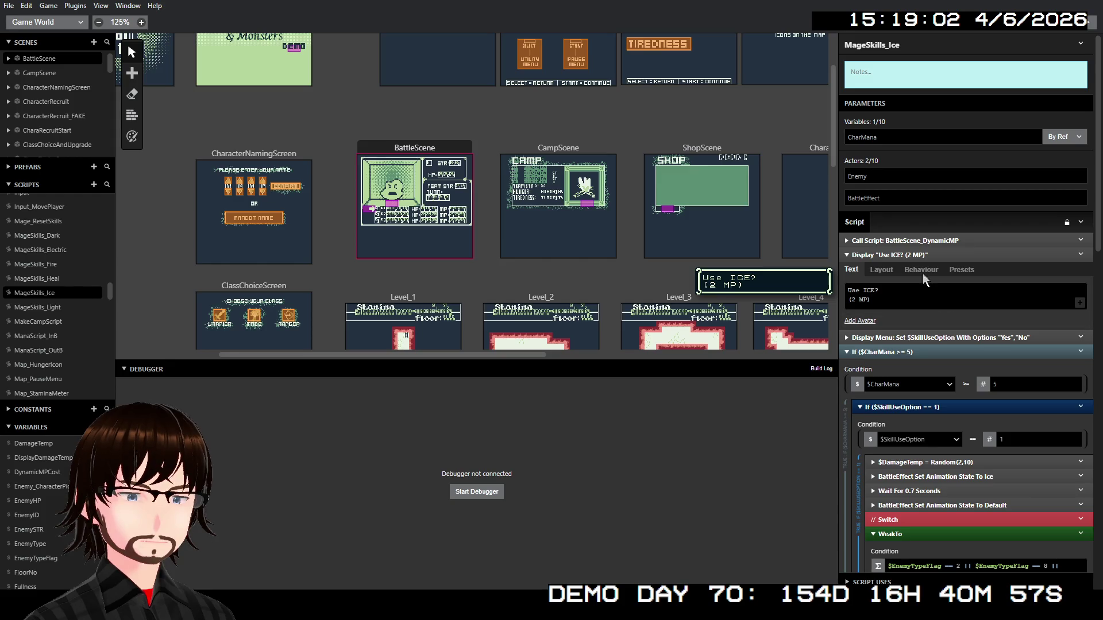
click(859, 299)
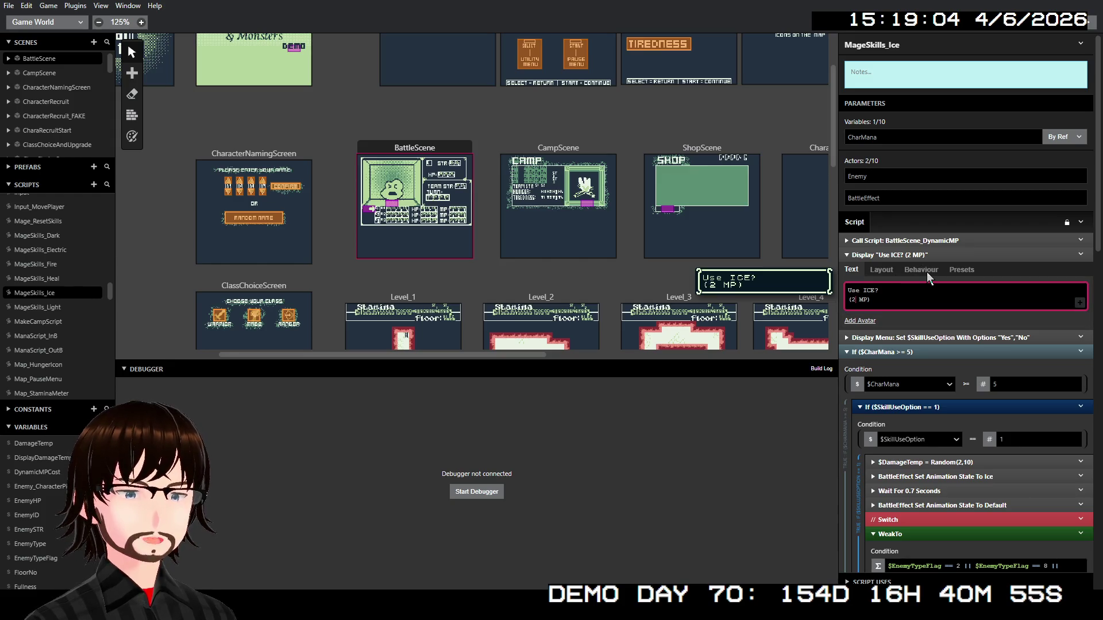
key(BackSpace)
key(Delete)
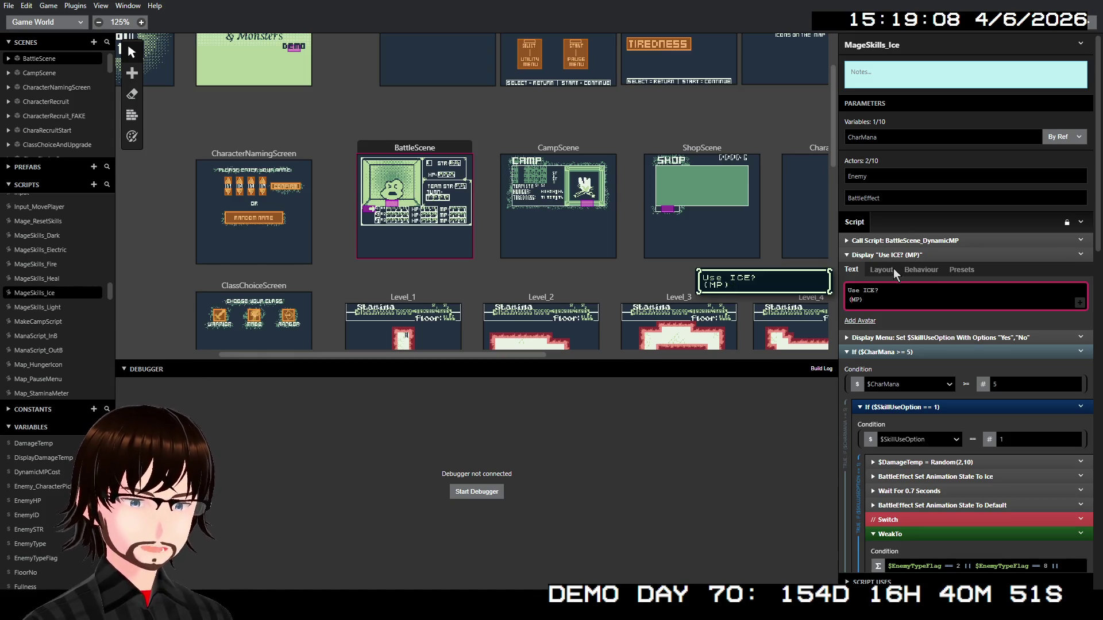
text($Dy)
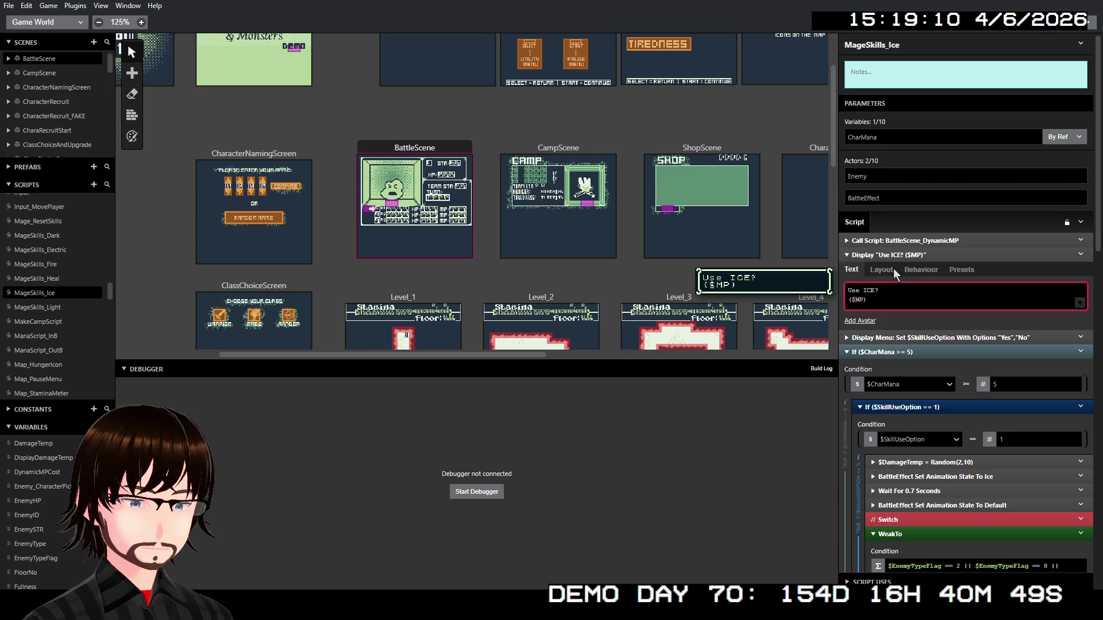
key(Return)
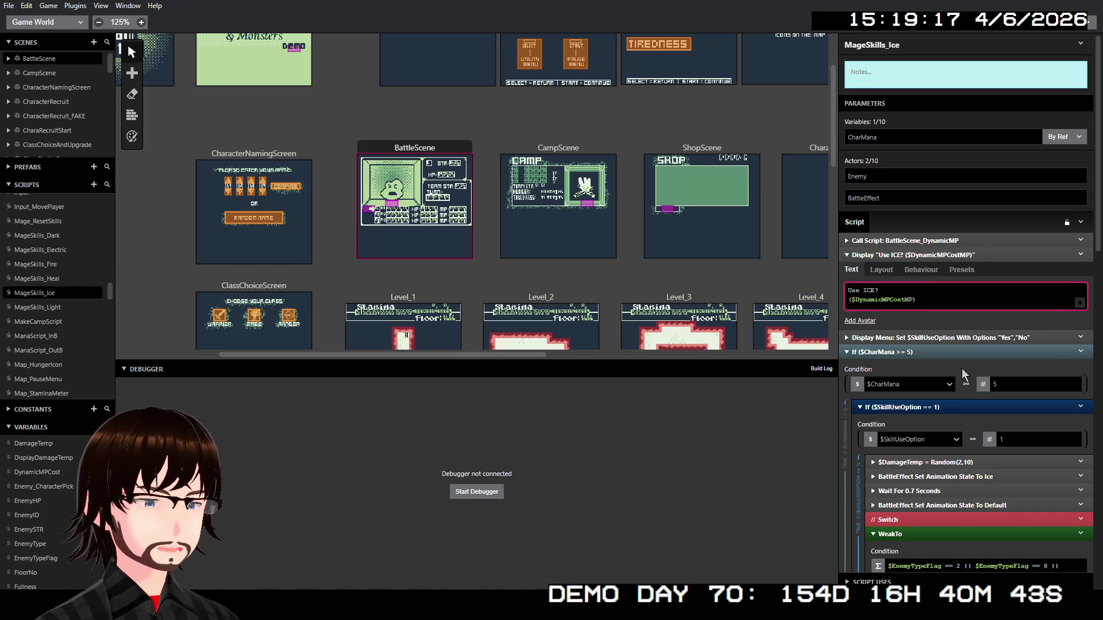
scroll(962, 368, down, 15)
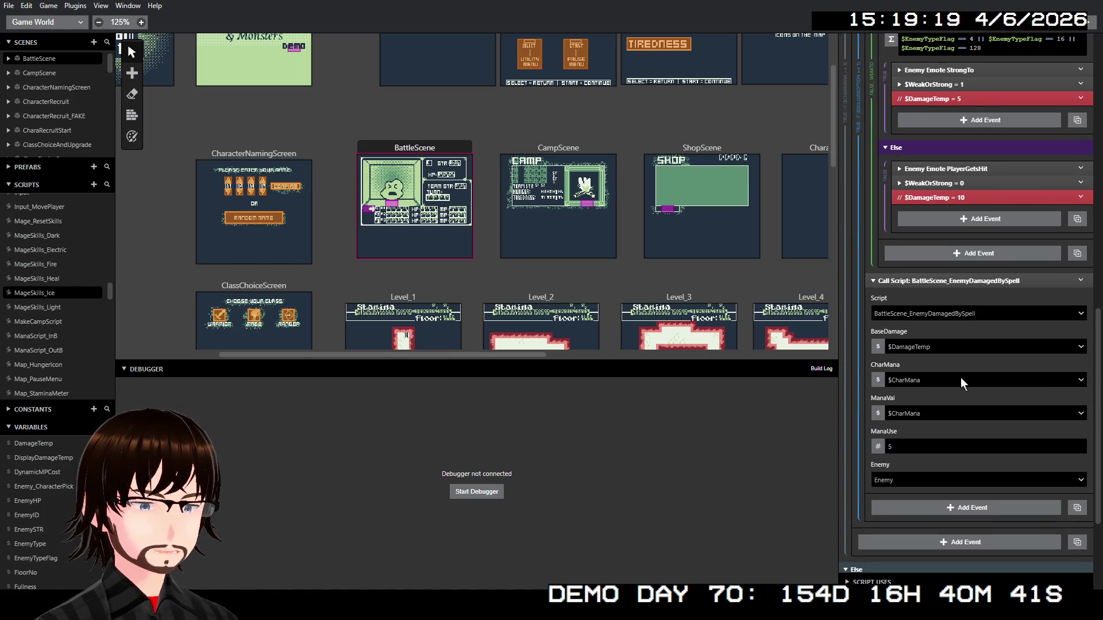
scroll(961, 378, up, 20)
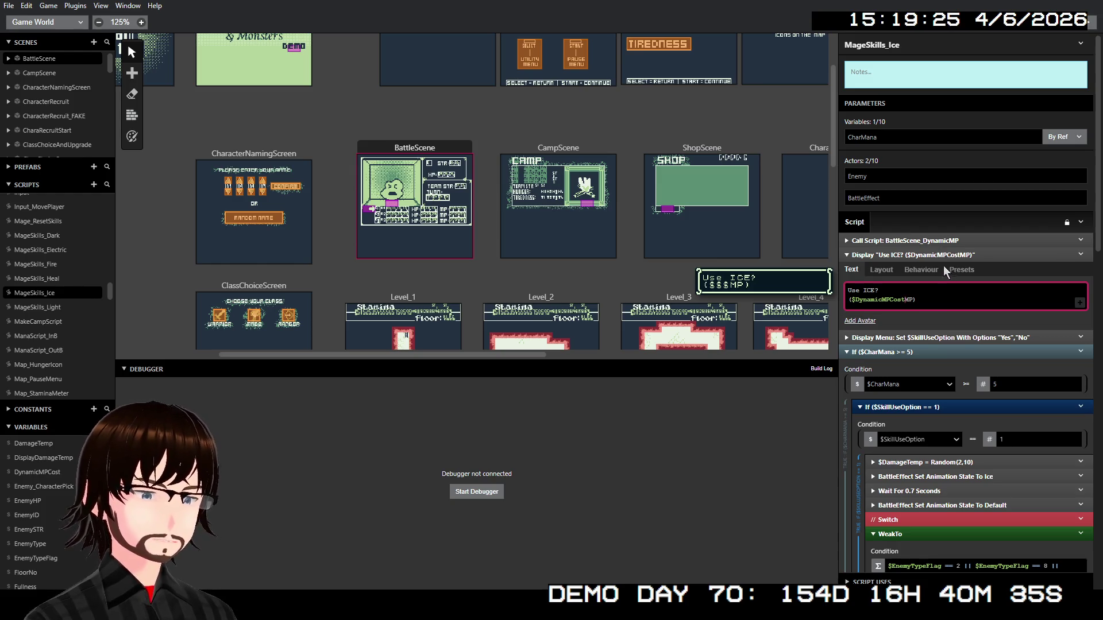
click(933, 255)
Make the Ice mana check compare $CharMana against the variable $DynamicMPCost
click(938, 241)
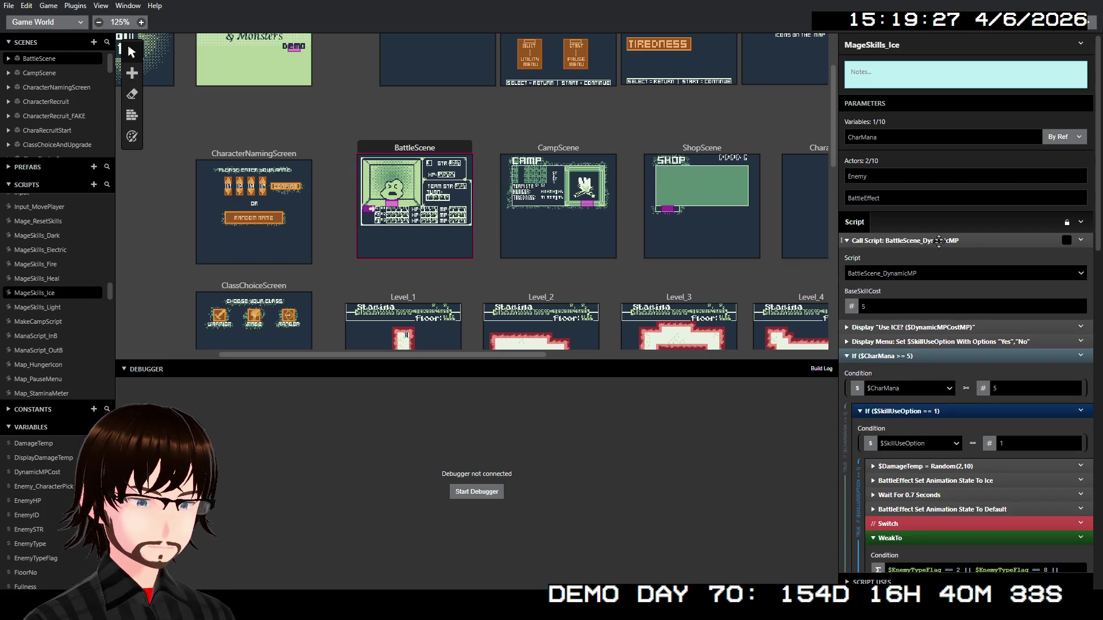
click(939, 241)
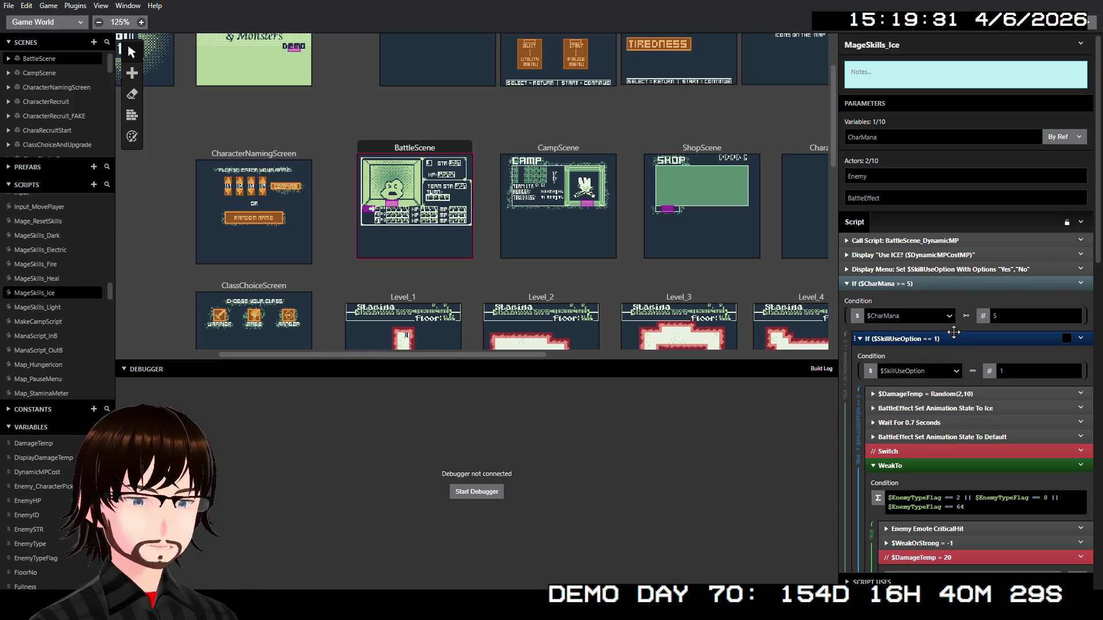
scroll(953, 332, down, 2)
scroll(984, 319, down, 2)
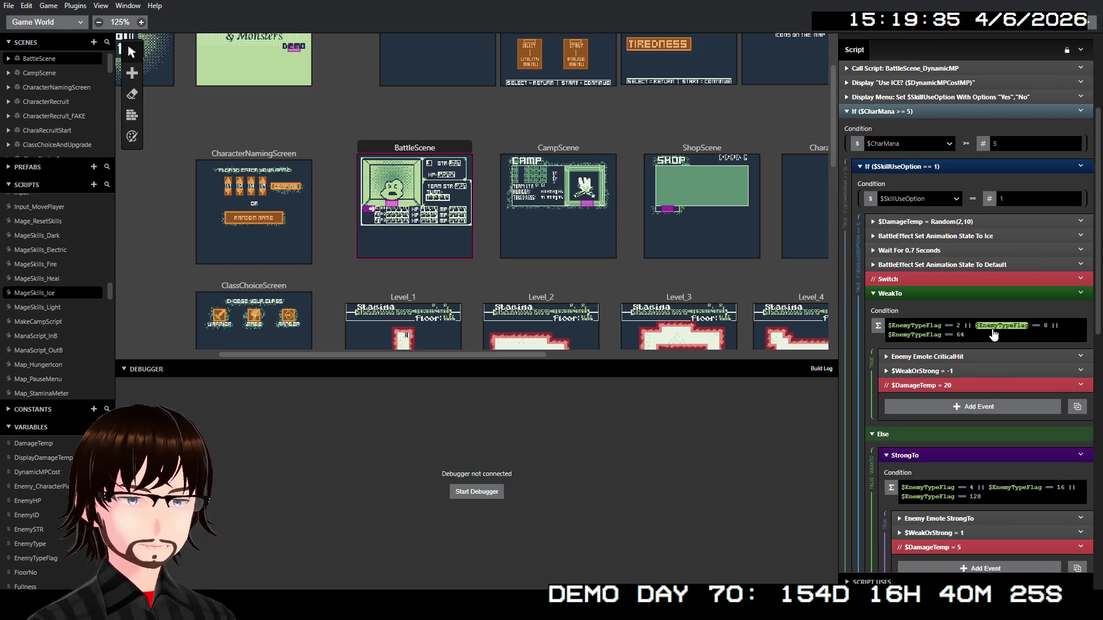
scroll(980, 340, down, 6)
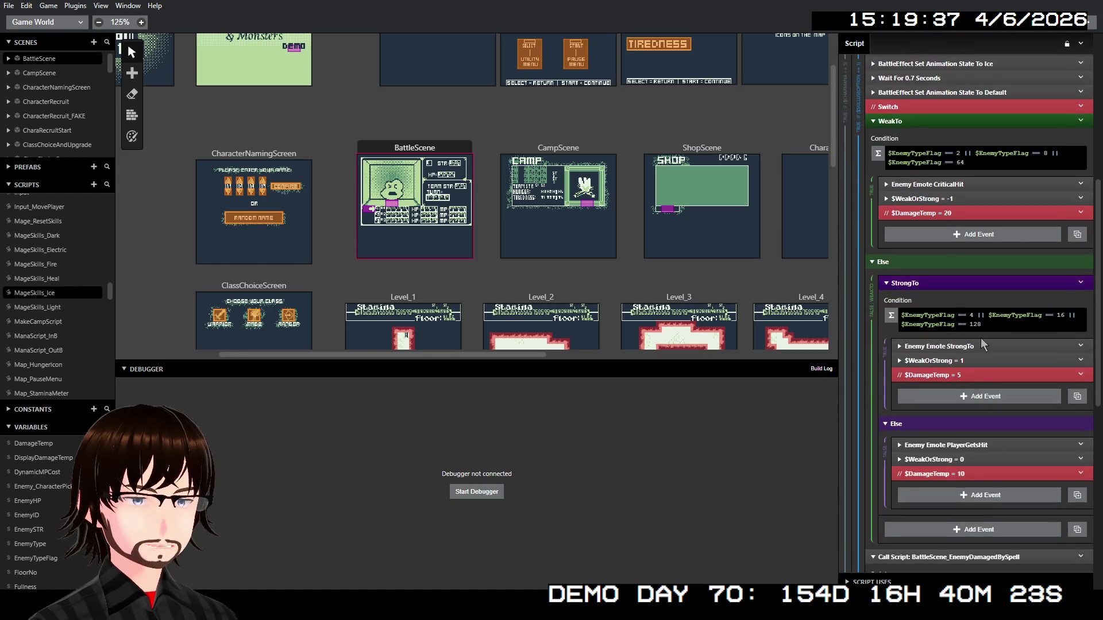
scroll(913, 433, up, 8)
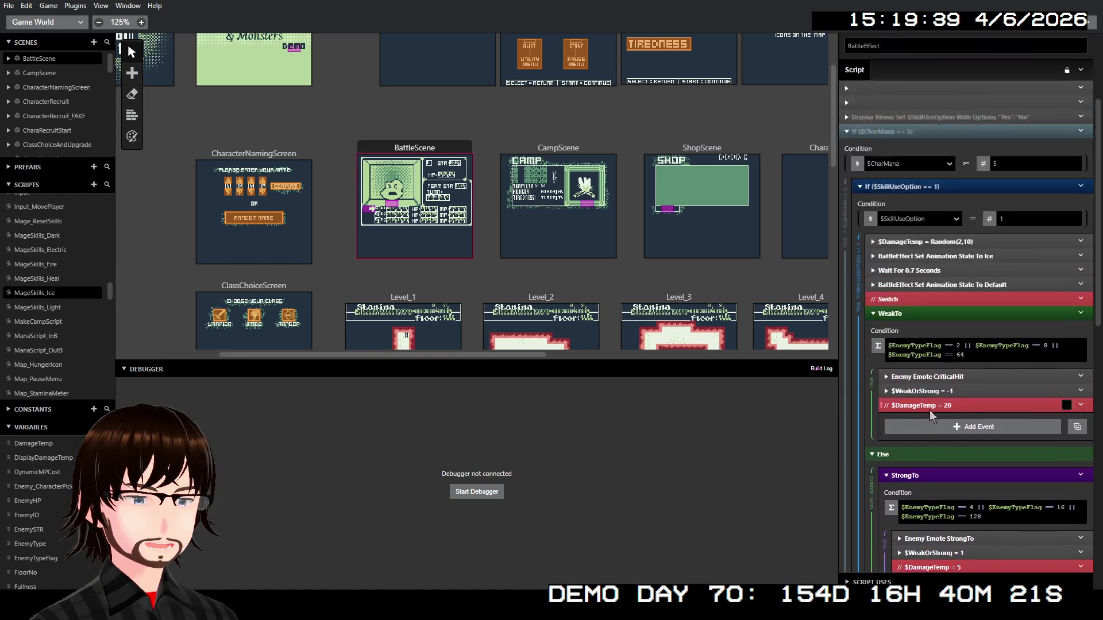
click(985, 319)
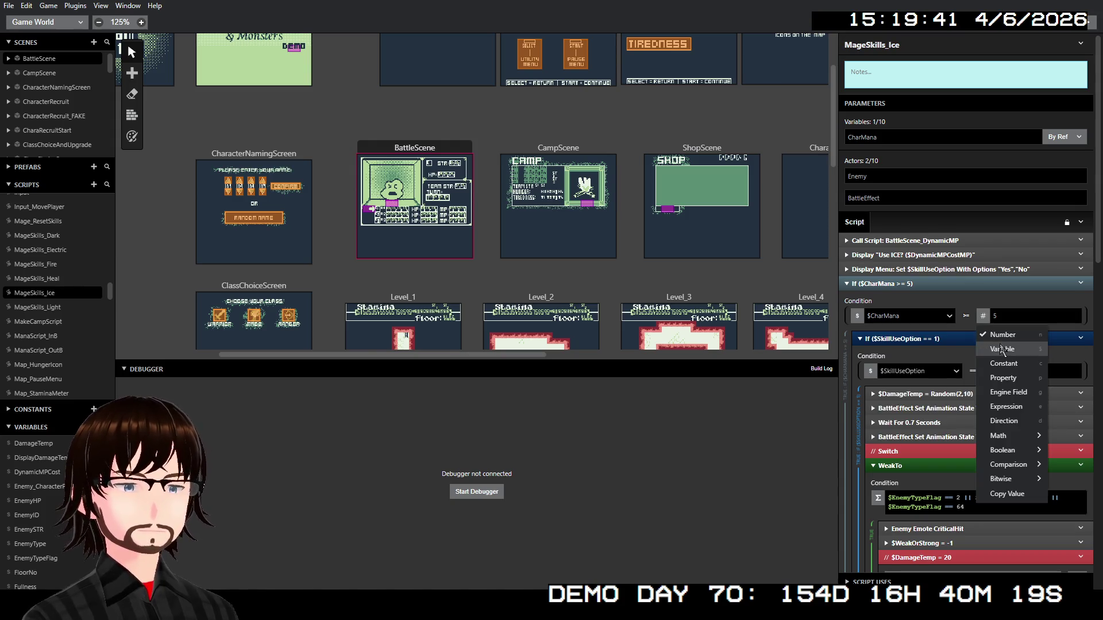
click(1005, 351)
click(1007, 336)
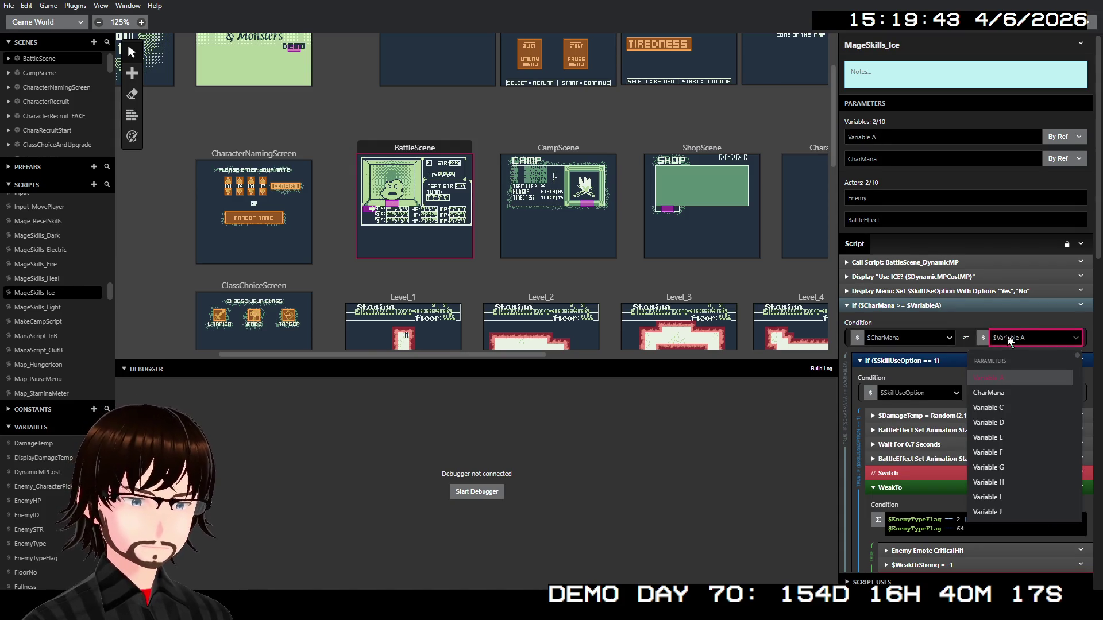
text(dy)
key(Return)
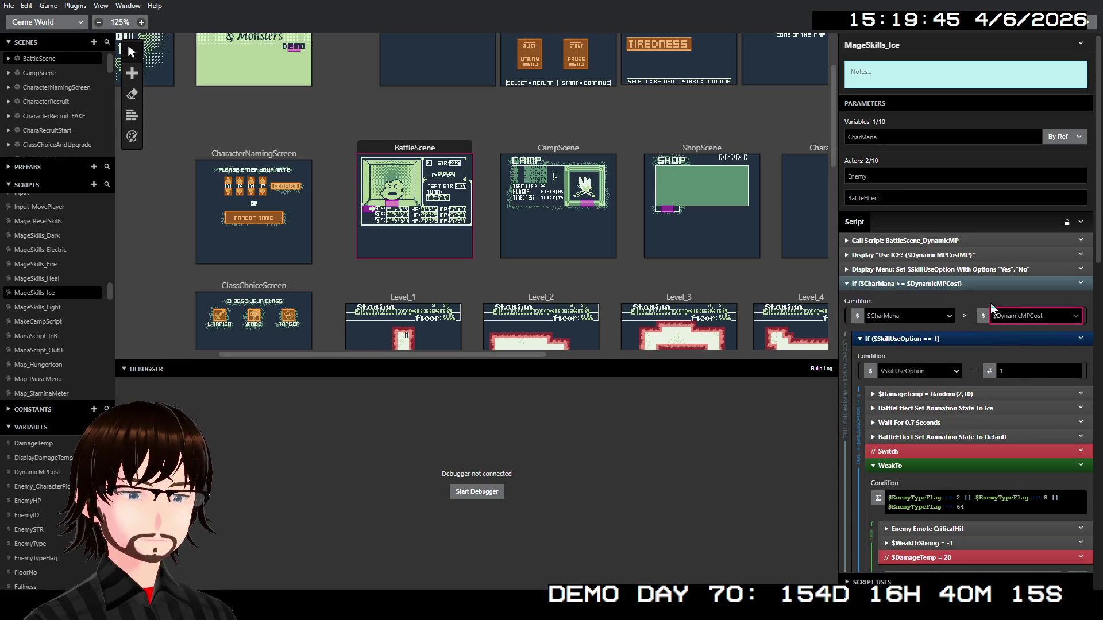
Set ManaUse in the Ice EnemyDamagedBySpell call to $DynamicMPCost
scroll(974, 337, down, 3)
scroll(976, 339, down, 9)
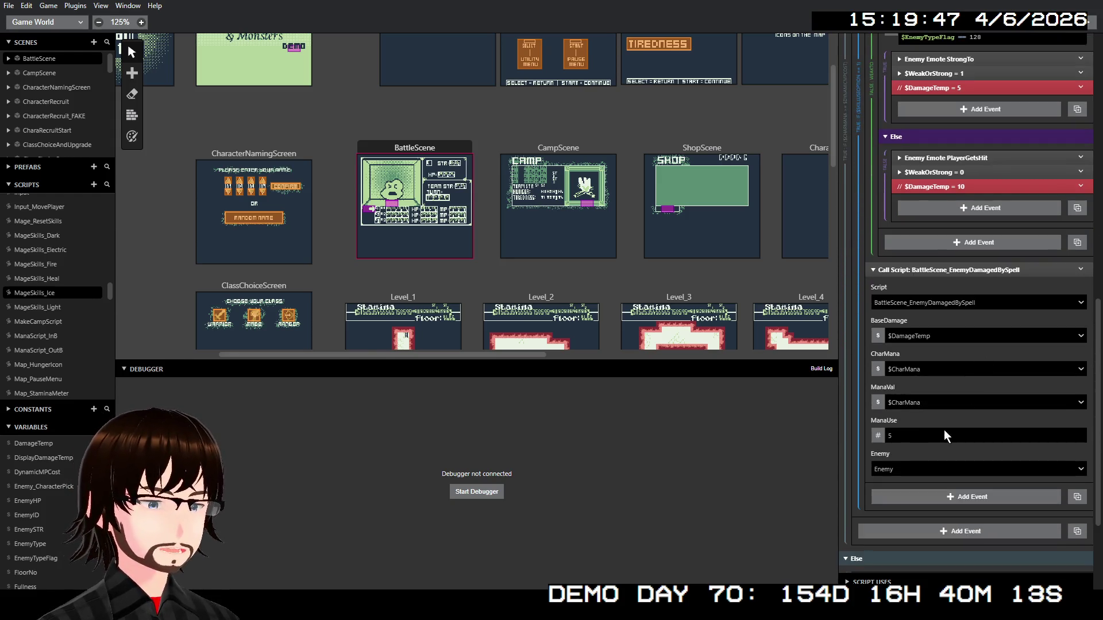
click(878, 437)
click(891, 431)
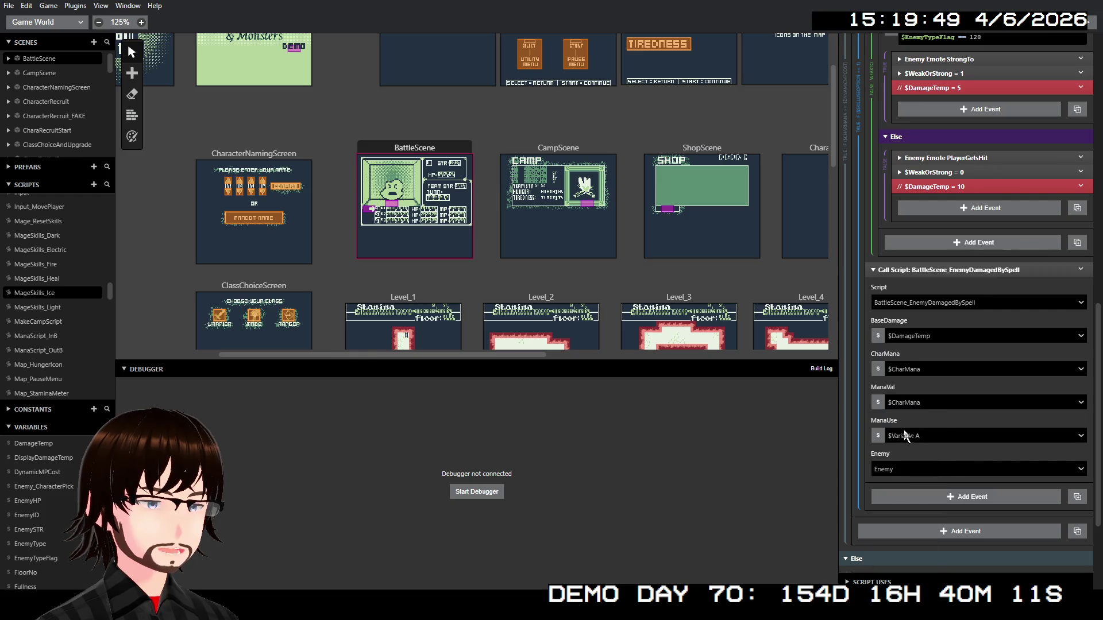
click(917, 438)
text(dyn)
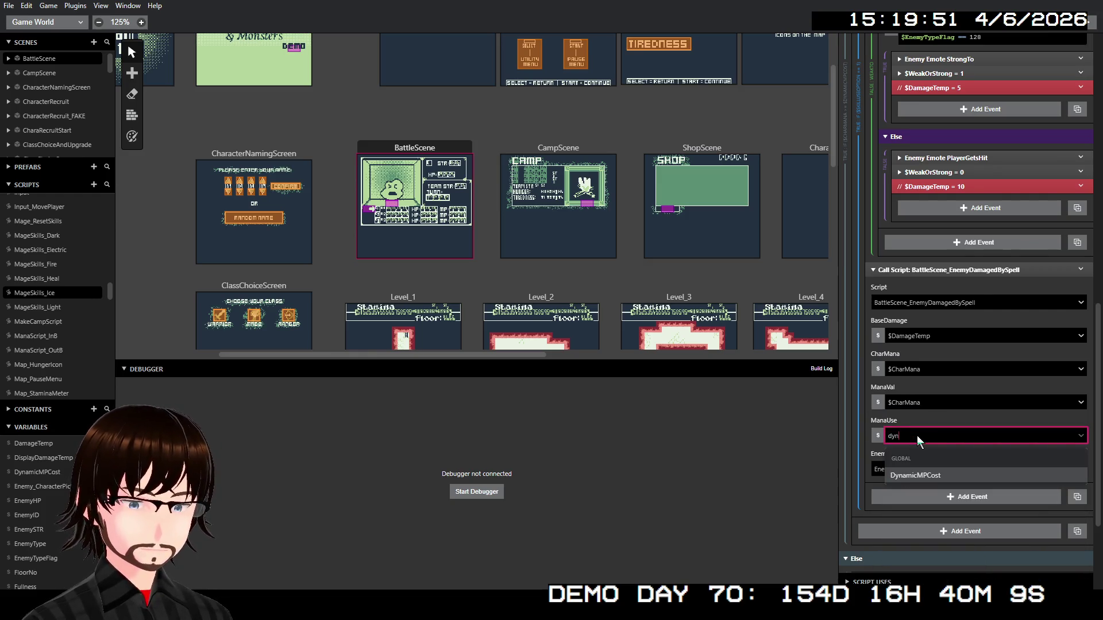
key(Return)
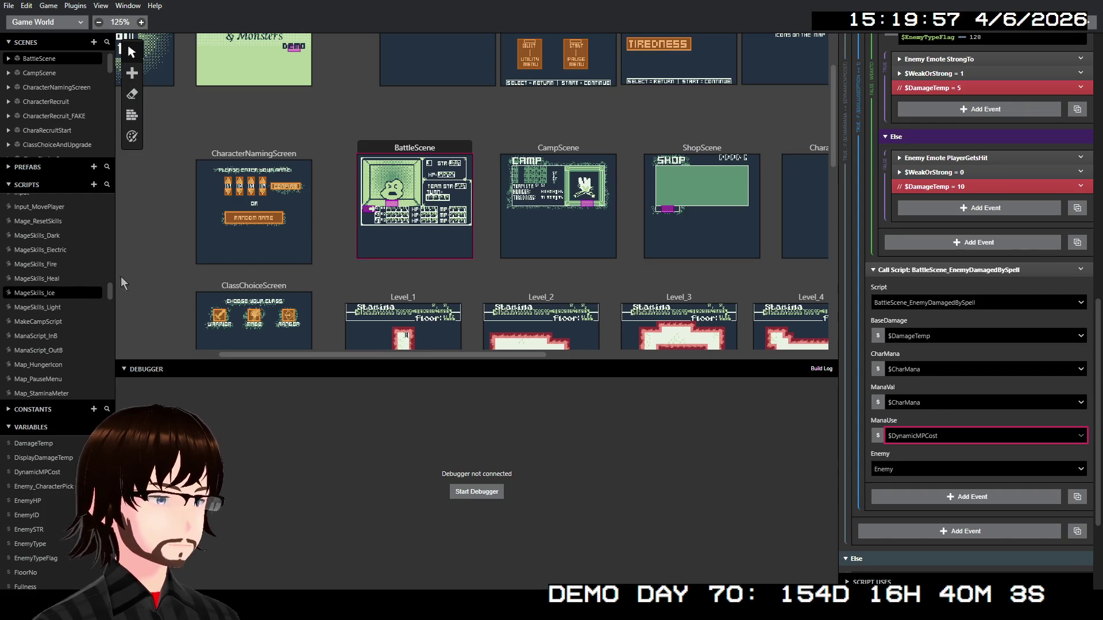
click(47, 307)
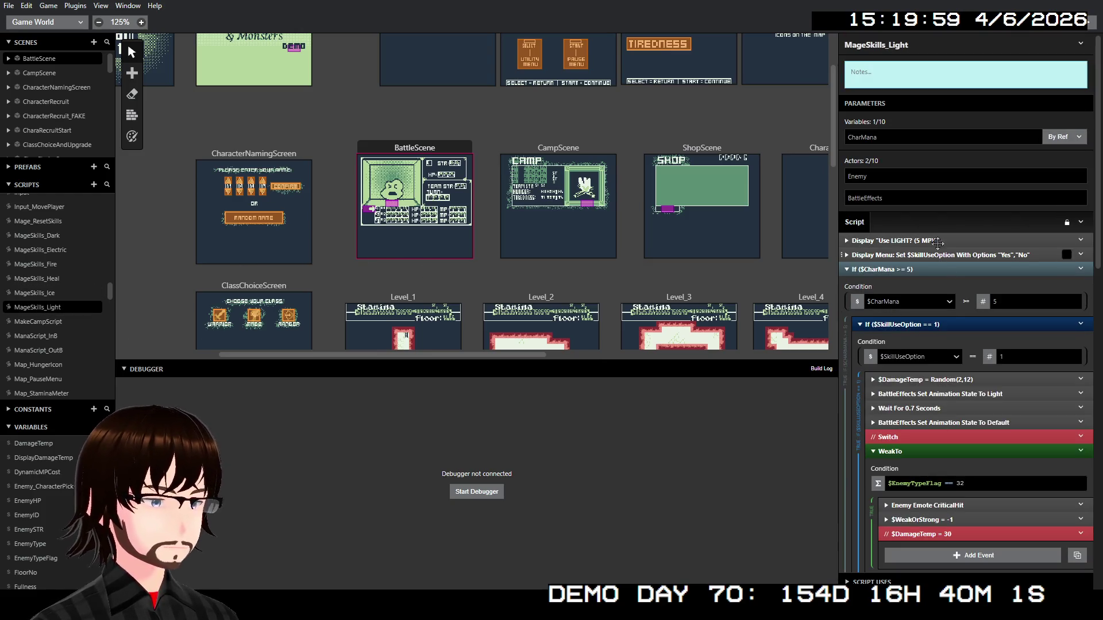
Paste the BattleScene_DynamicMP call above the Use LIGHT? prompt
right_click(915, 239)
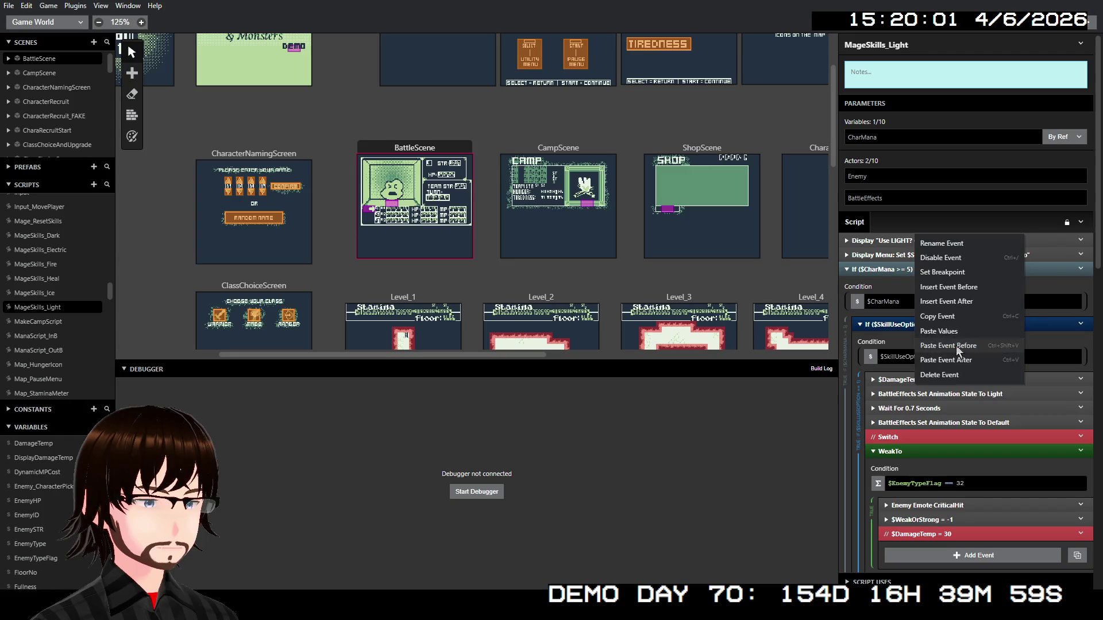
click(956, 346)
click(937, 241)
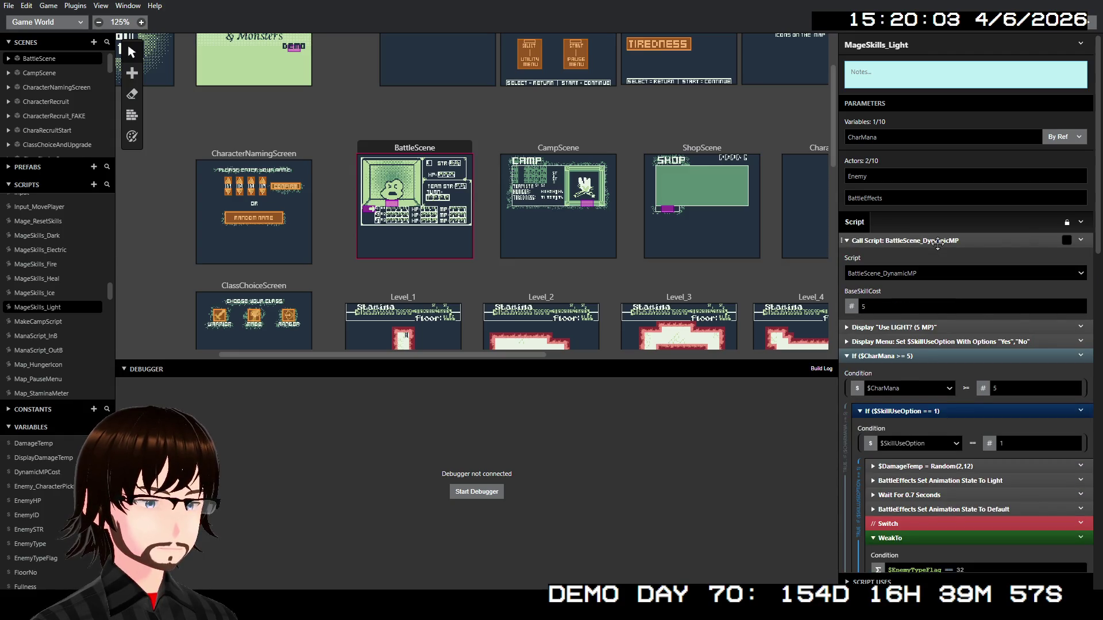
click(938, 241)
Make the Light mana check compare $CharMana against the variable $DynamicMPCost
click(984, 317)
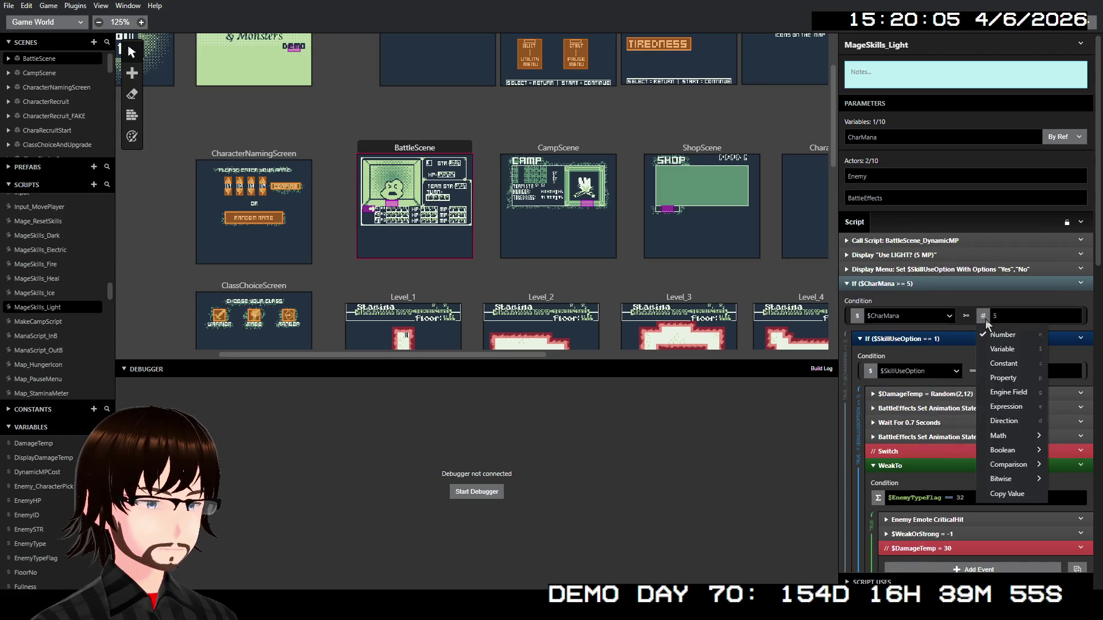
click(1002, 348)
click(1001, 337)
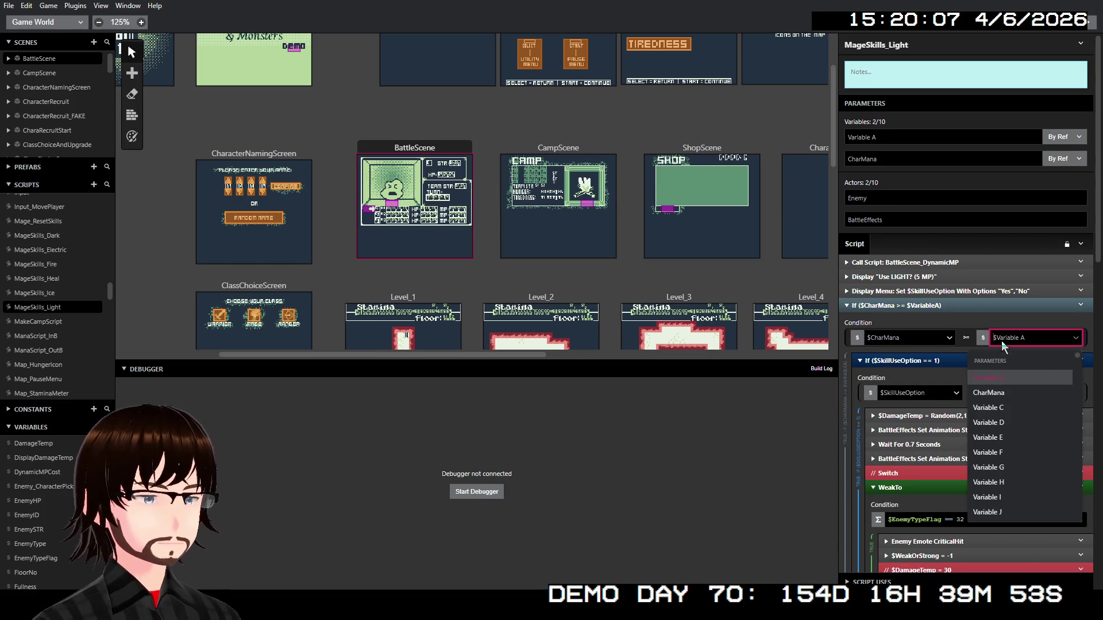
text(dyn)
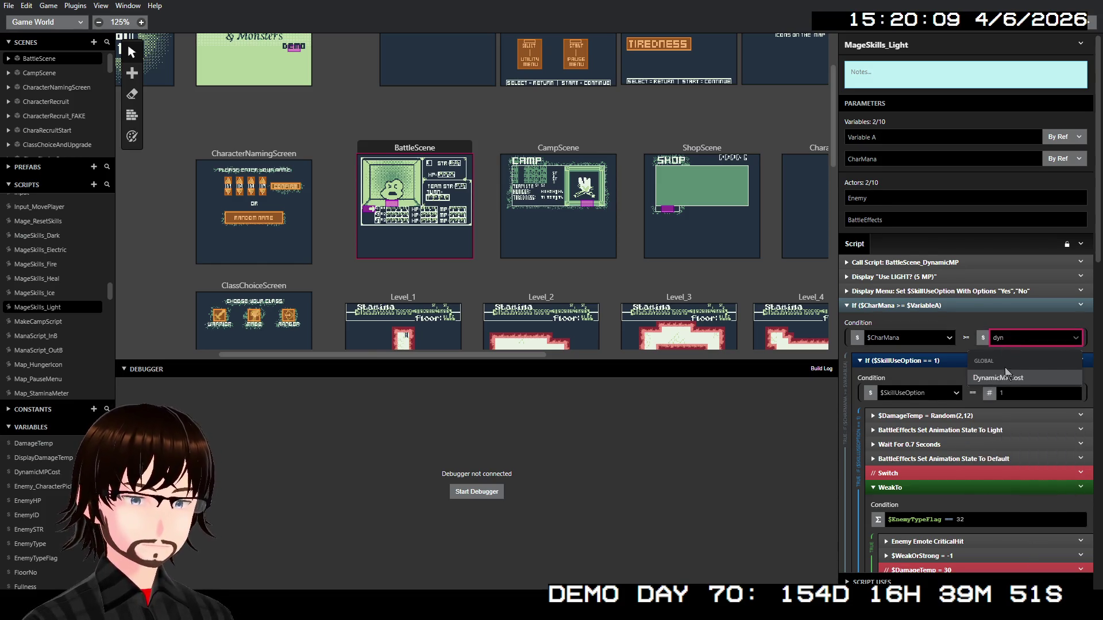
click(1005, 373)
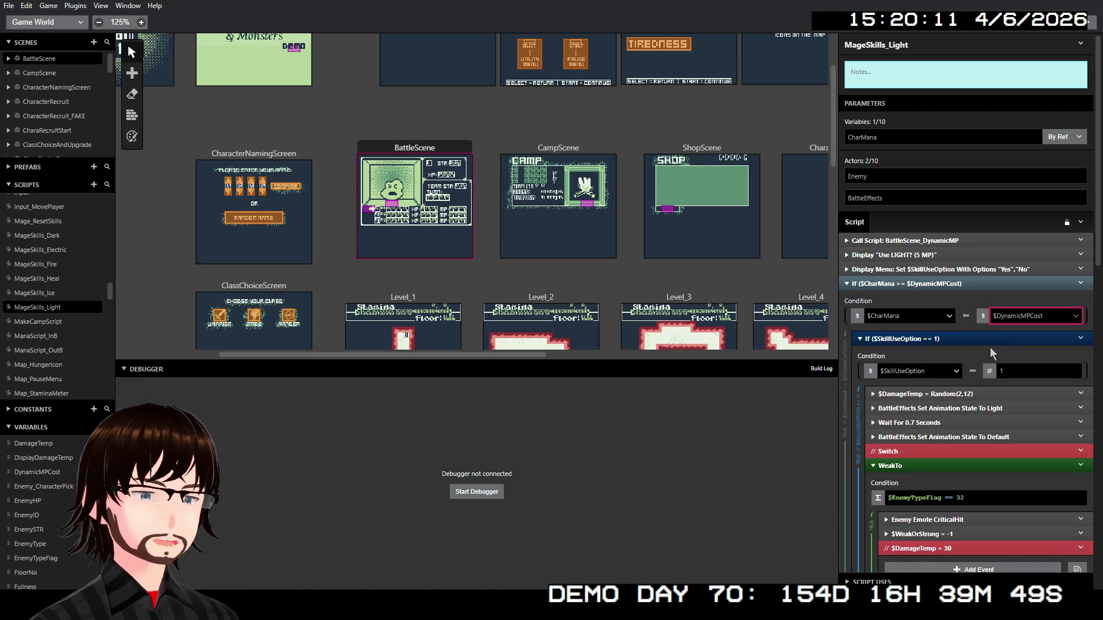
Set the Light spell-damage call's ManaUse to $DynamicMPCost
scroll(977, 345, down, 7)
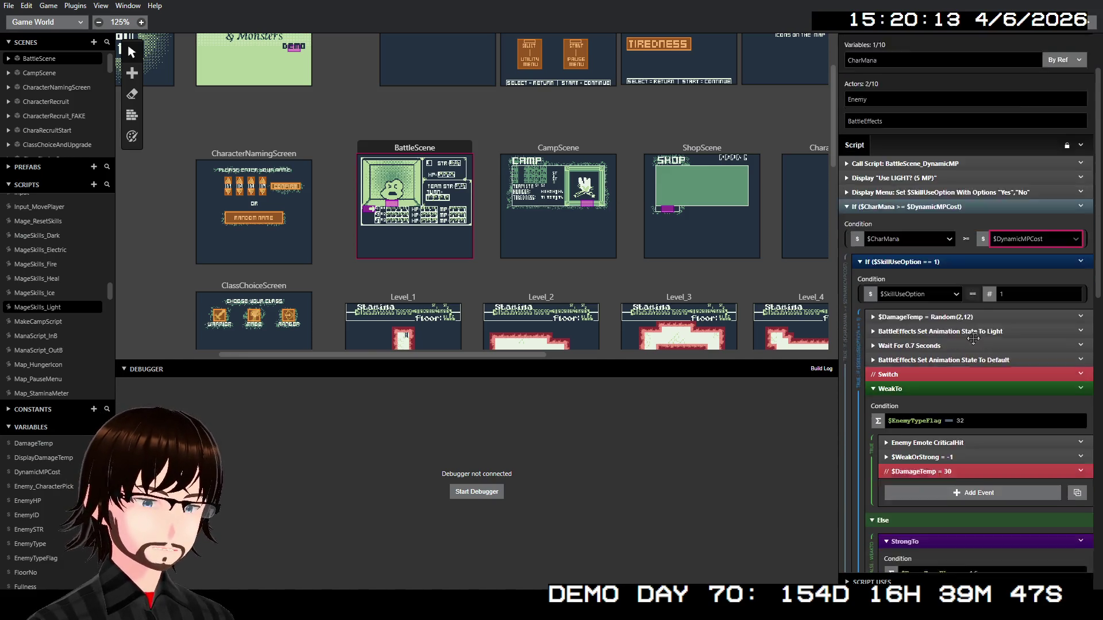
scroll(974, 343, down, 5)
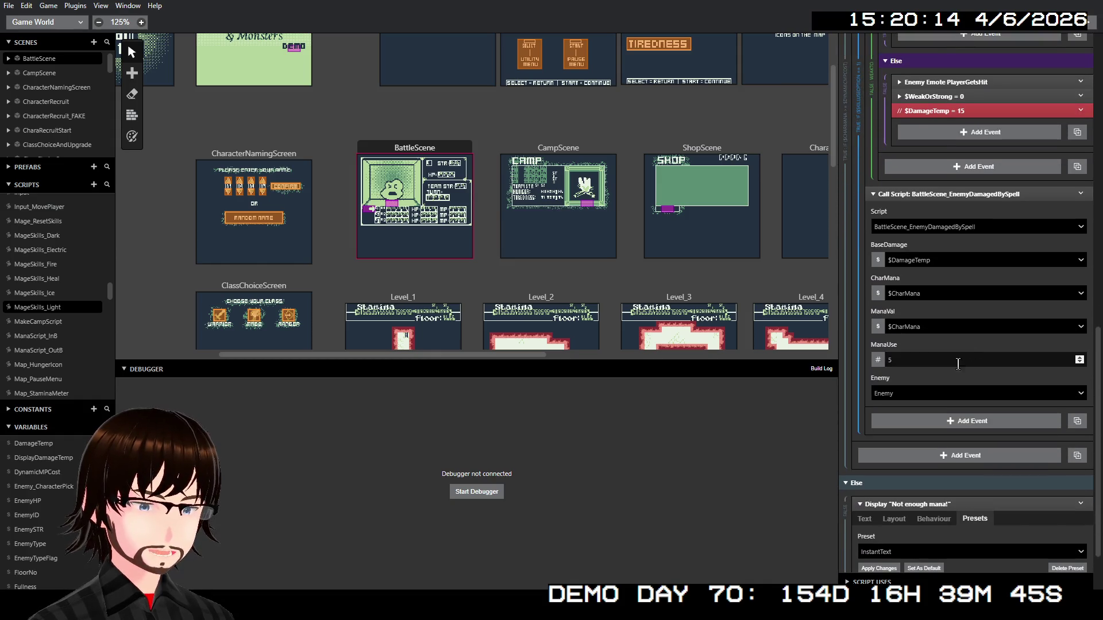
click(878, 361)
click(901, 394)
click(912, 361)
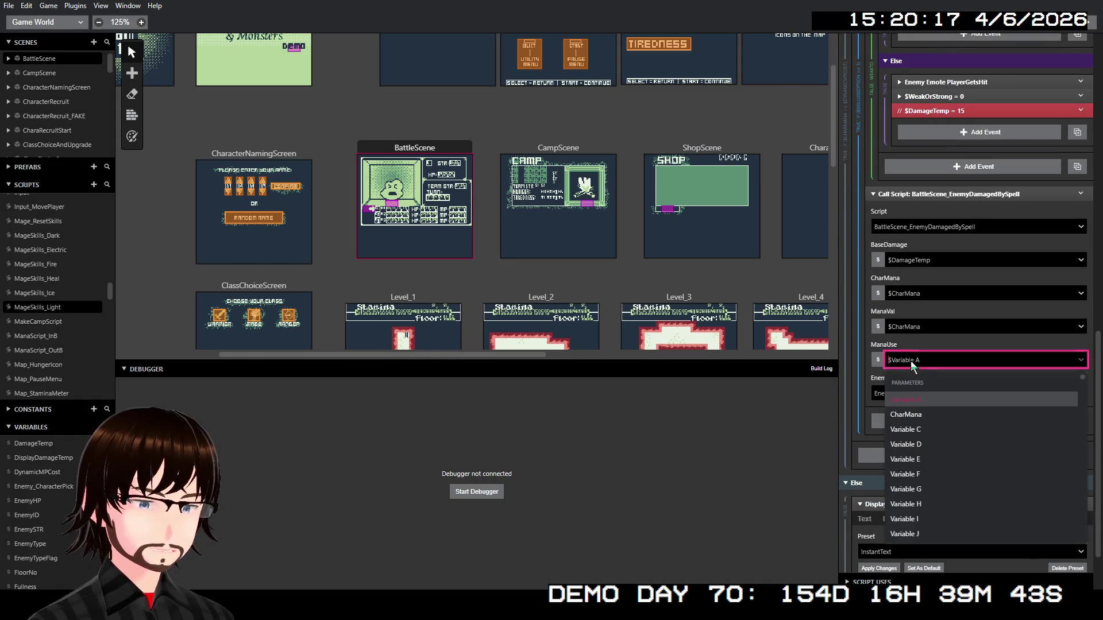
text(dy)
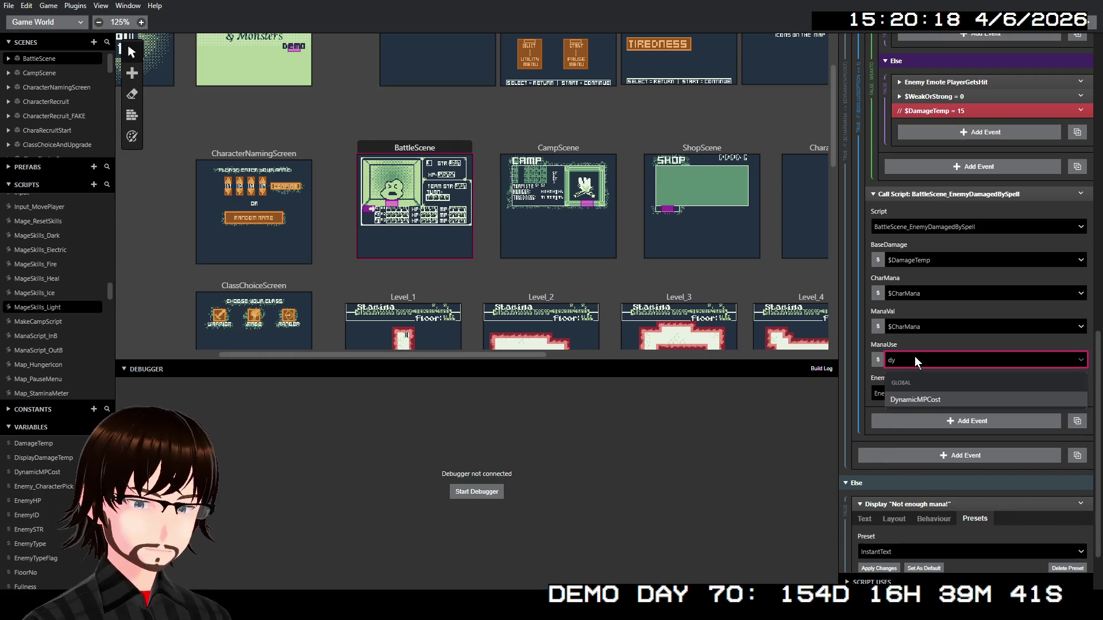
key(Return)
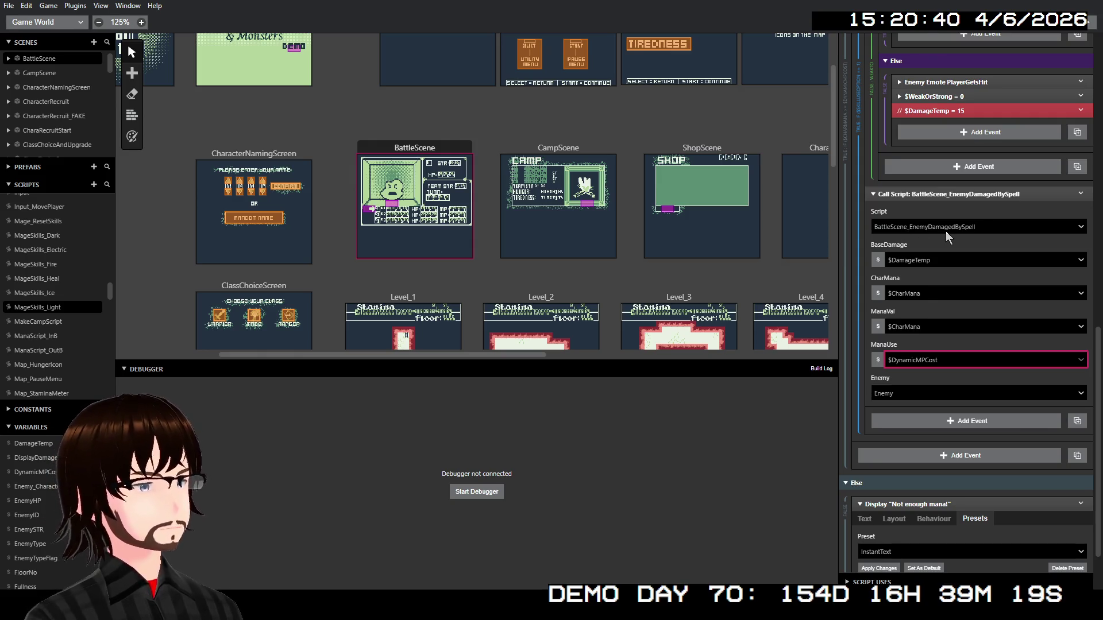
scroll(946, 231, up, 10)
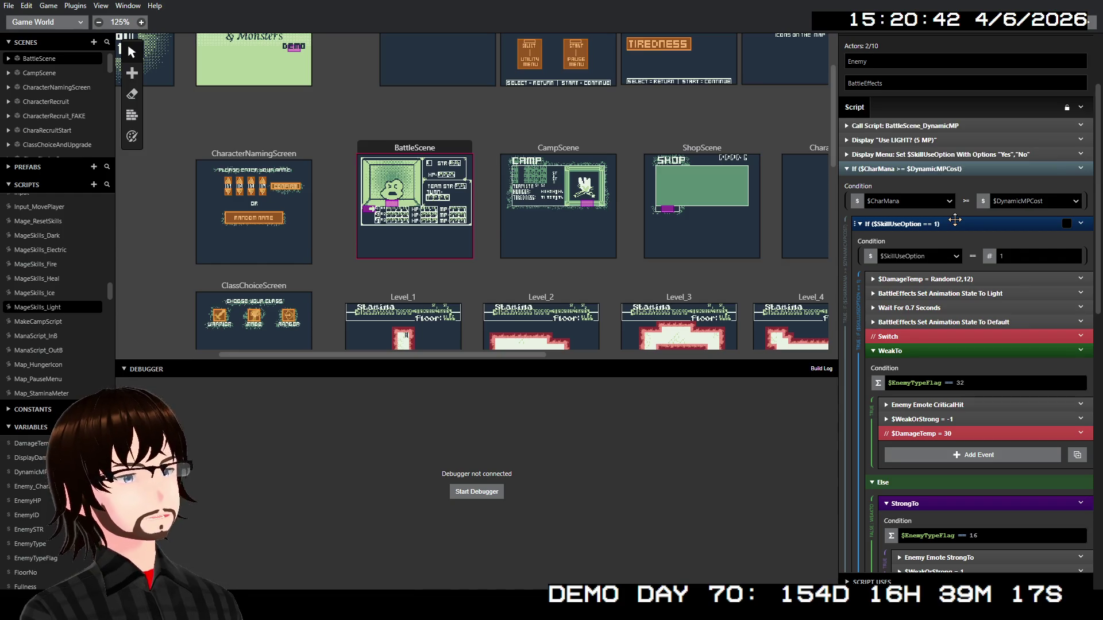
Replace the 5 in the Use LIGHT? prompt text with $DynamicMPCost
scroll(950, 212, up, 2)
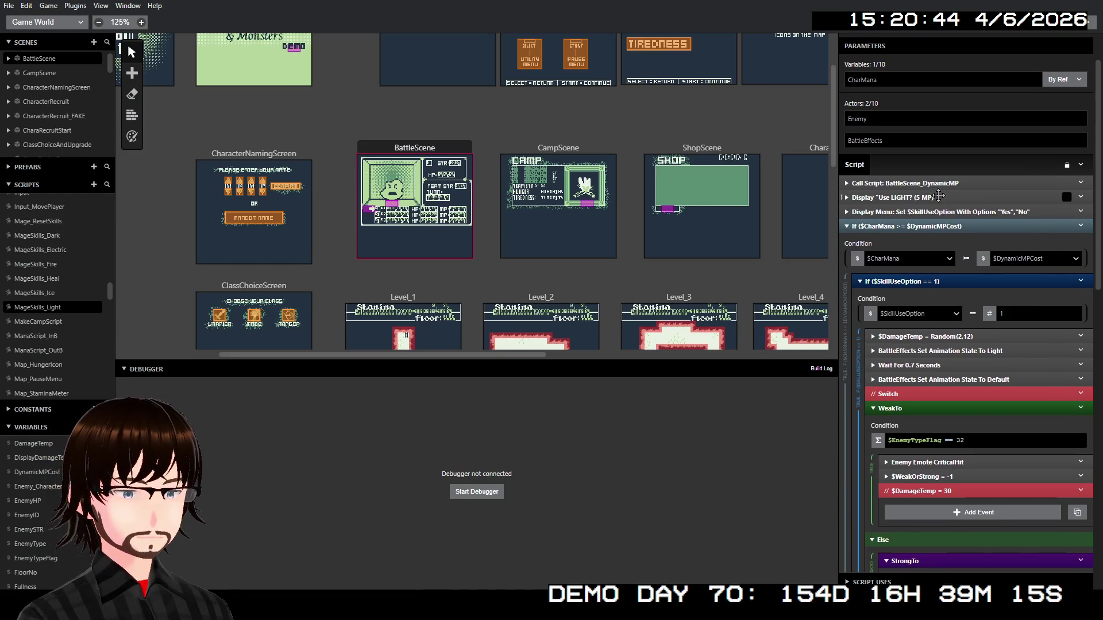
click(938, 196)
click(852, 213)
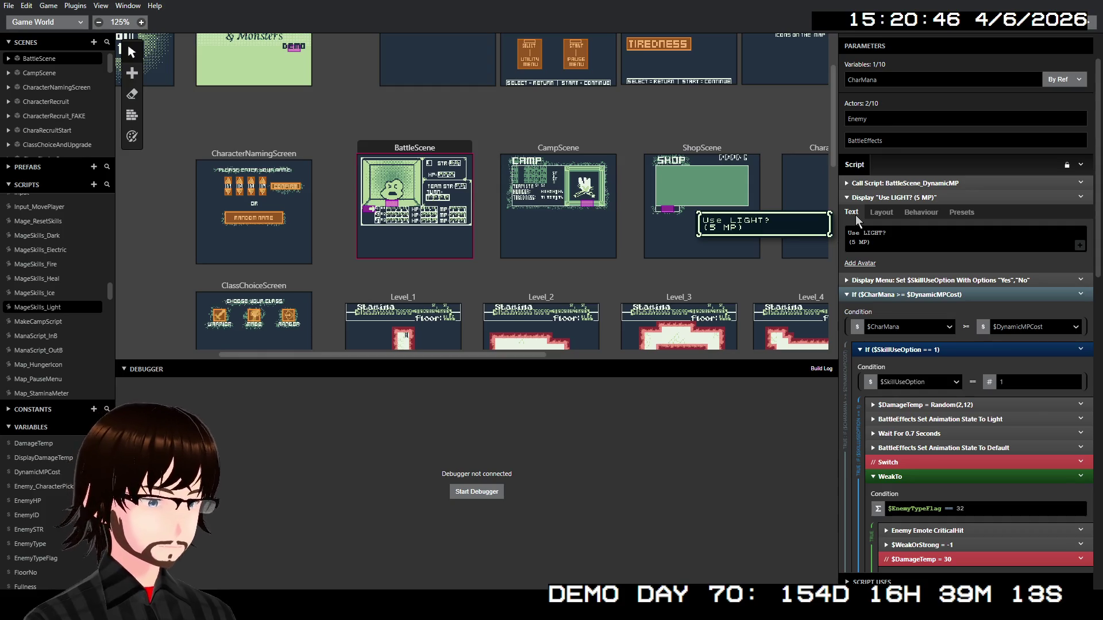
click(857, 241)
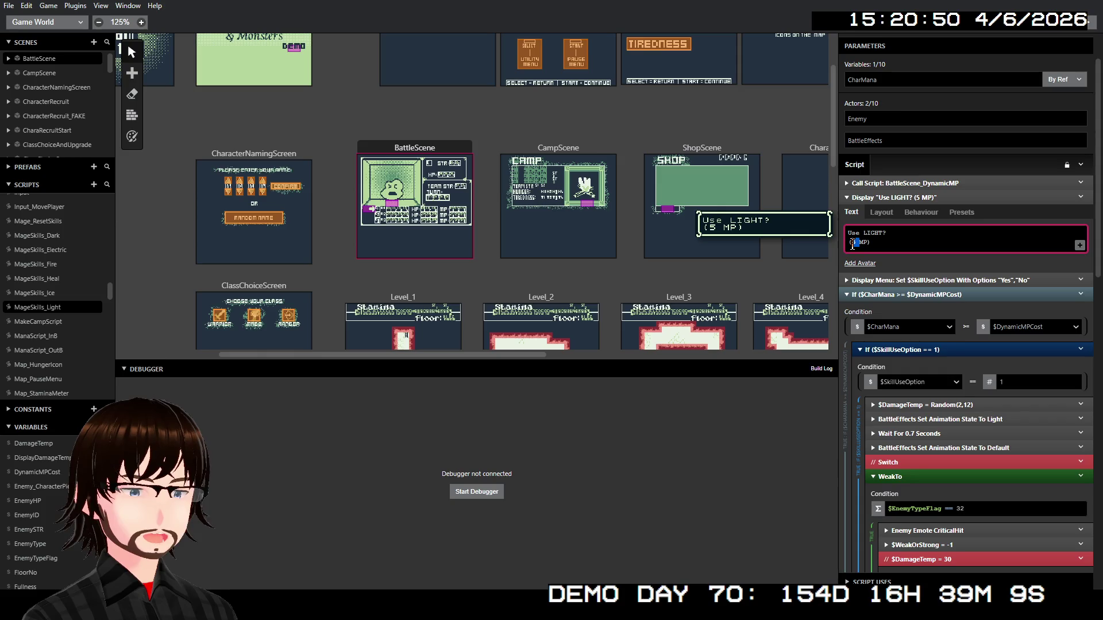
text($)
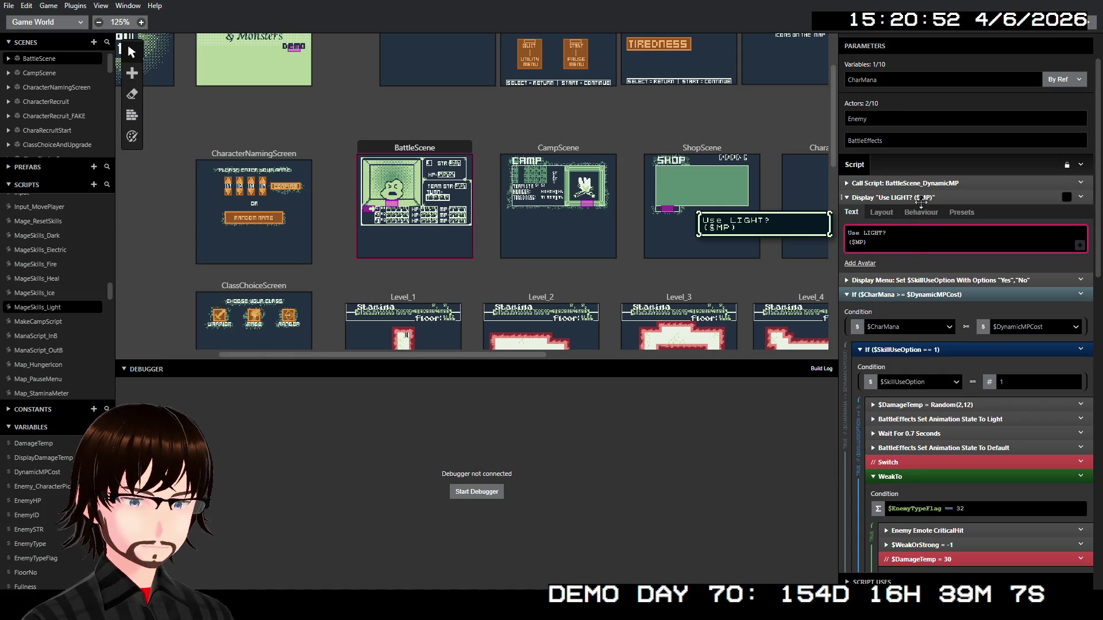
text(Dy)
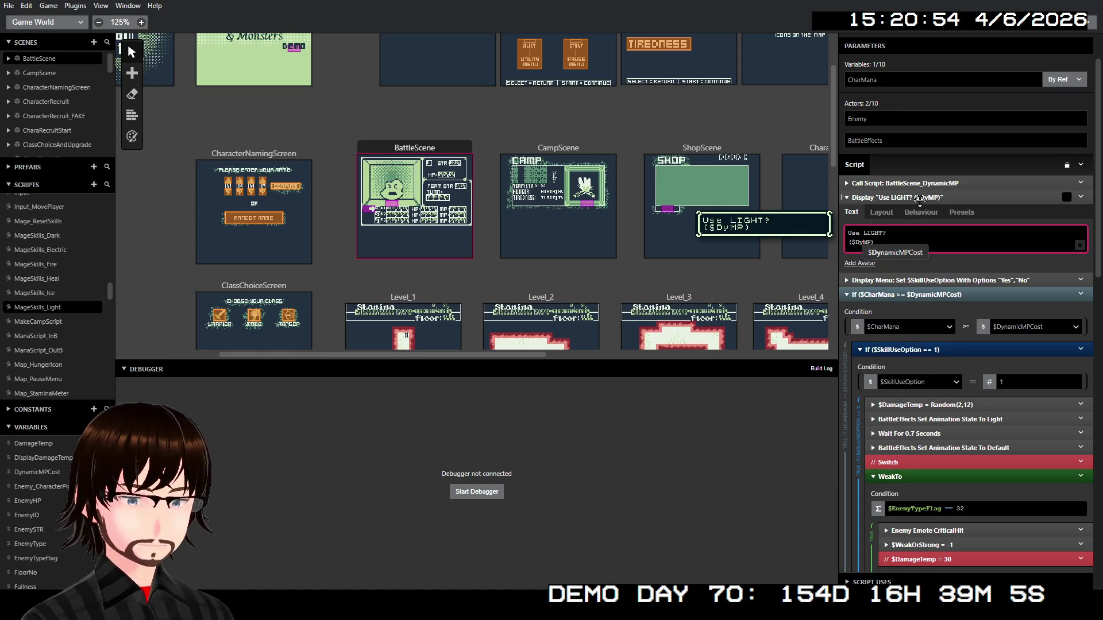
key(Return)
click(927, 195)
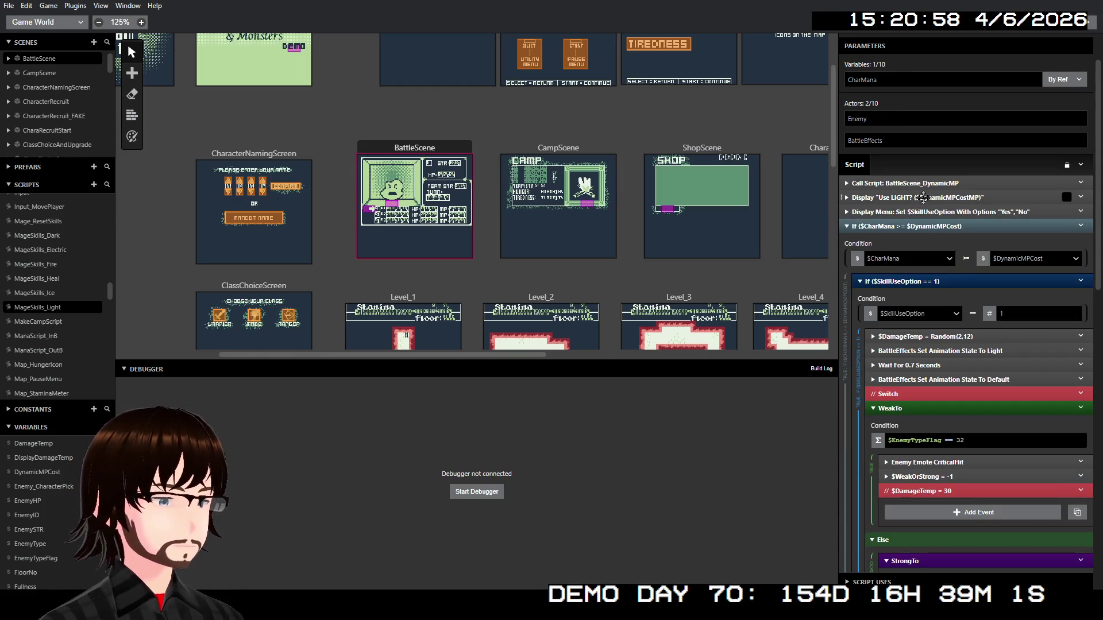
click(55, 293)
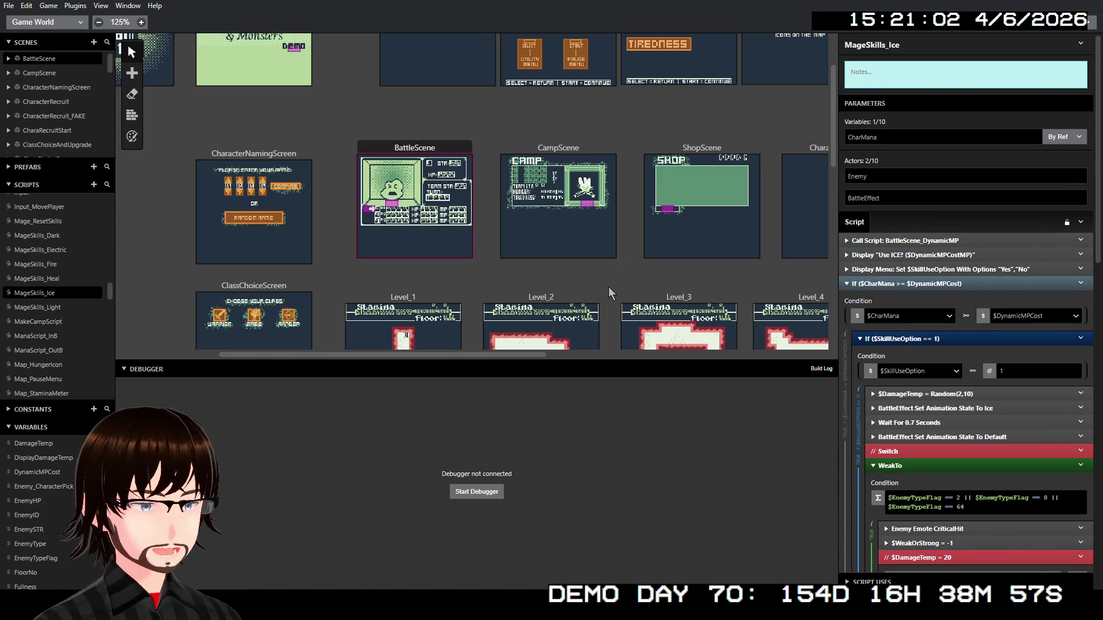
Set MageSkills_Light's BaseSkillCost to 3 in its BattleScene_DynamicMP call
click(47, 282)
click(47, 265)
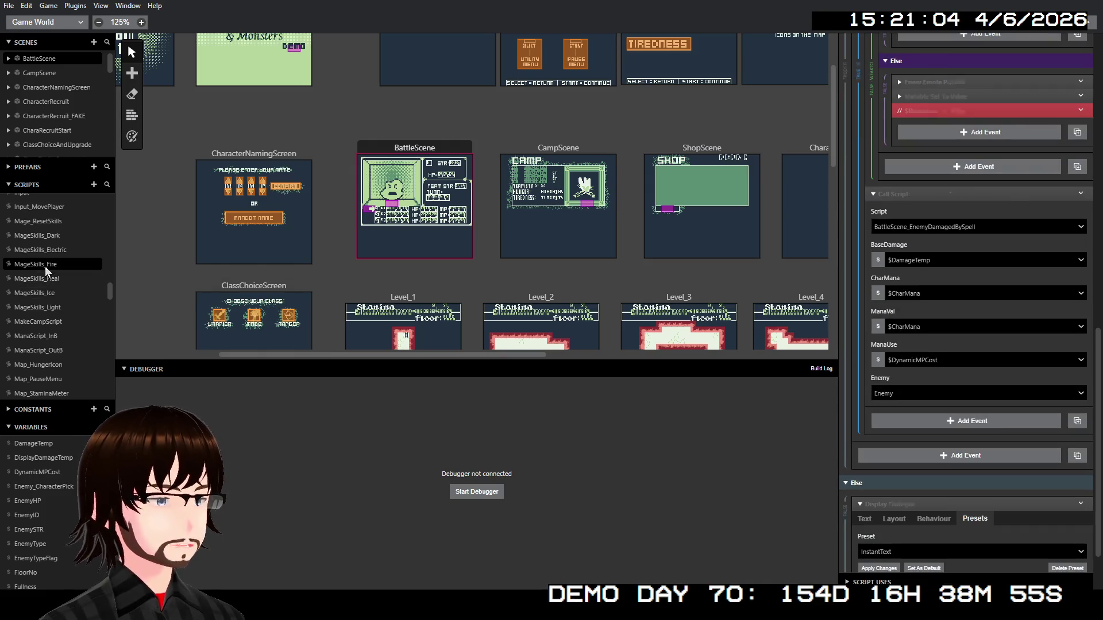
scroll(945, 312, down, 5)
scroll(942, 311, up, 4)
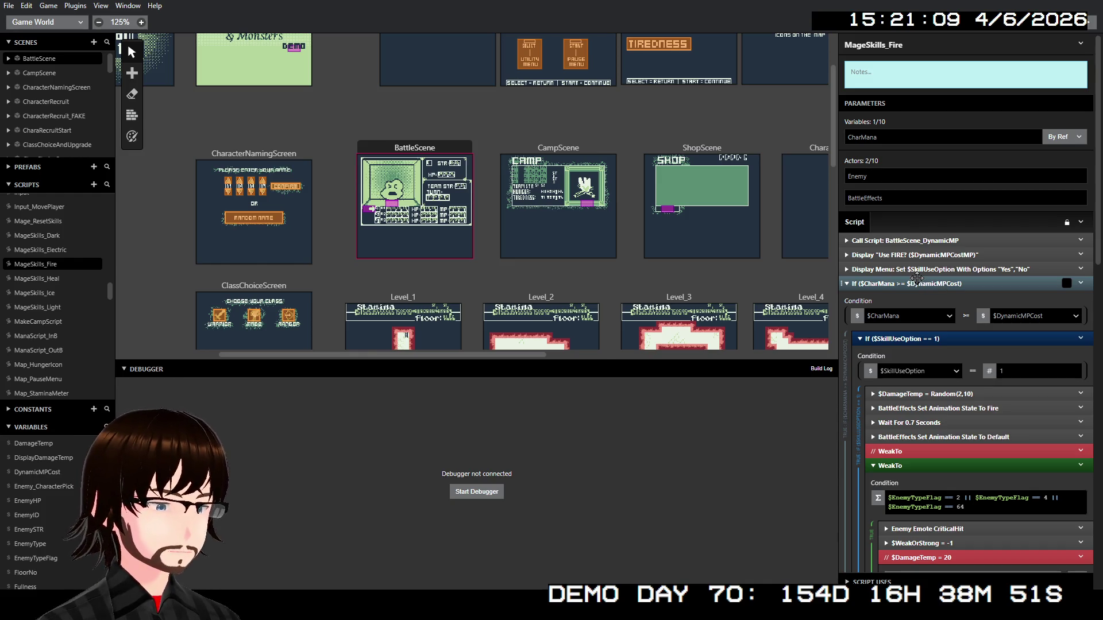
click(35, 308)
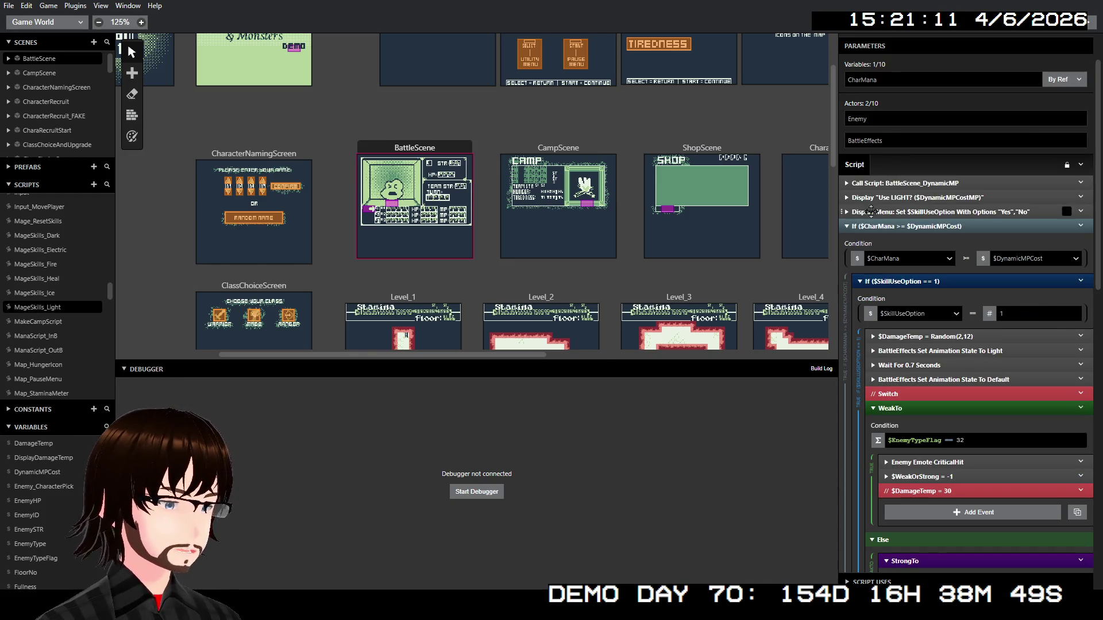
click(910, 184)
click(862, 250)
text(3)
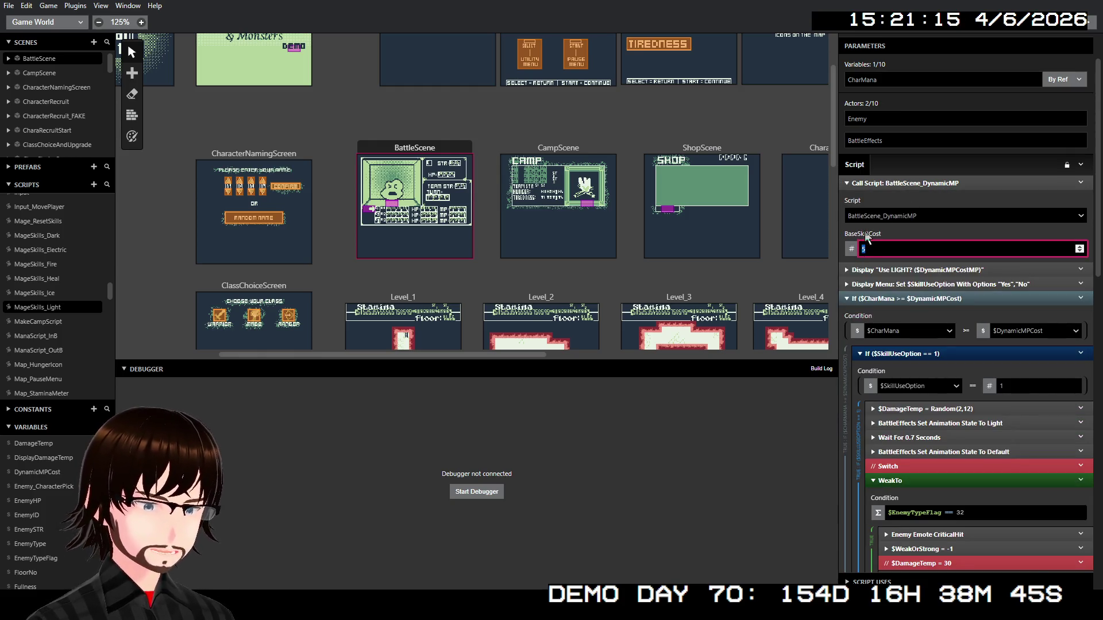
click(910, 184)
scroll(37, 251, up, 2)
Inspect MageSkills_Dark's BaseSkillCost in its dynamic MP call
click(40, 294)
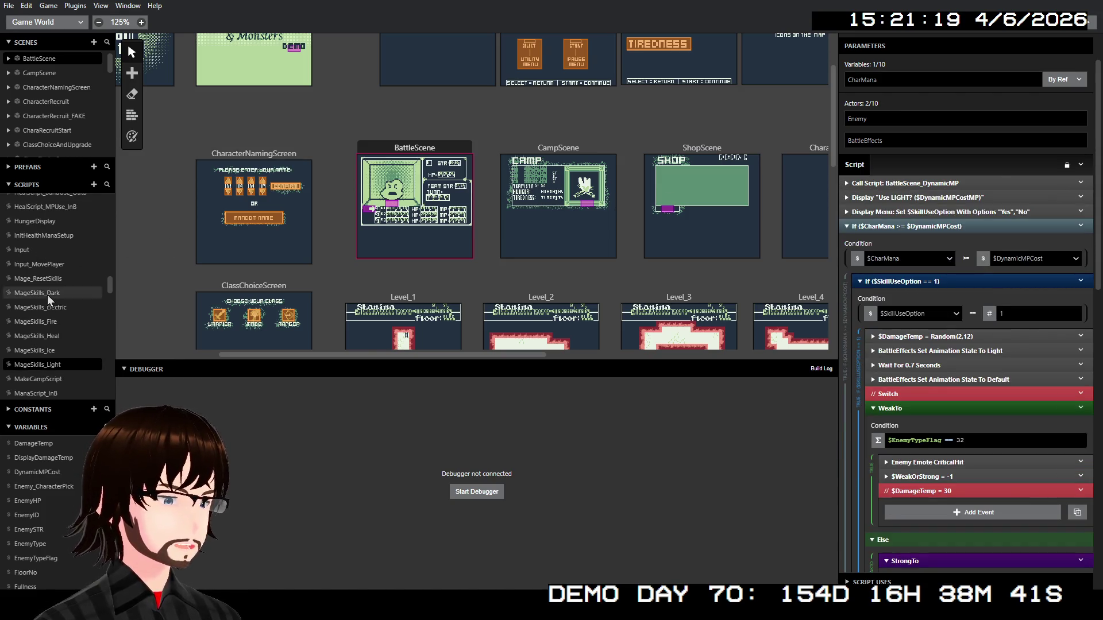
click(923, 184)
click(914, 249)
click(937, 184)
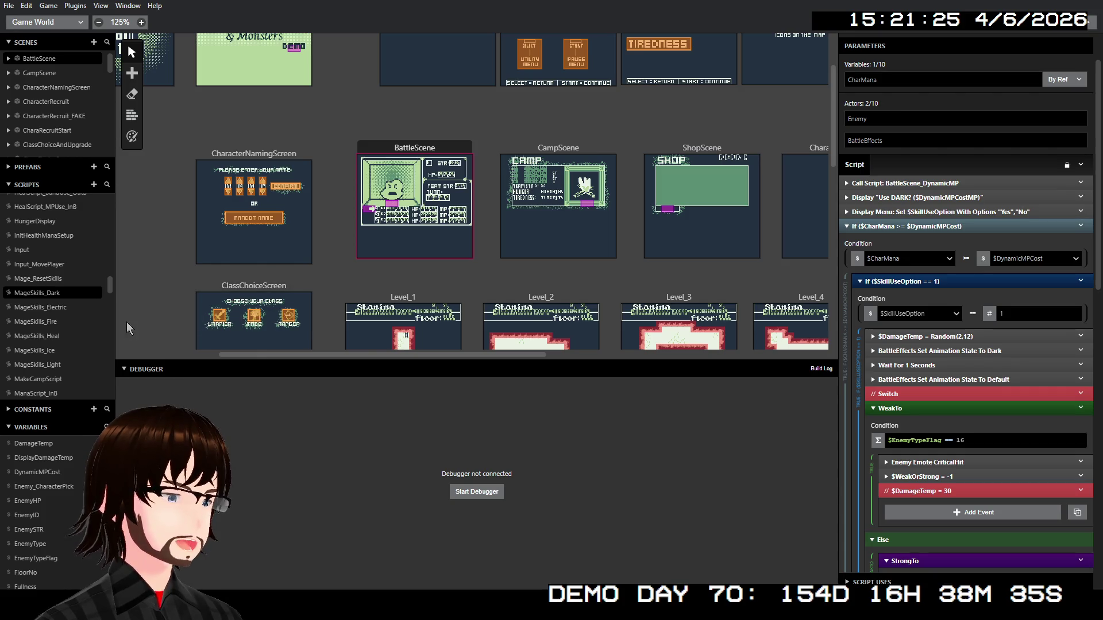
Set MageSkills_Fire's BaseSkillCost to 7
click(75, 323)
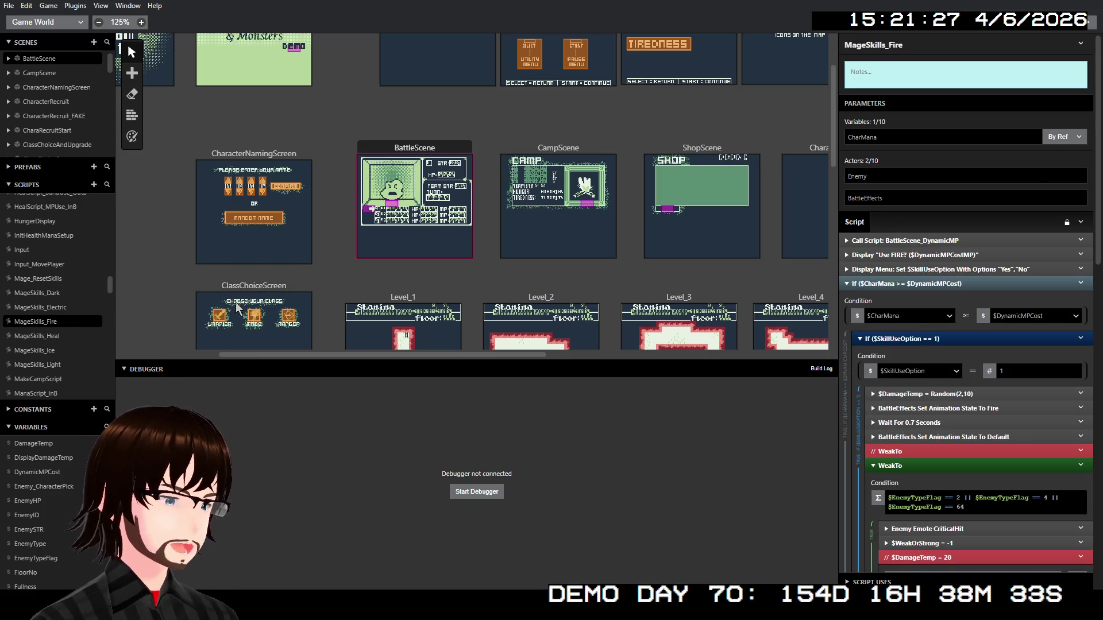
click(972, 241)
click(858, 306)
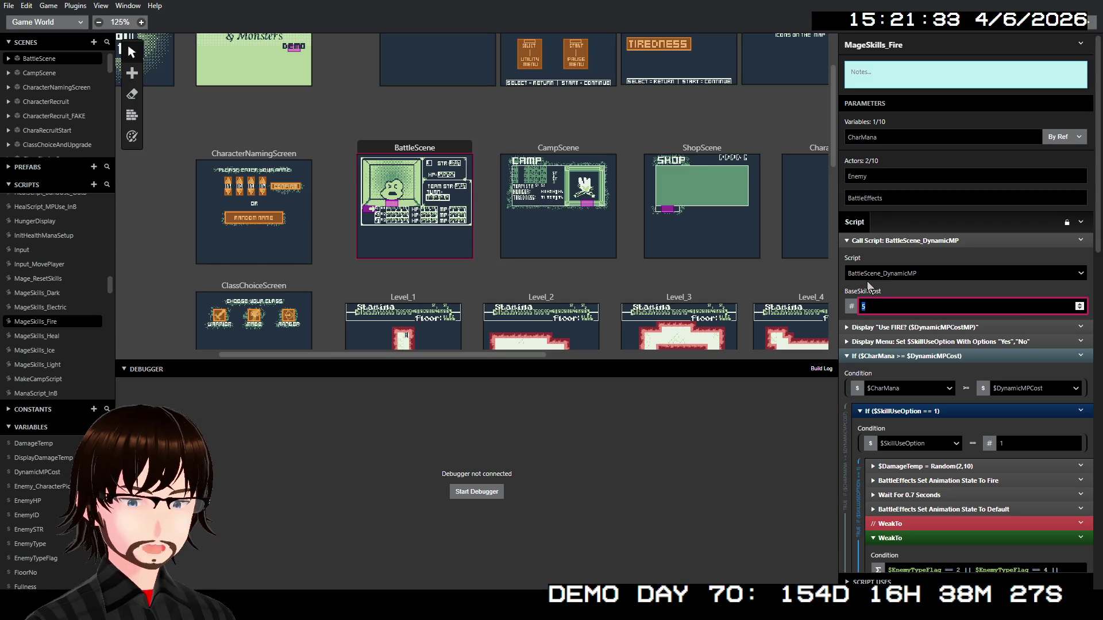
text(7)
click(927, 241)
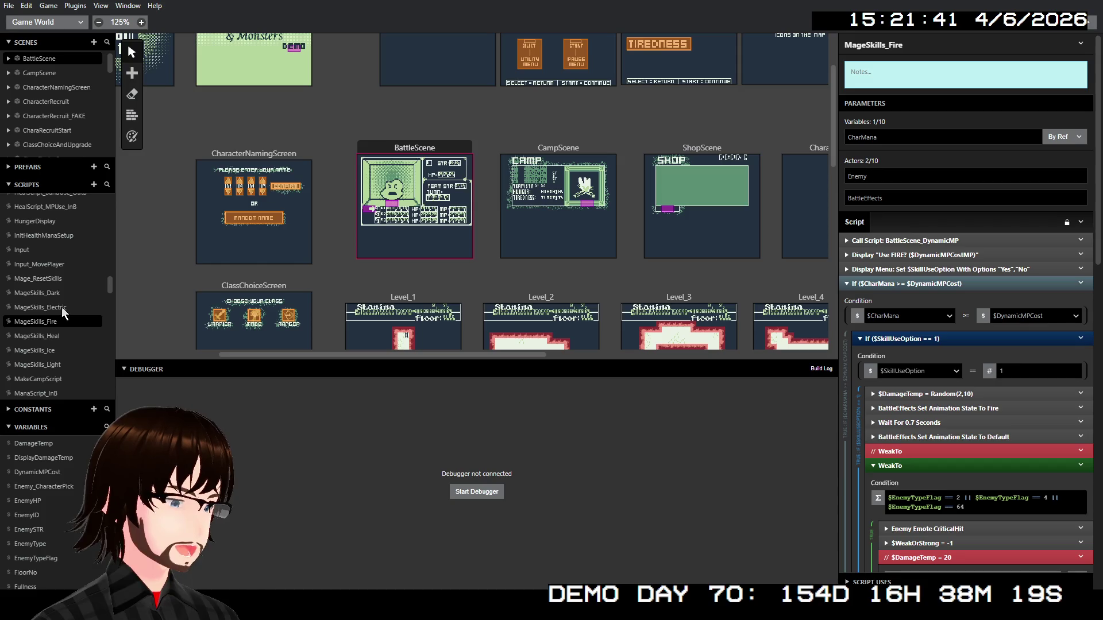
Check MageSkills_Ice's BaseSkillCost of 7, then run the game for testing
click(49, 351)
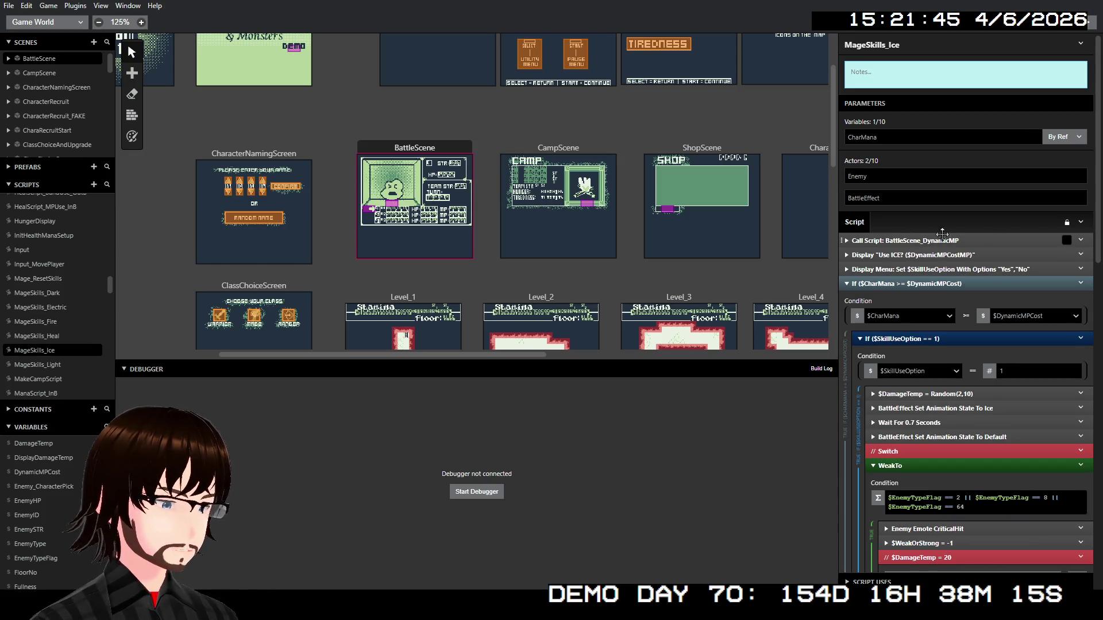
click(908, 240)
click(875, 305)
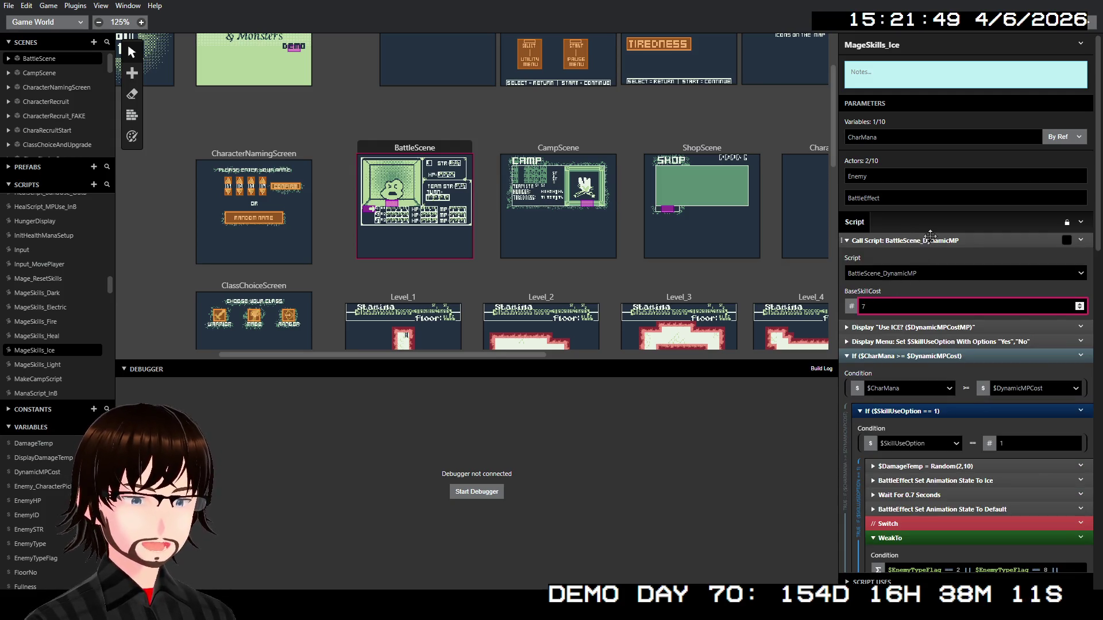
click(927, 240)
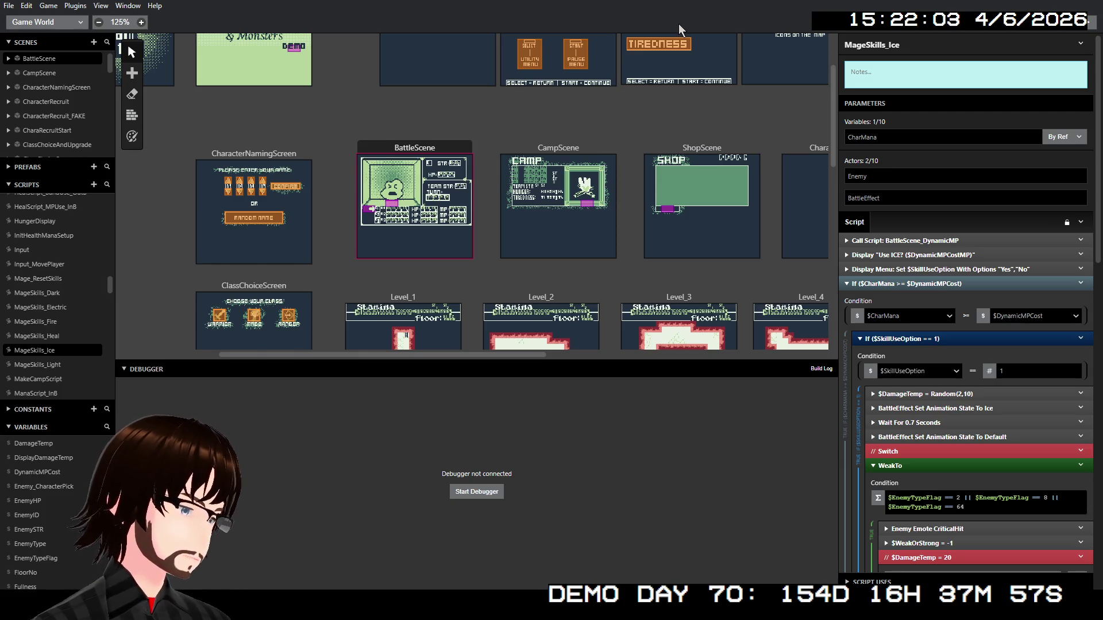
click(1086, 27)
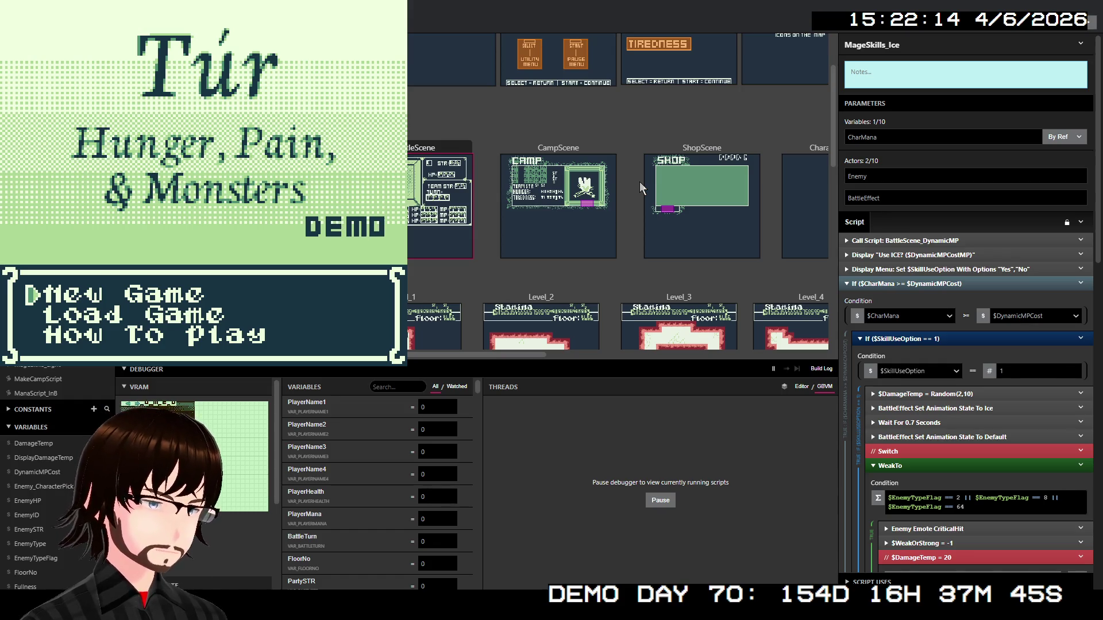
Start a New Game, keep the default name, pick a class and take Fire as starting skill
key(z)
key(Return)
key(z)
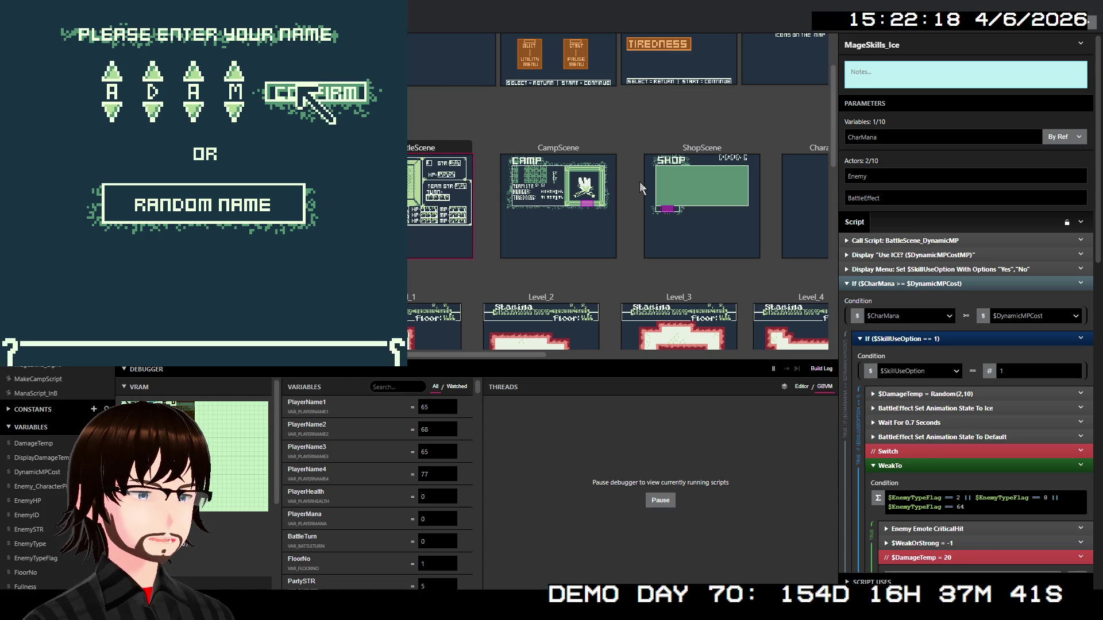
key(z)
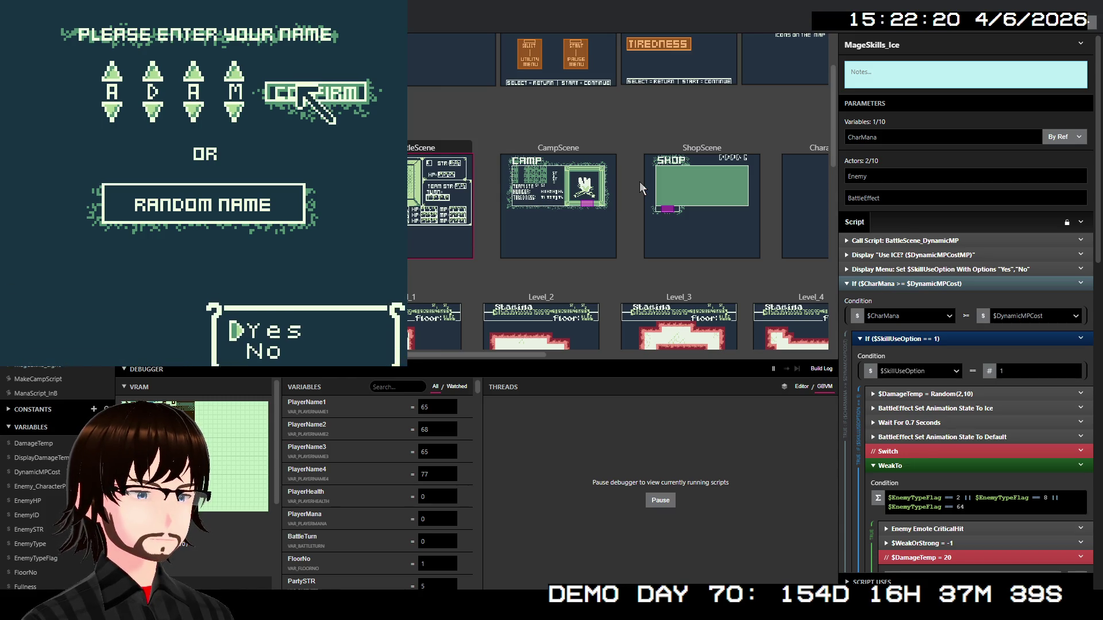
key(z)
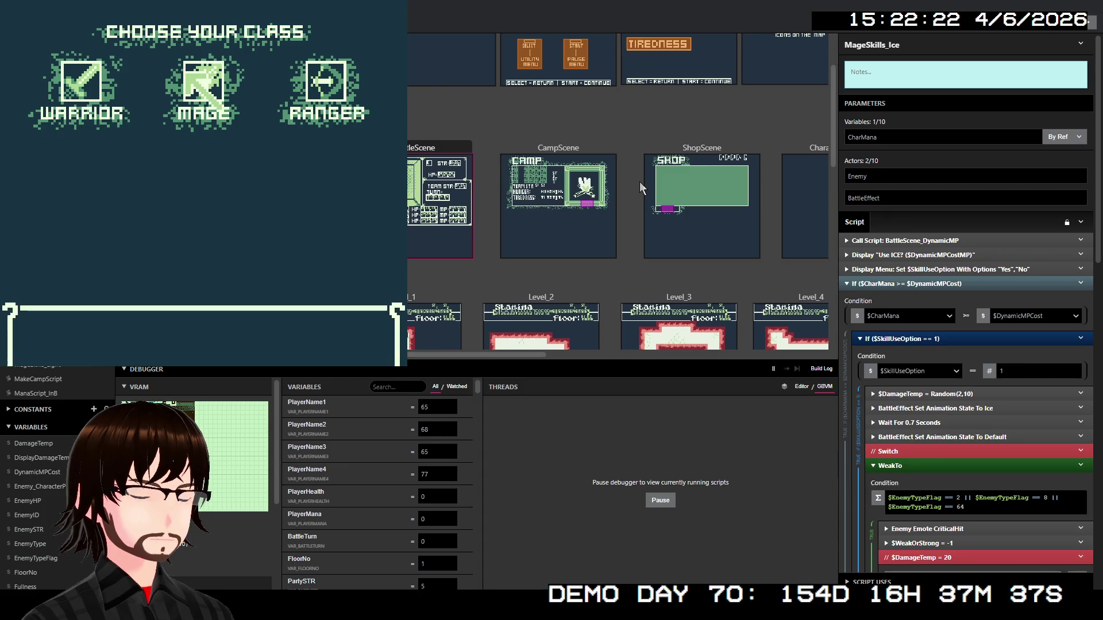
key(z)
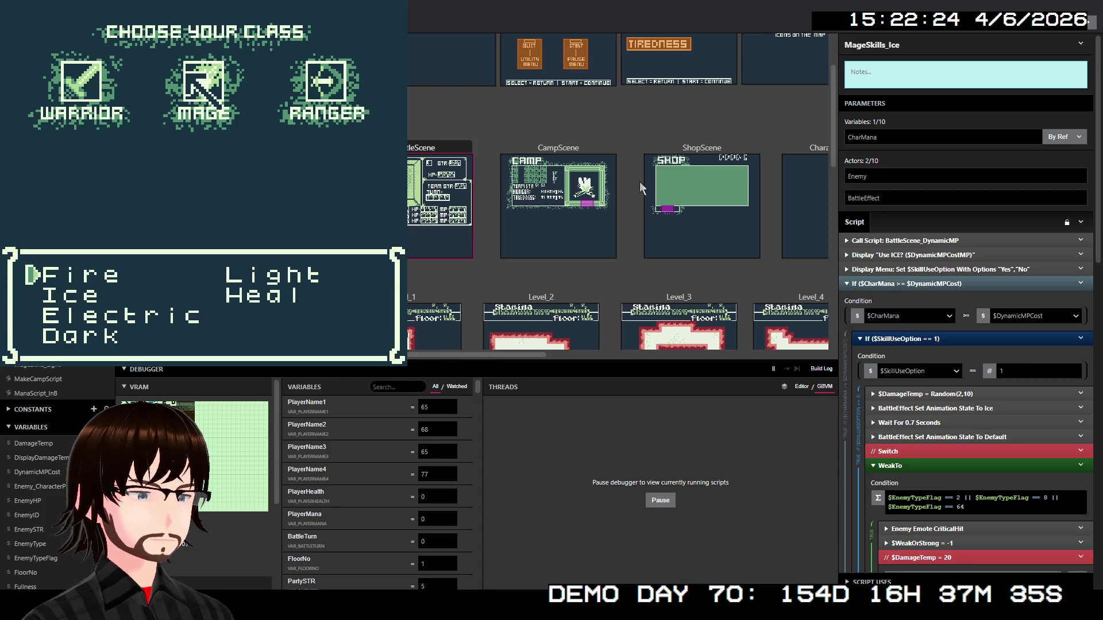
key(z)
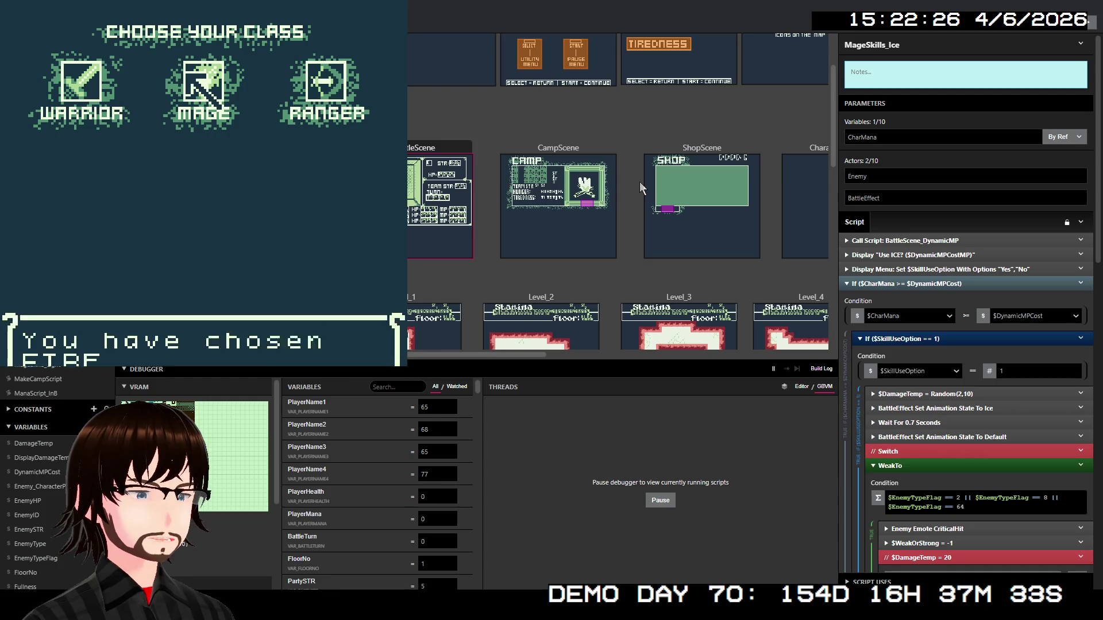
key(z)
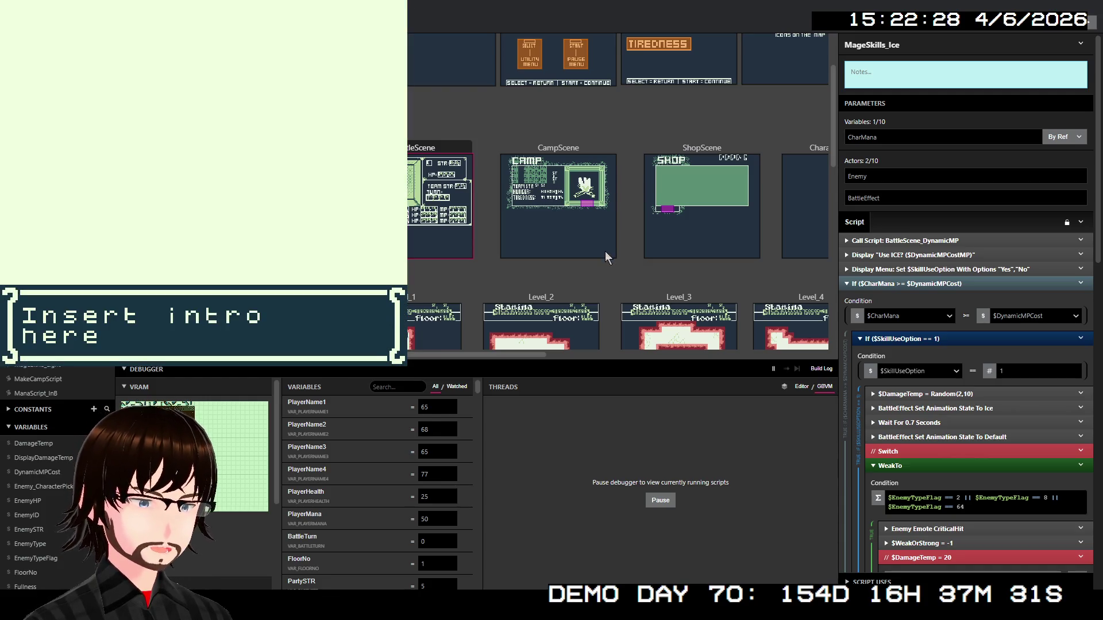
click(385, 387)
Filter debugger variables by 'players' and set PlayerSkill2 through PlayerSkill6 to 69
text(play)
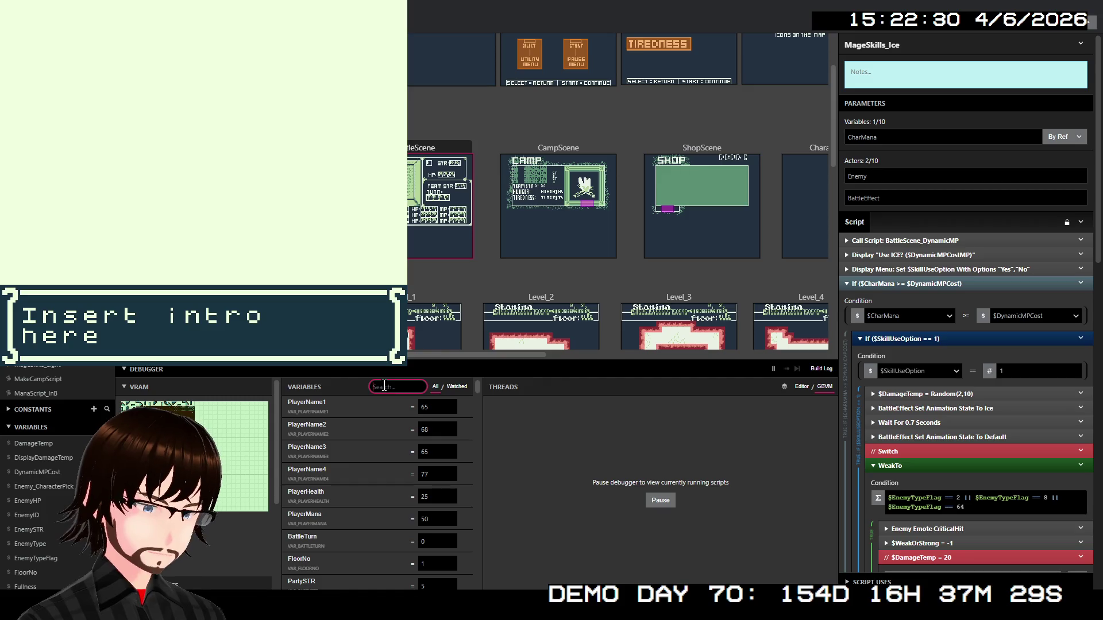
text(ers)
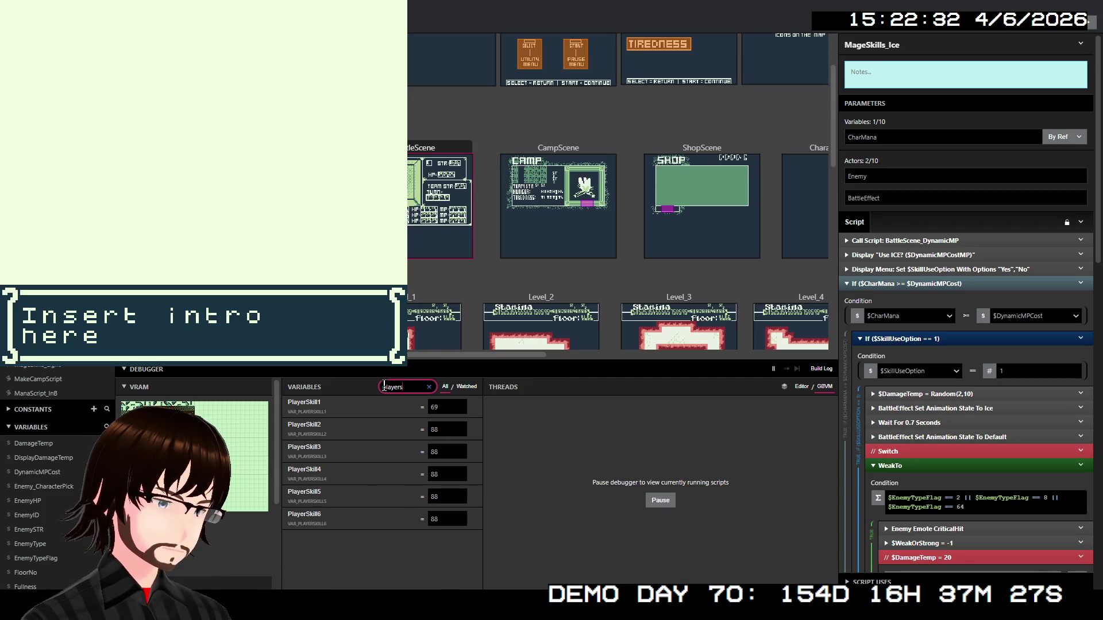
key(Escape)
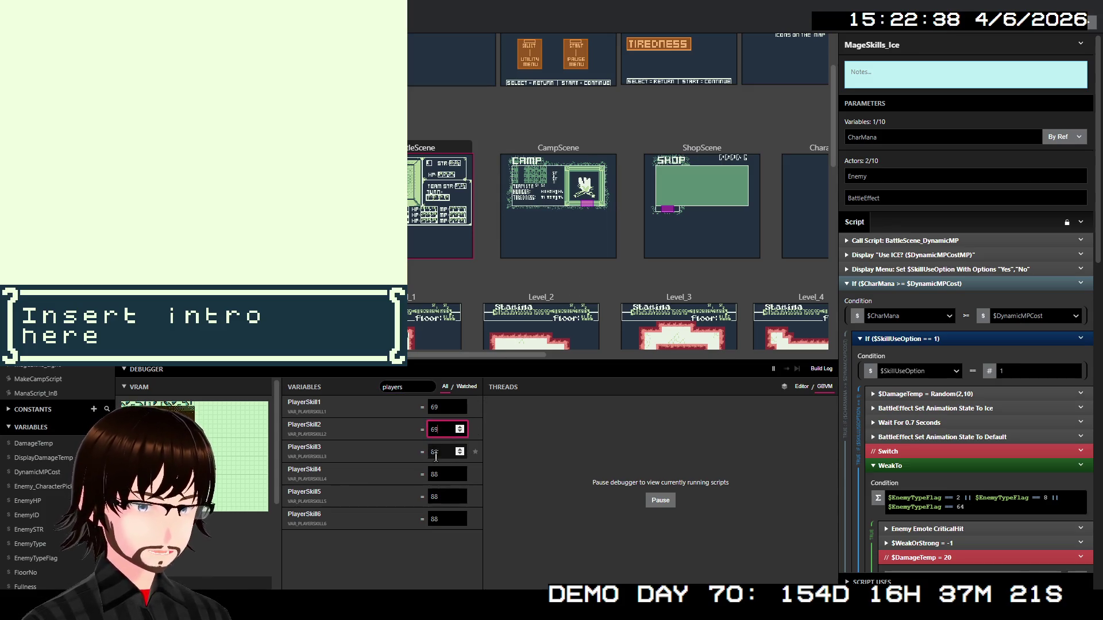
text(69)
click(429, 456)
text(9)
click(437, 473)
text(69)
click(447, 498)
text(69)
click(447, 520)
text(69)
key(Return)
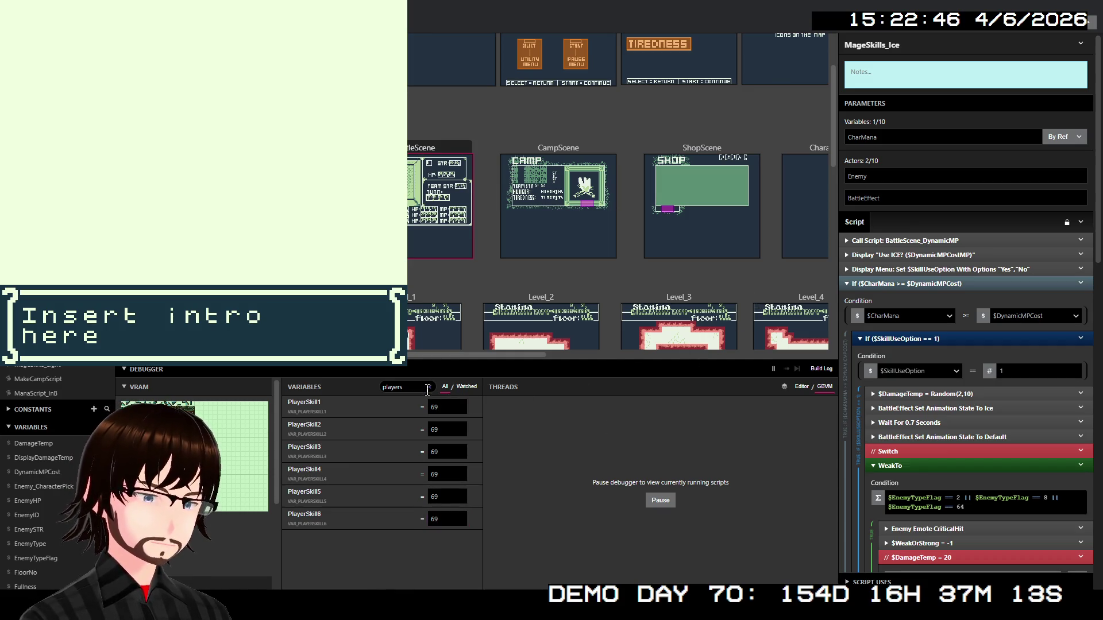
click(429, 387)
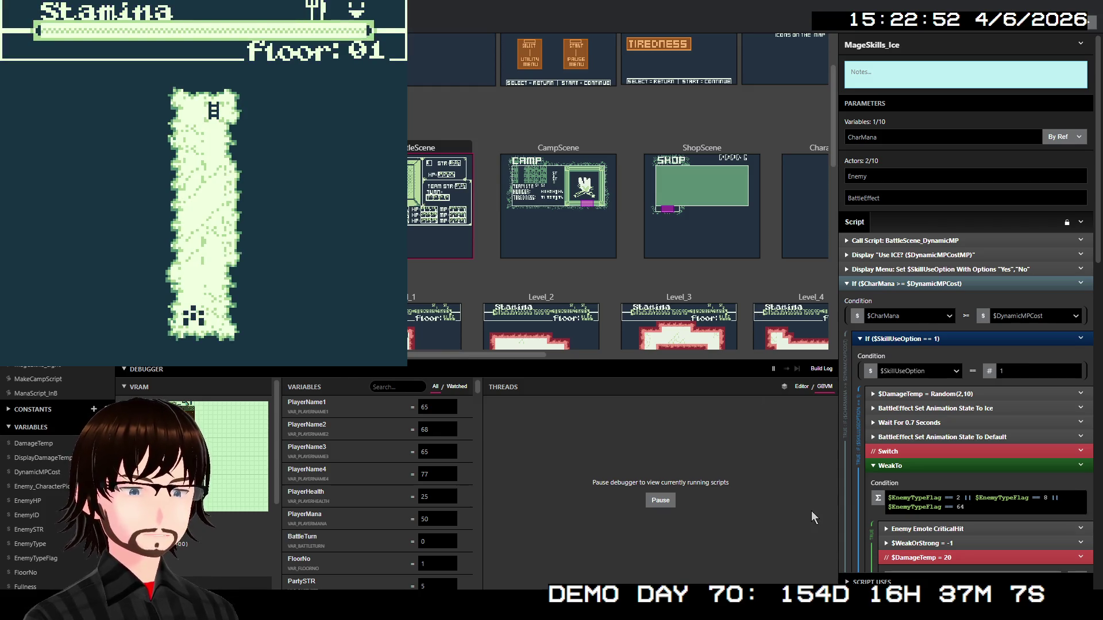
Walk up to the ladder, descend to floor 02 and step left into a Cyclops battle
key(Up)
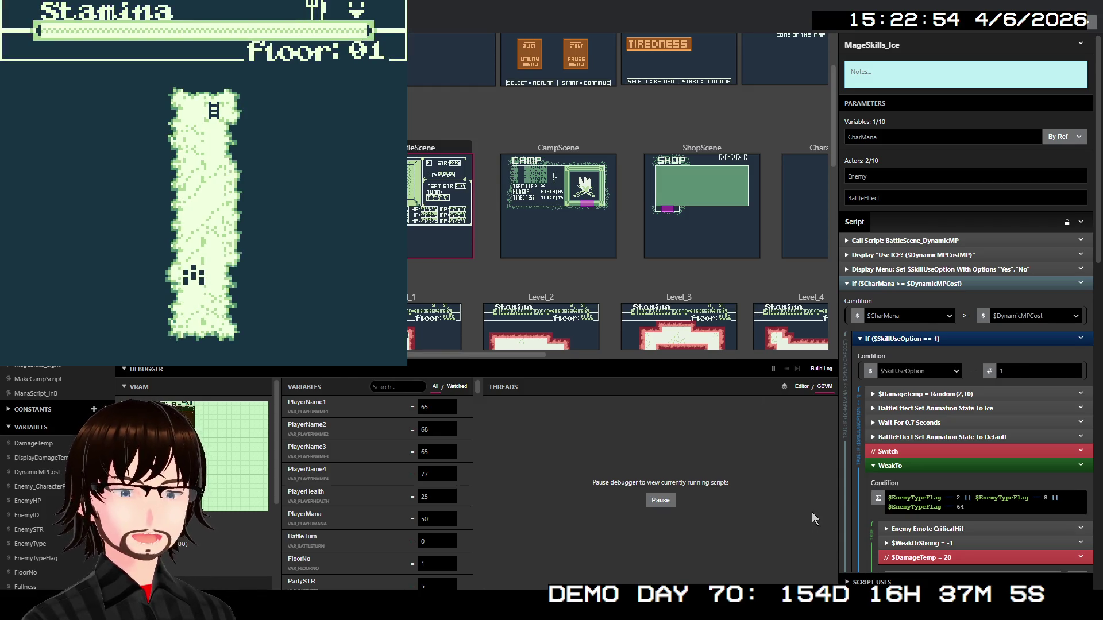
key(Up)
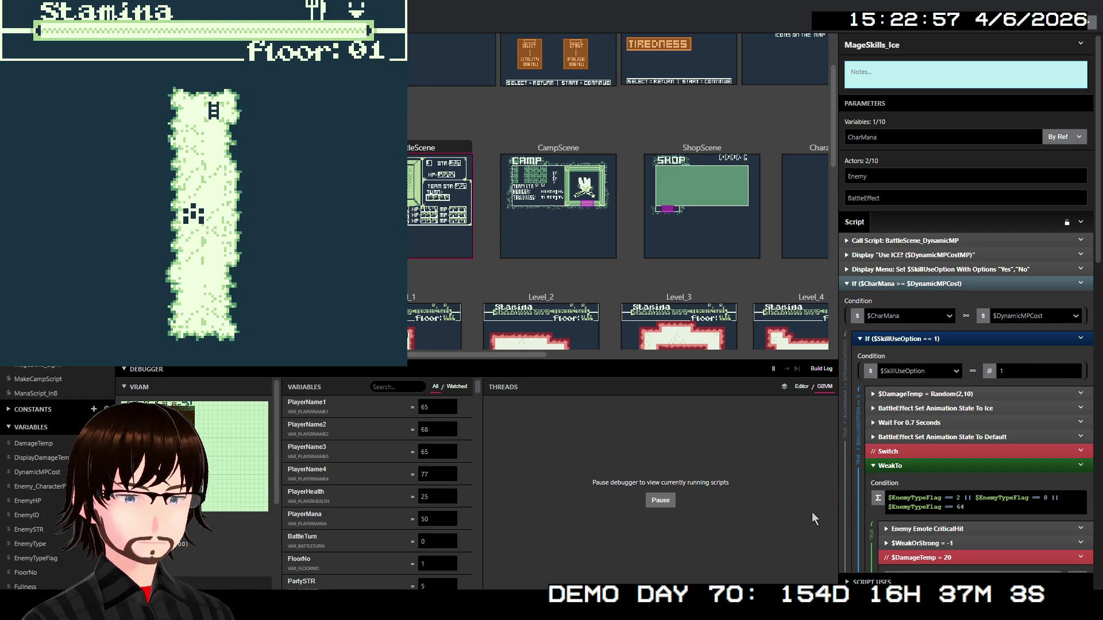
key(Up)
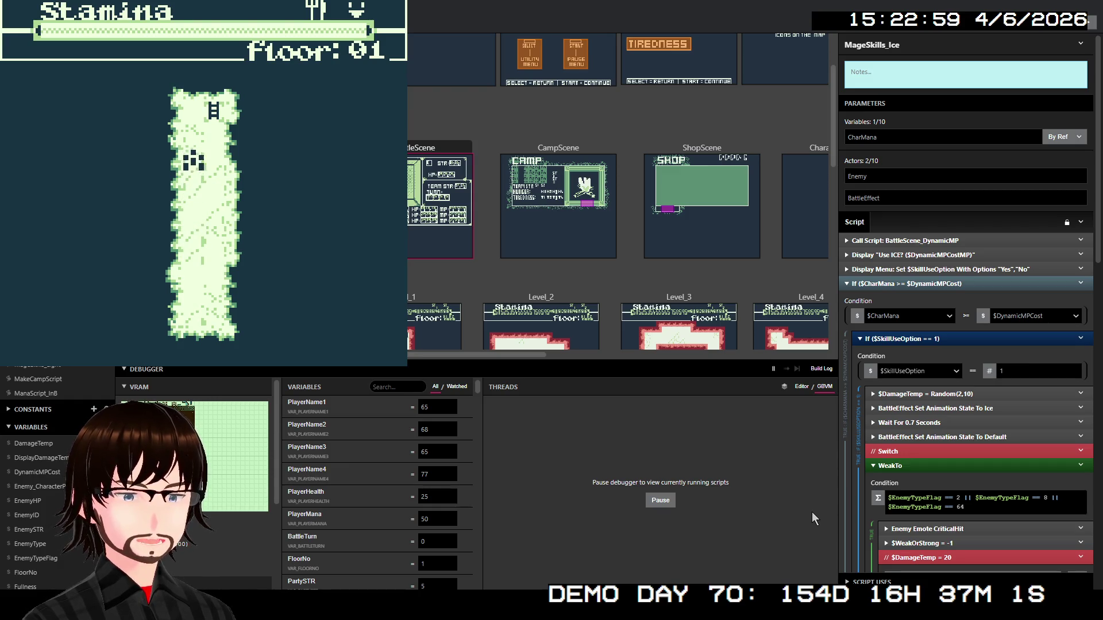
key(Up)
key(Right)
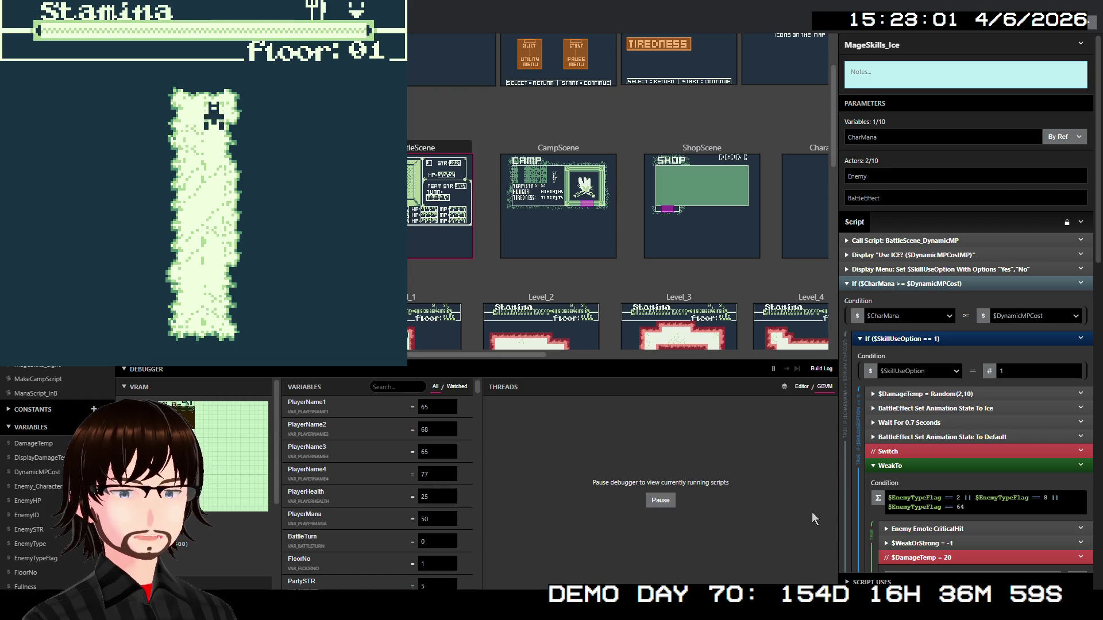
key(z)
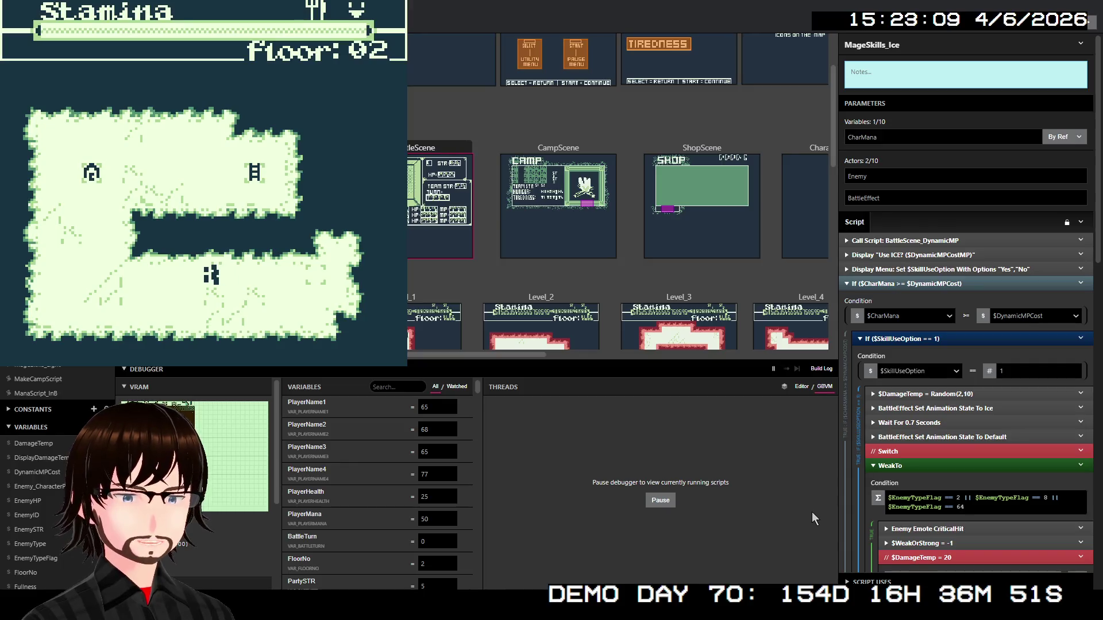
key(Left)
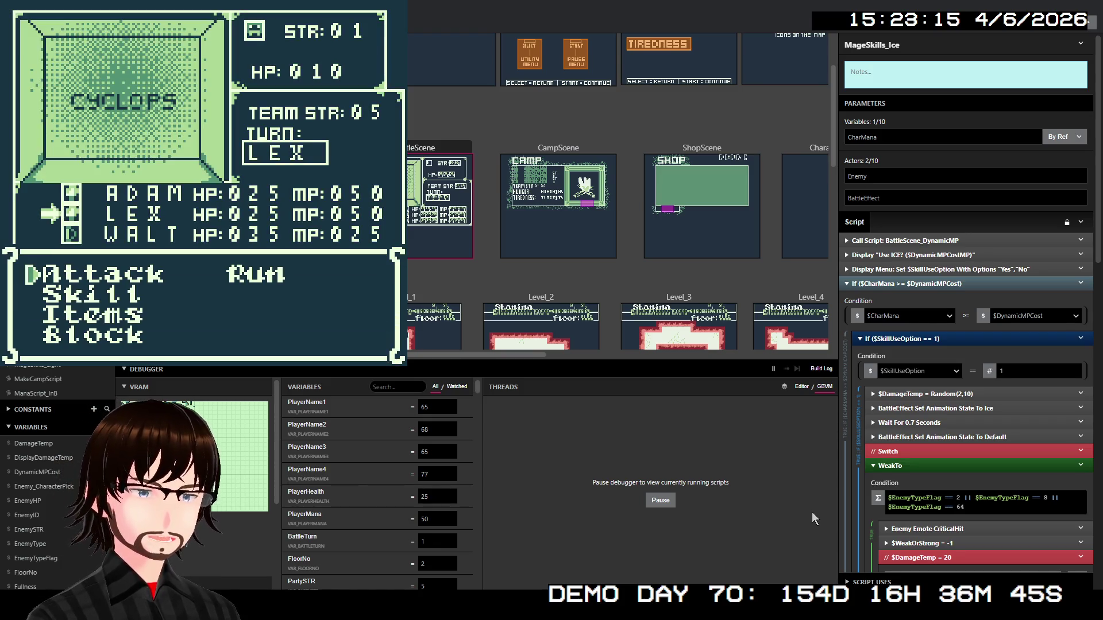
Have Lex cast Dark for 8 MP to defeat the Cyclops
key(Down)
key(z)
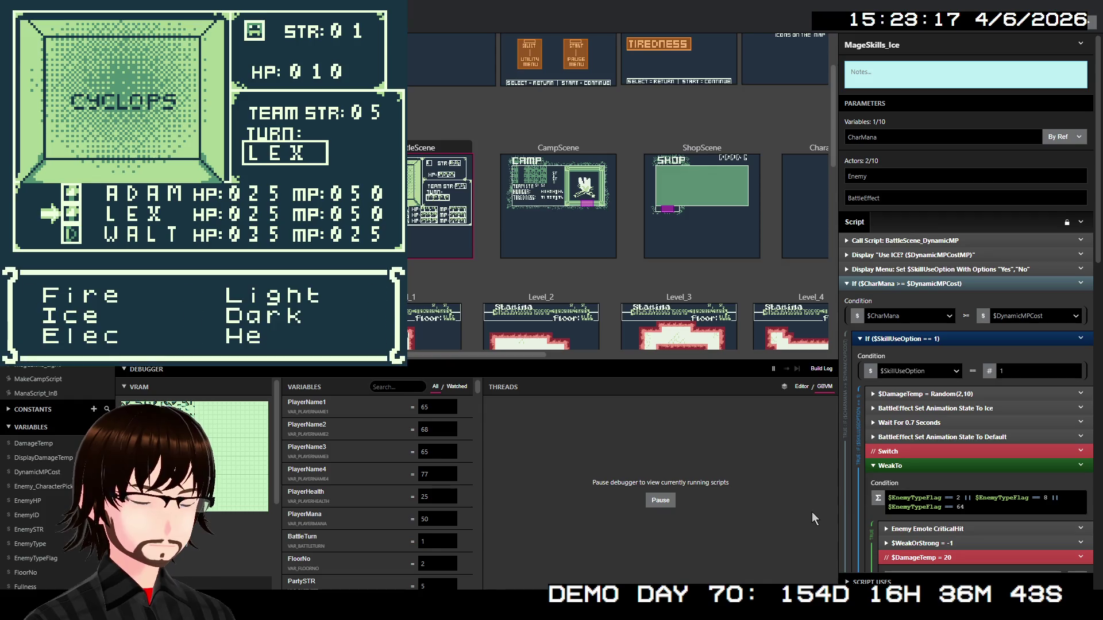
key(Down)
key(Right)
key(z)
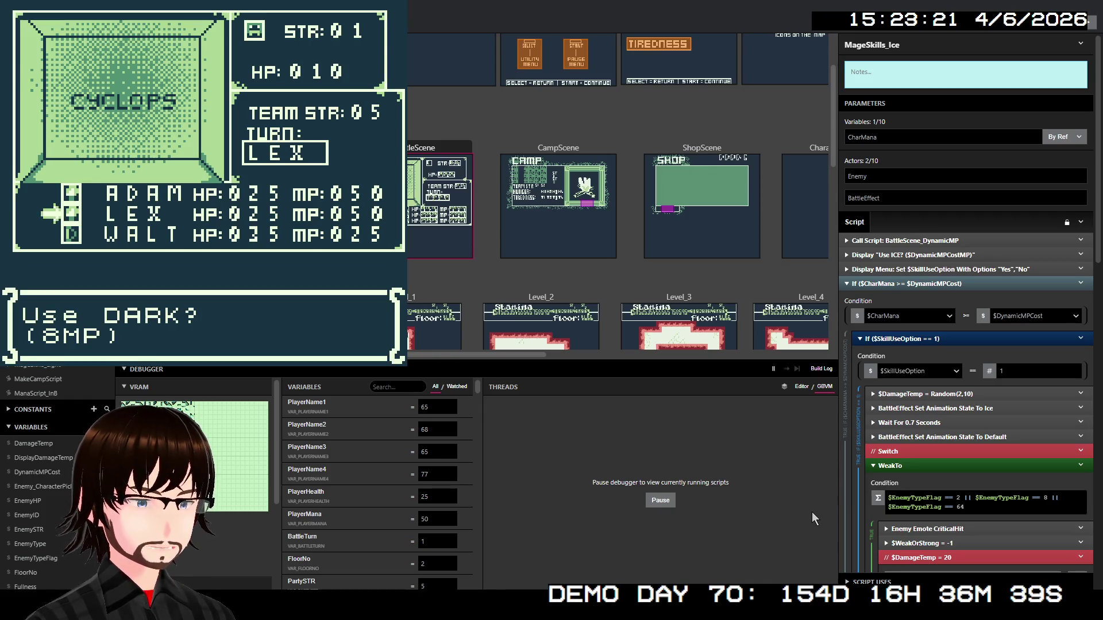
key(z)
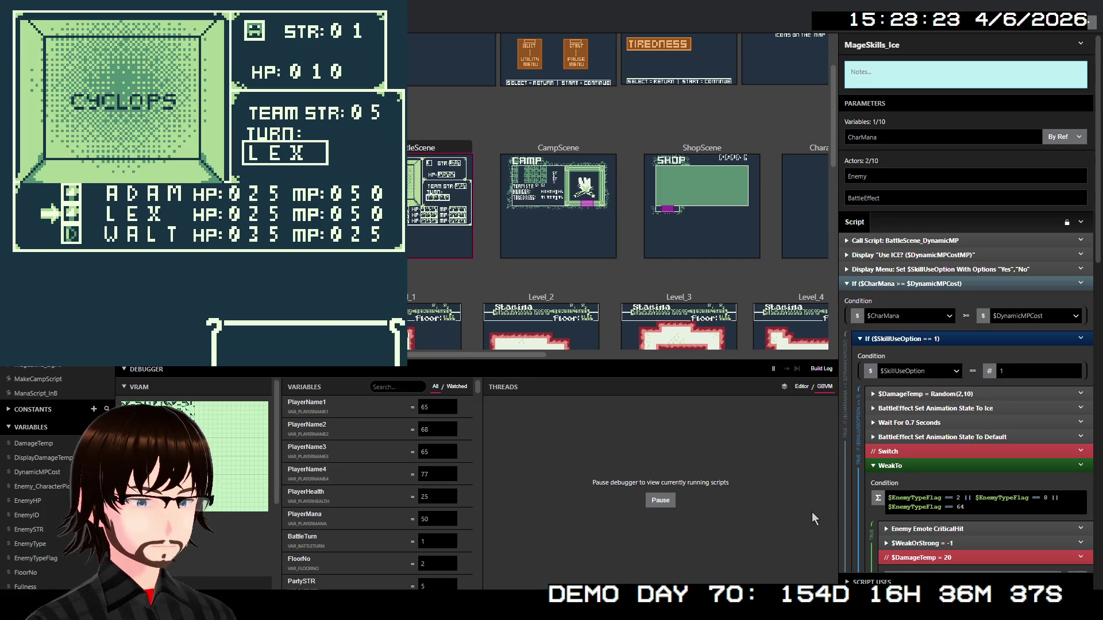
key(z)
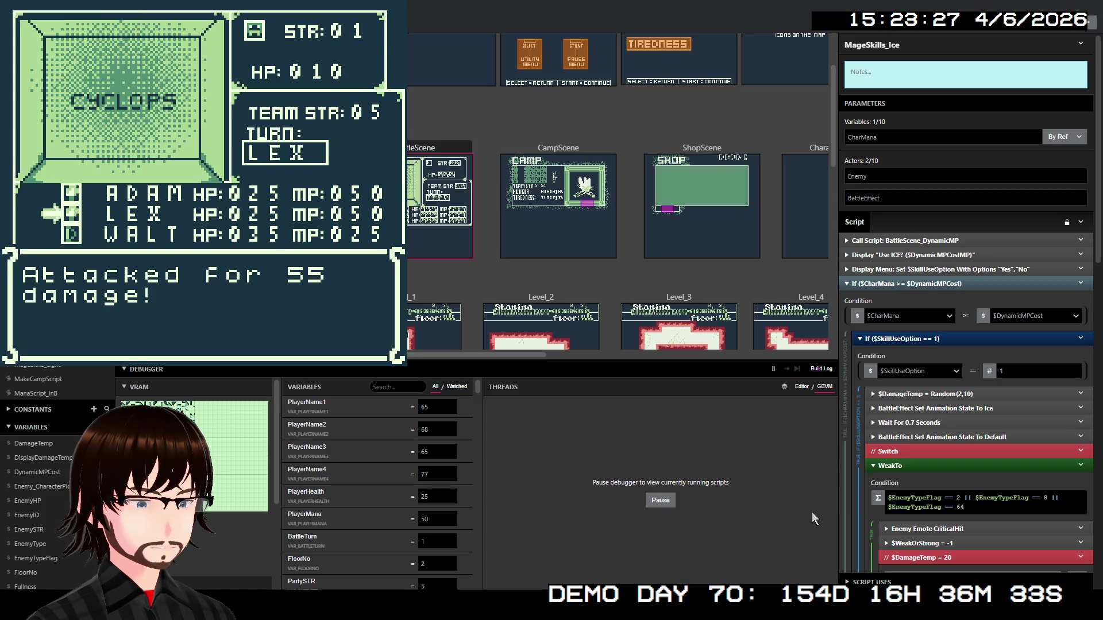
key(z)
key(z)
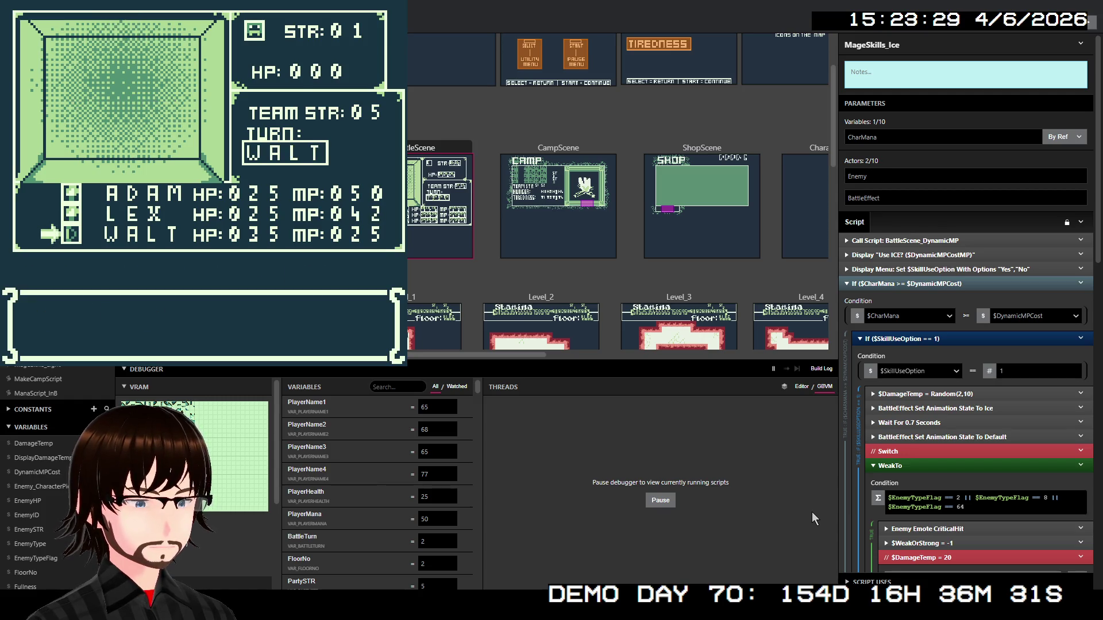
key(z)
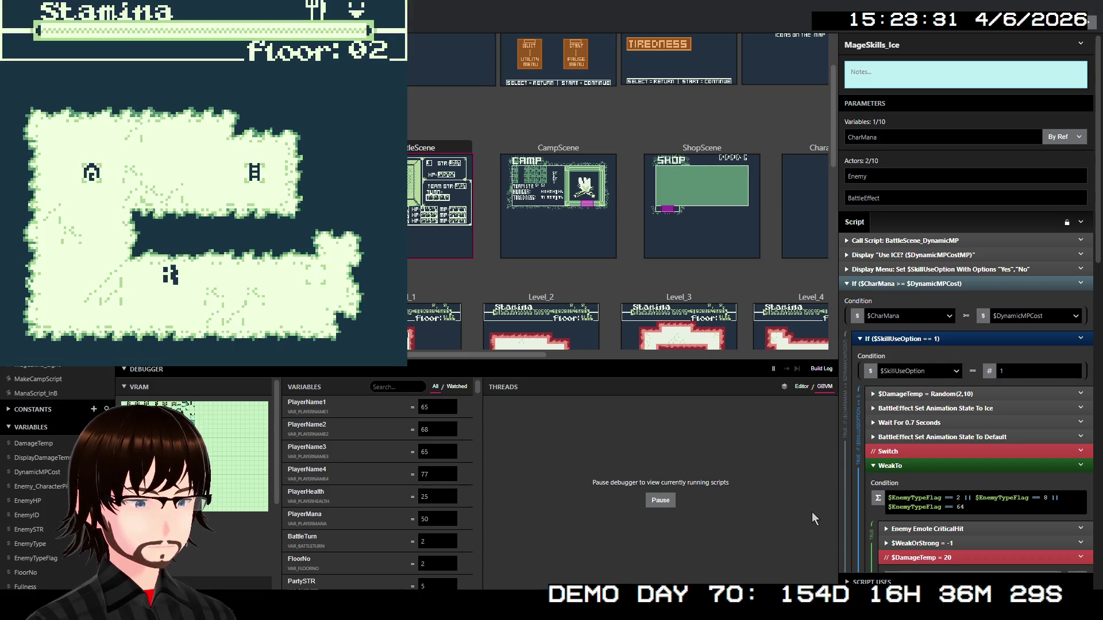
Walk left and up into a Rats encounter and have Walt use TrueShot on them
key(Left)
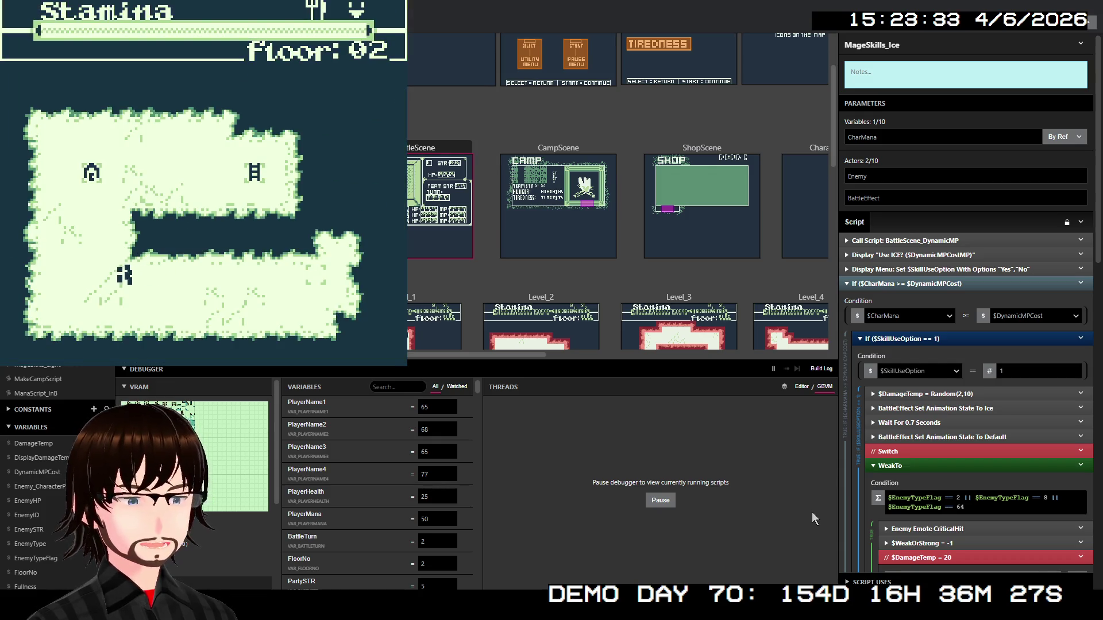
key(Left)
key(Up)
key(Up)
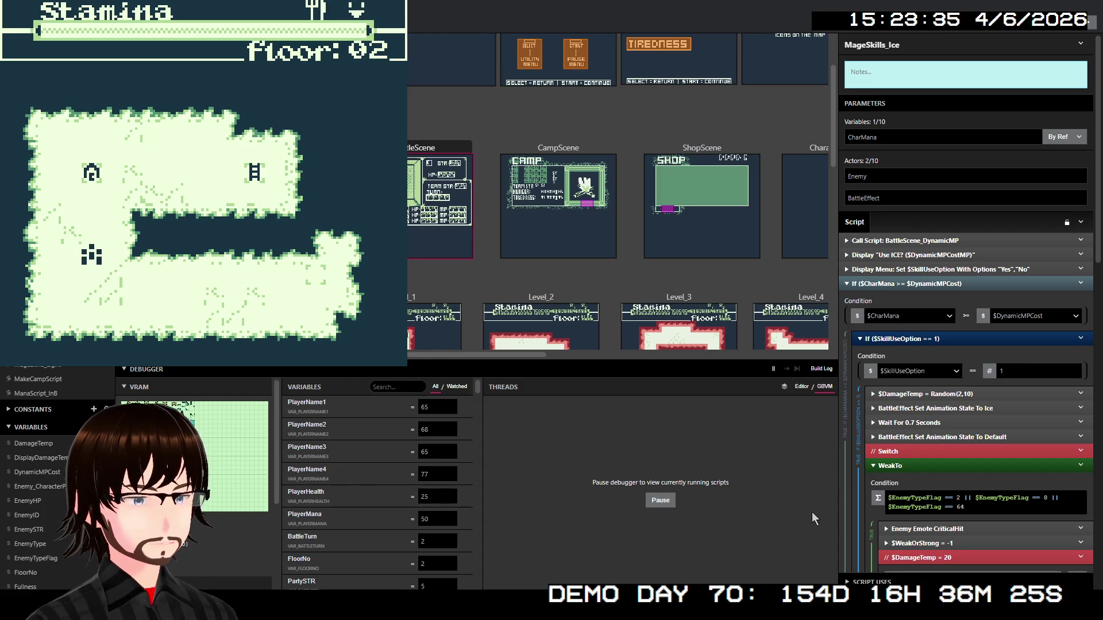
key(Up)
key(Up)
key(Up)
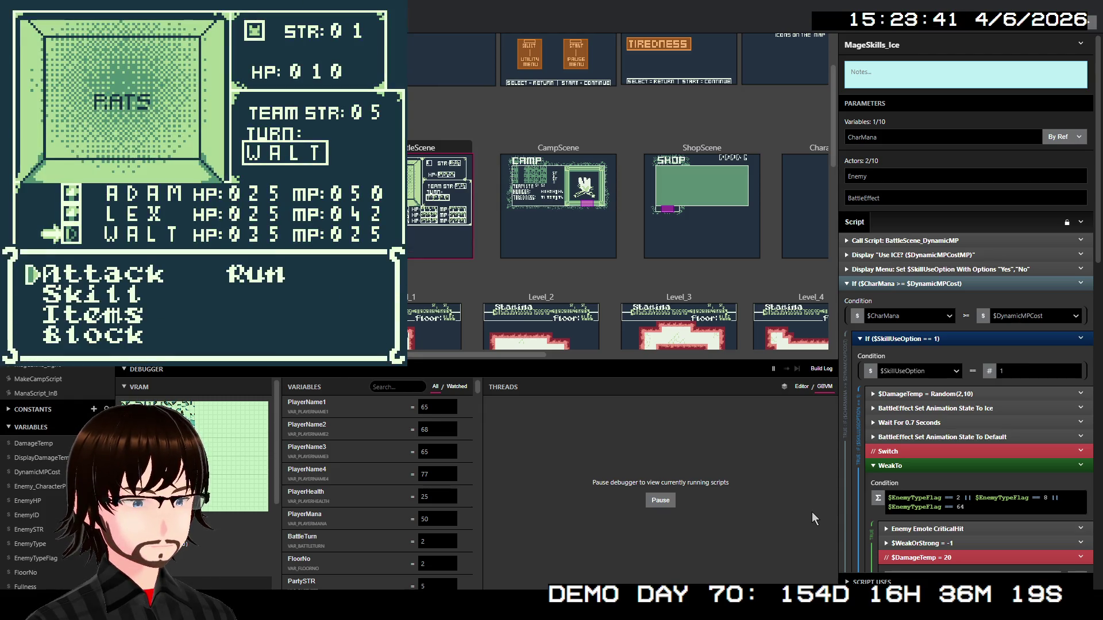
key(Down)
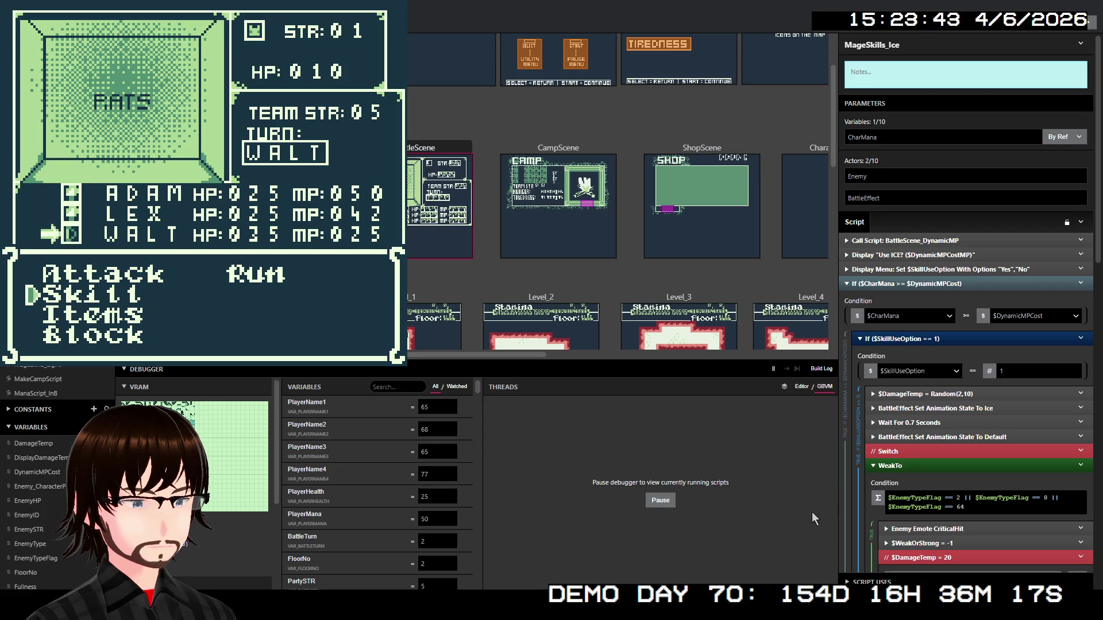
key(z)
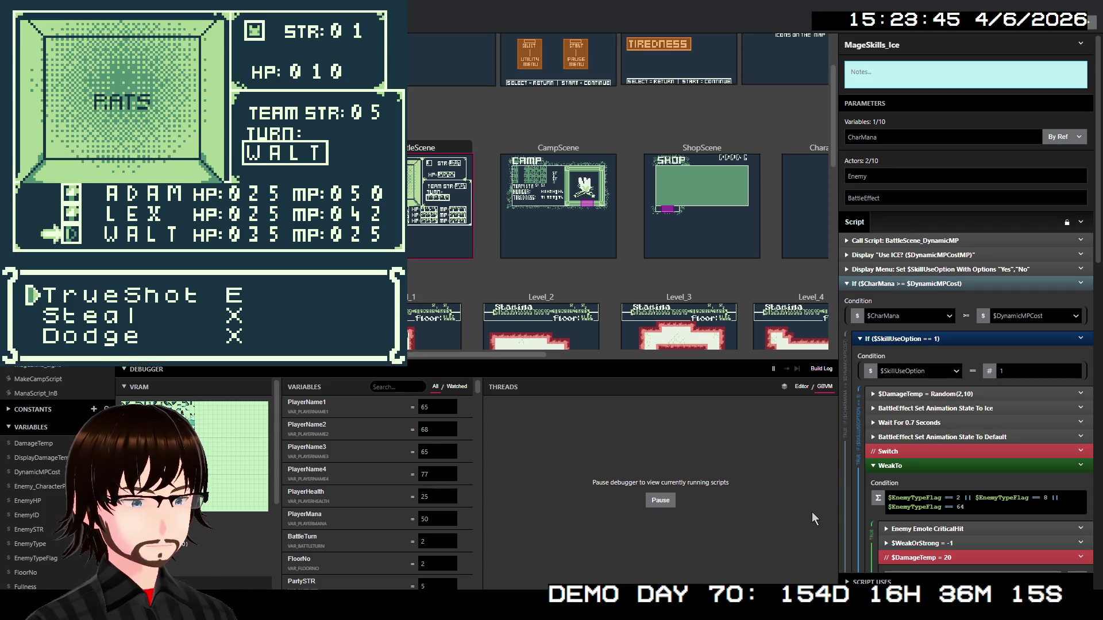
key(z)
key(z)
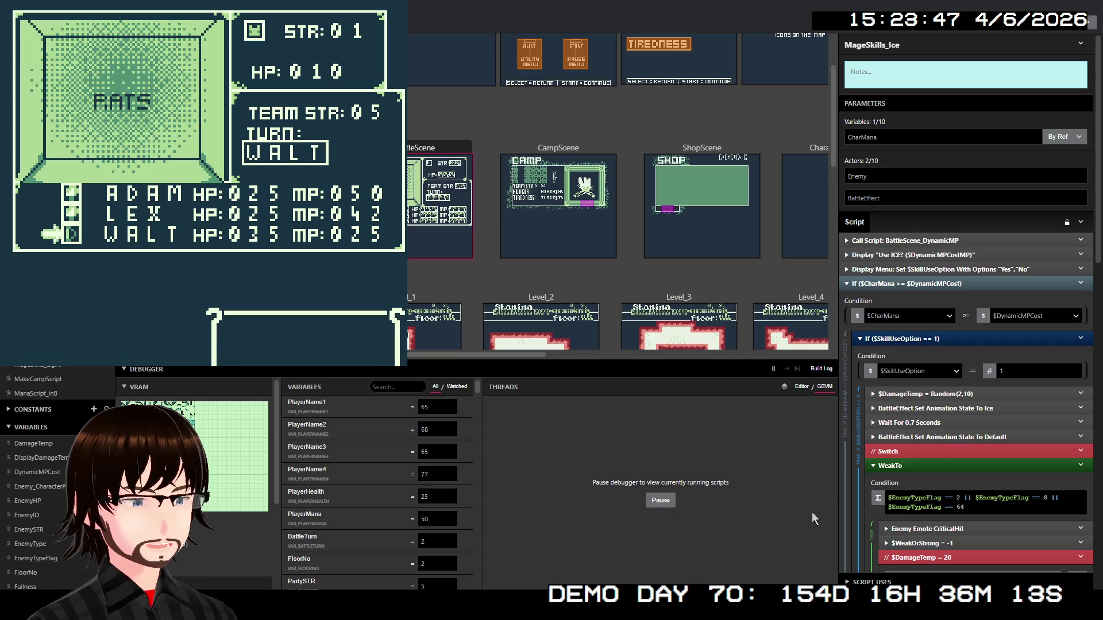
key(Down)
key(z)
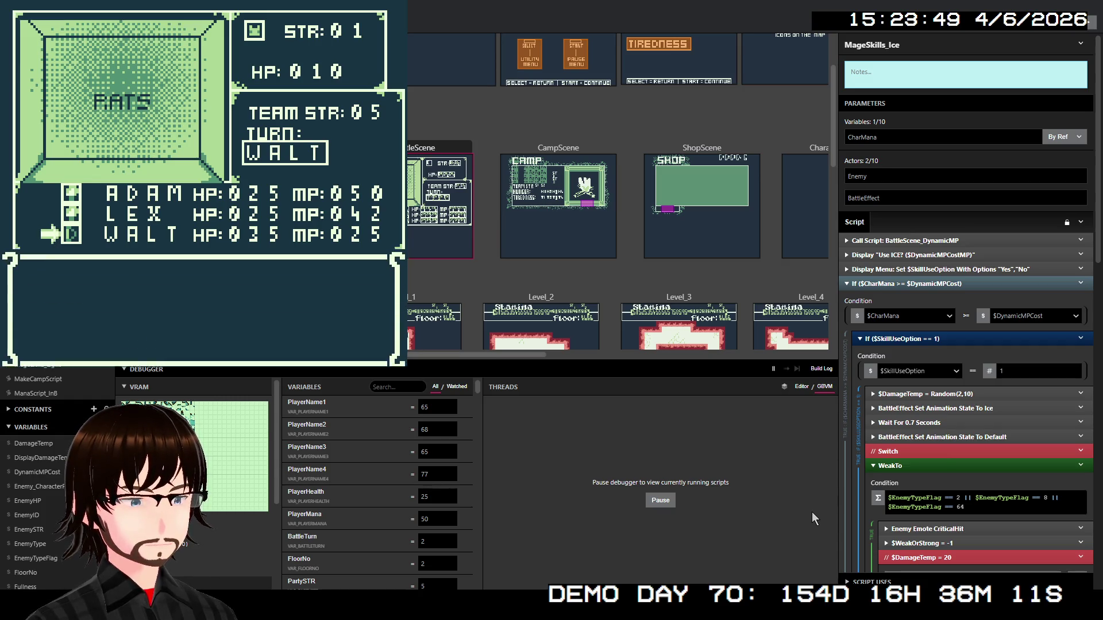
key(z)
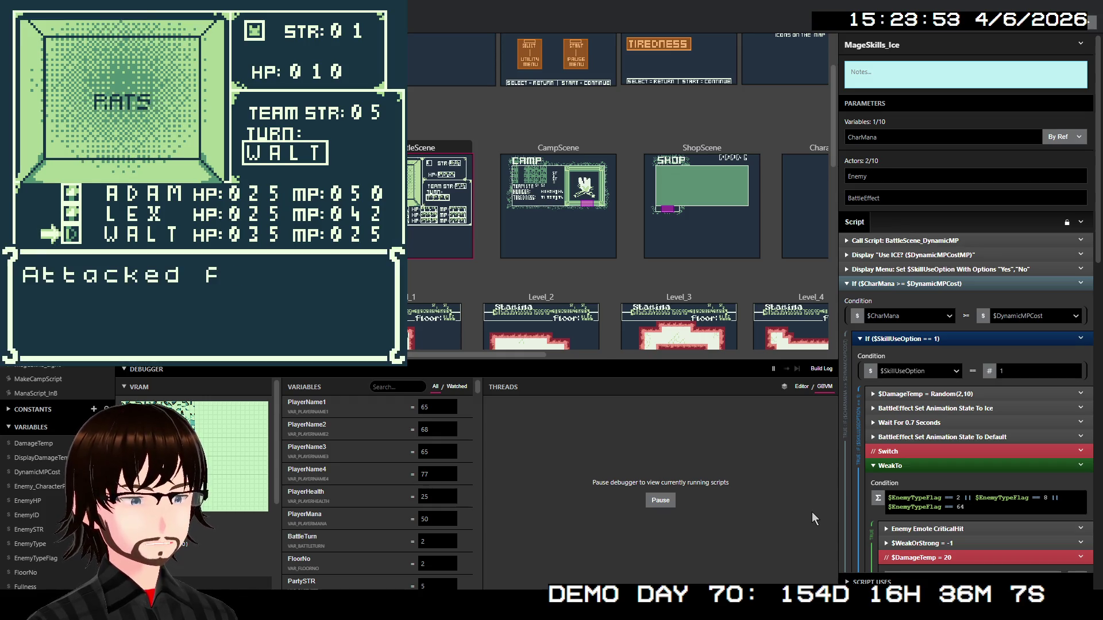
Clear the victory messages, take the stairs to floor 03 and walk up into a Satyrs battle
key(z)
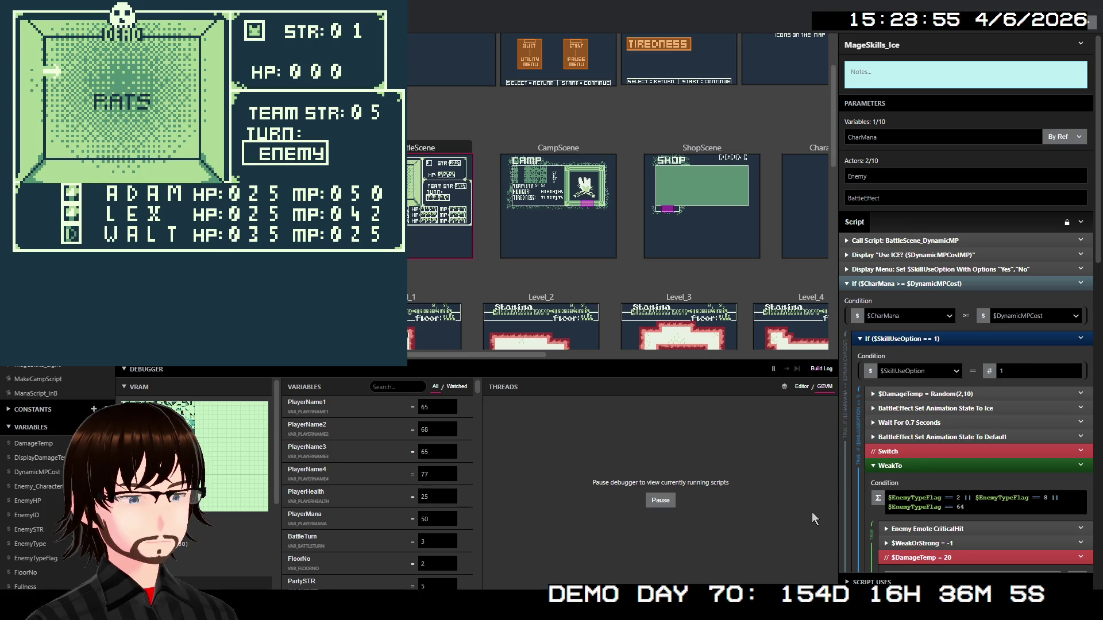
key(z)
key(z)
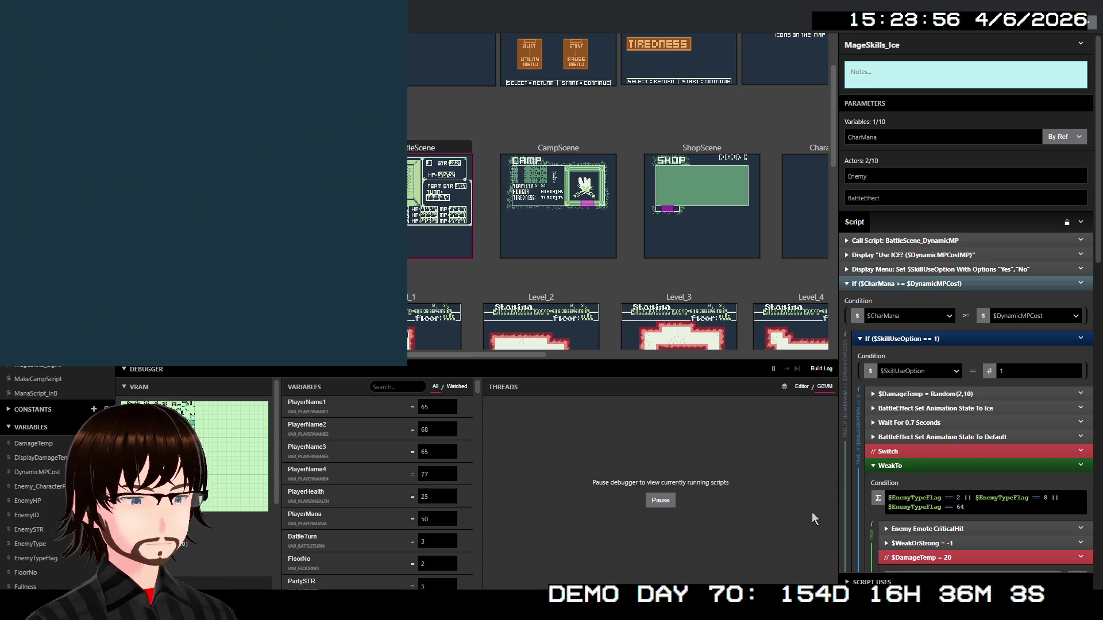
key(Right)
key(Right)
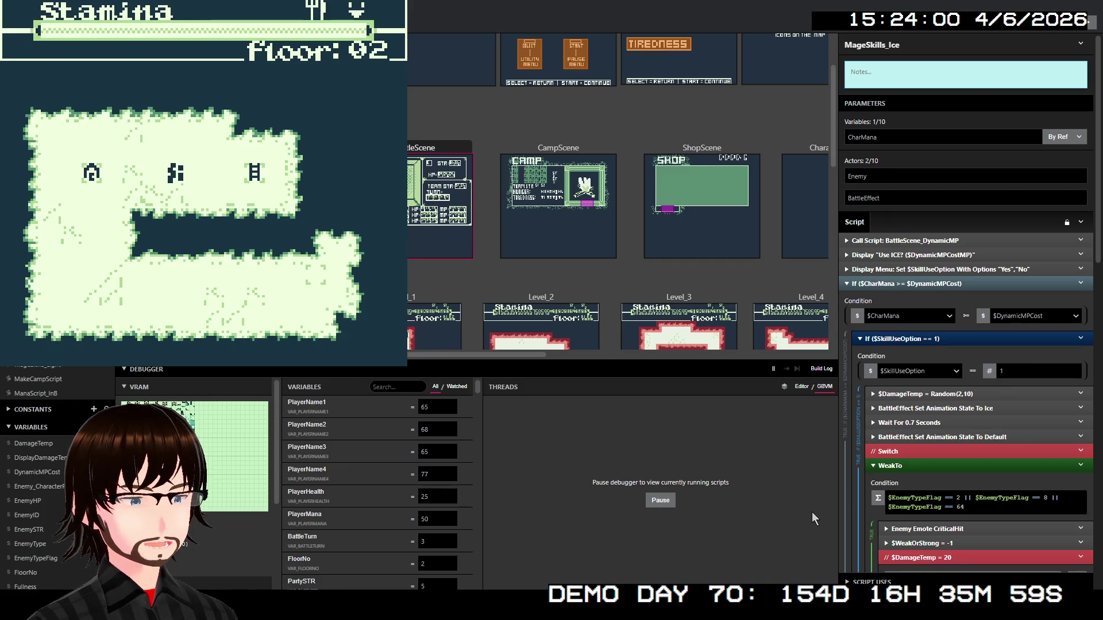
key(Right)
key(Right)
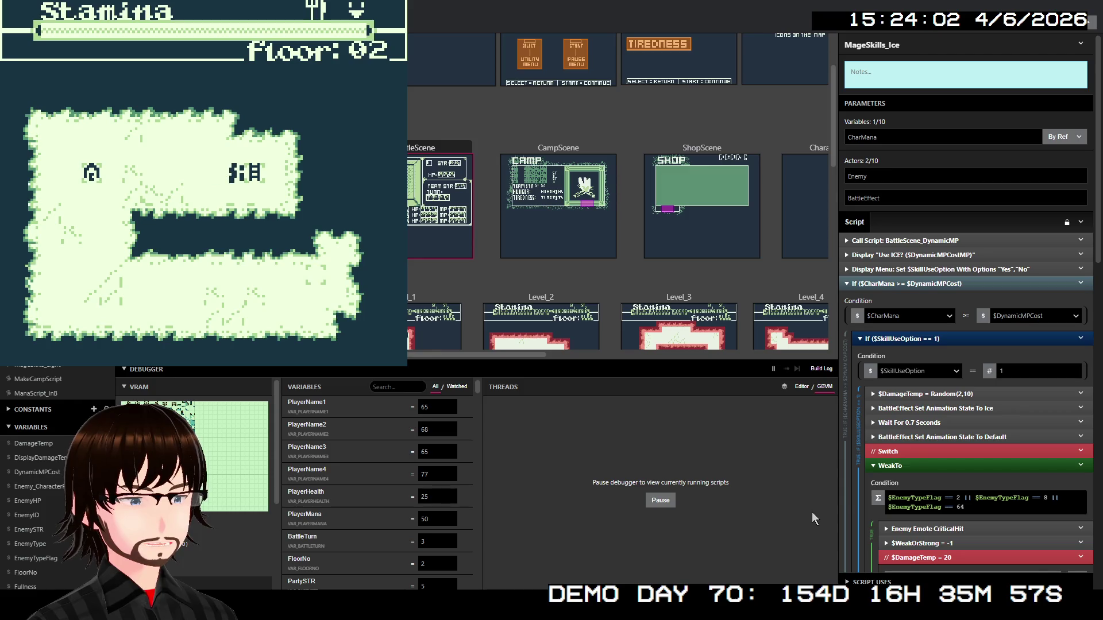
key(z)
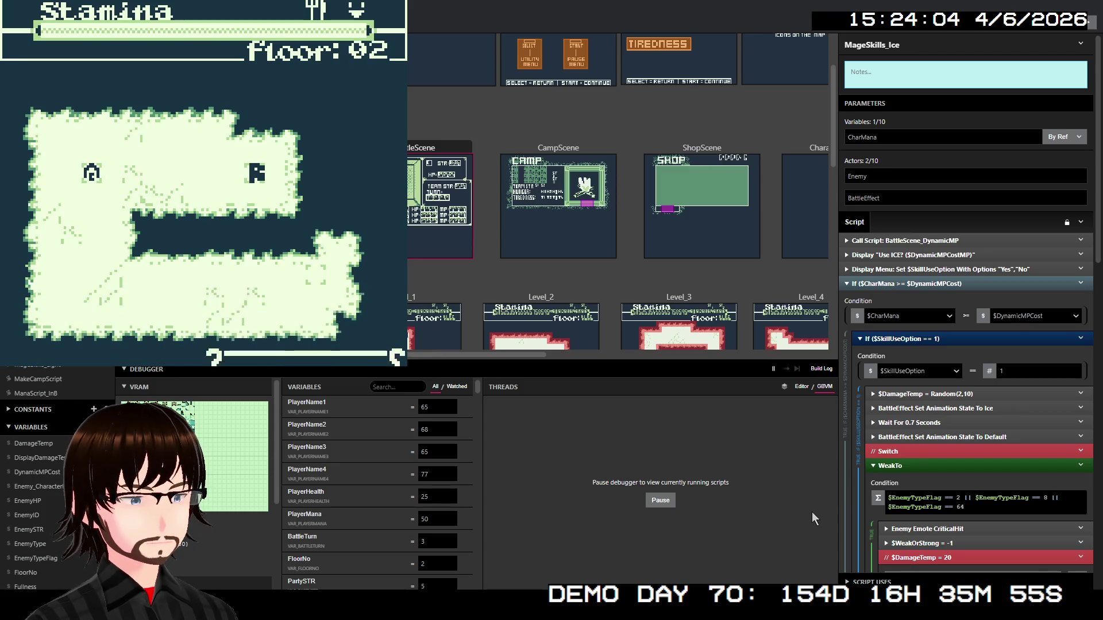
key(z)
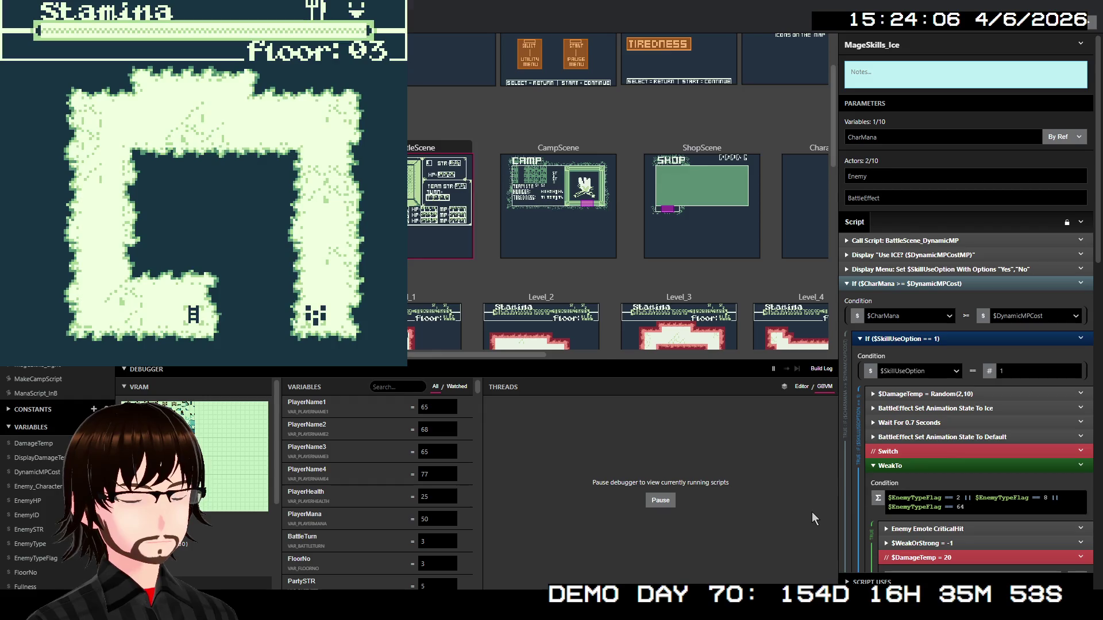
key(Up)
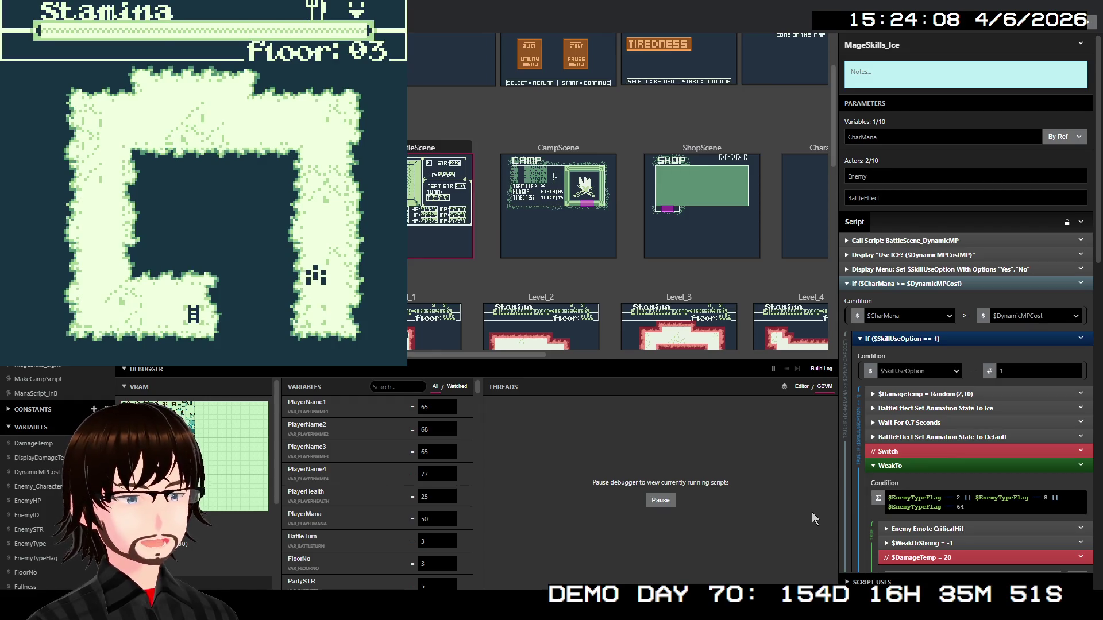
key(Up)
key(Up)
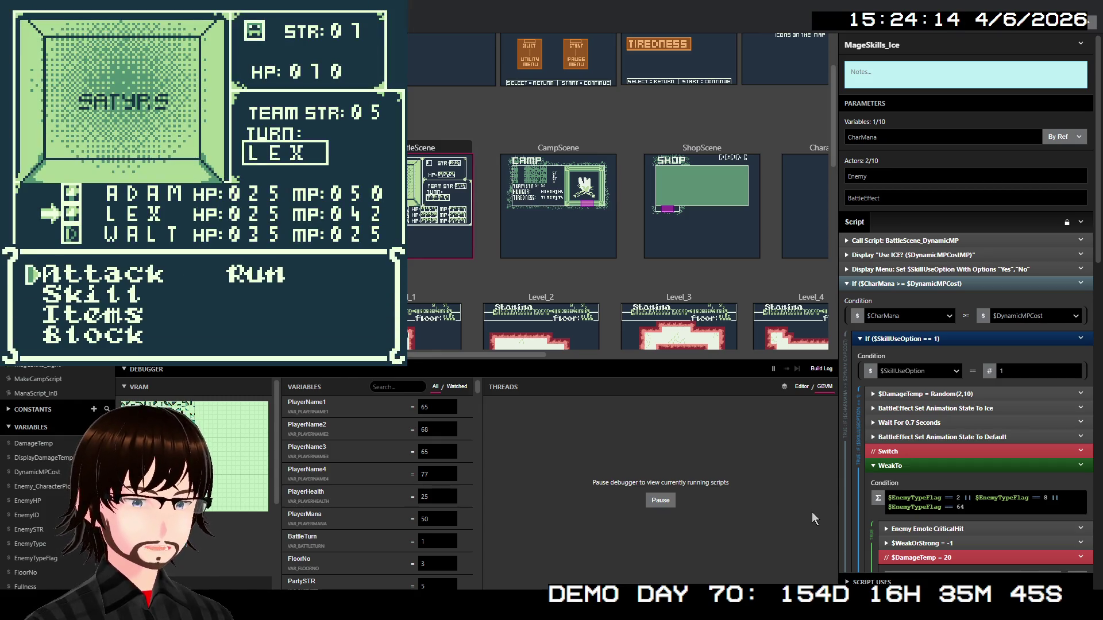
Have Lex cast Dark for 11 MP on the Satyrs
key(Down)
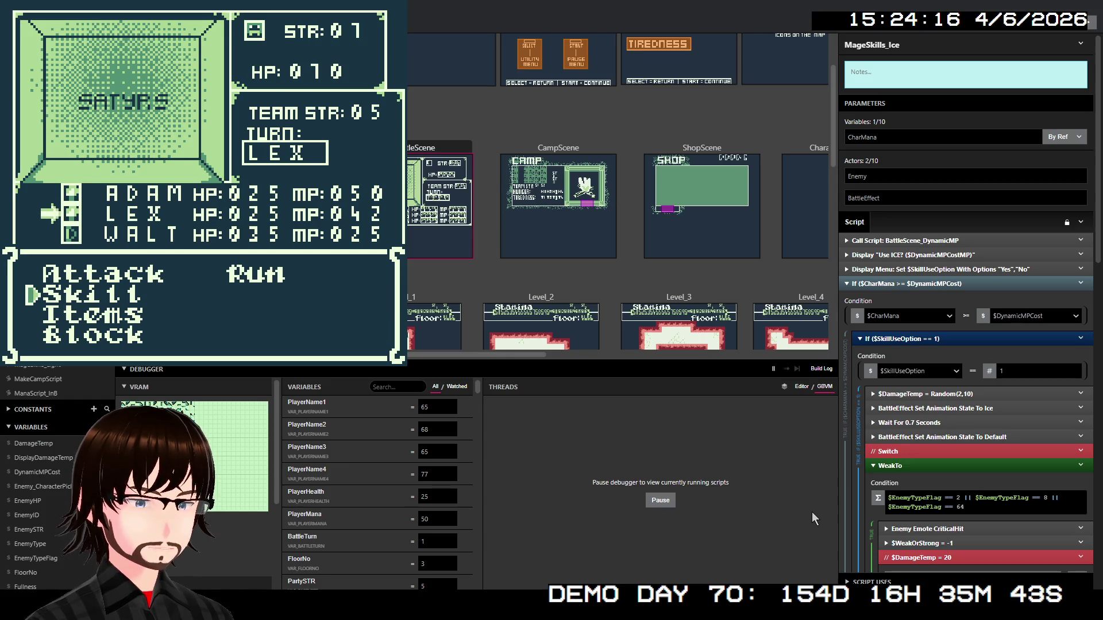
key(z)
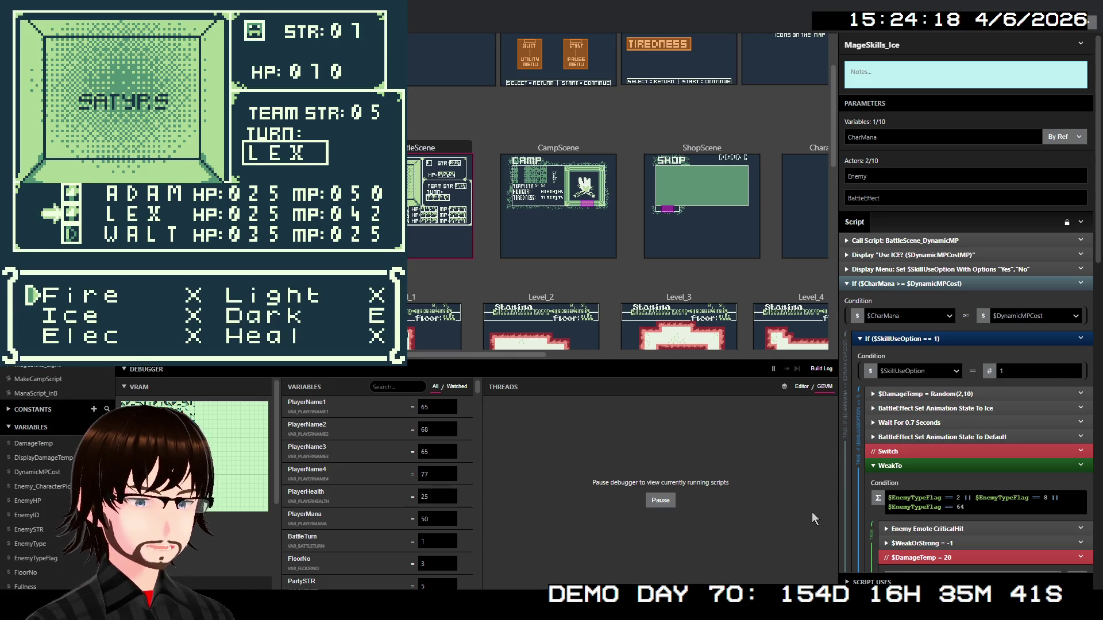
key(Down)
key(Right)
key(z)
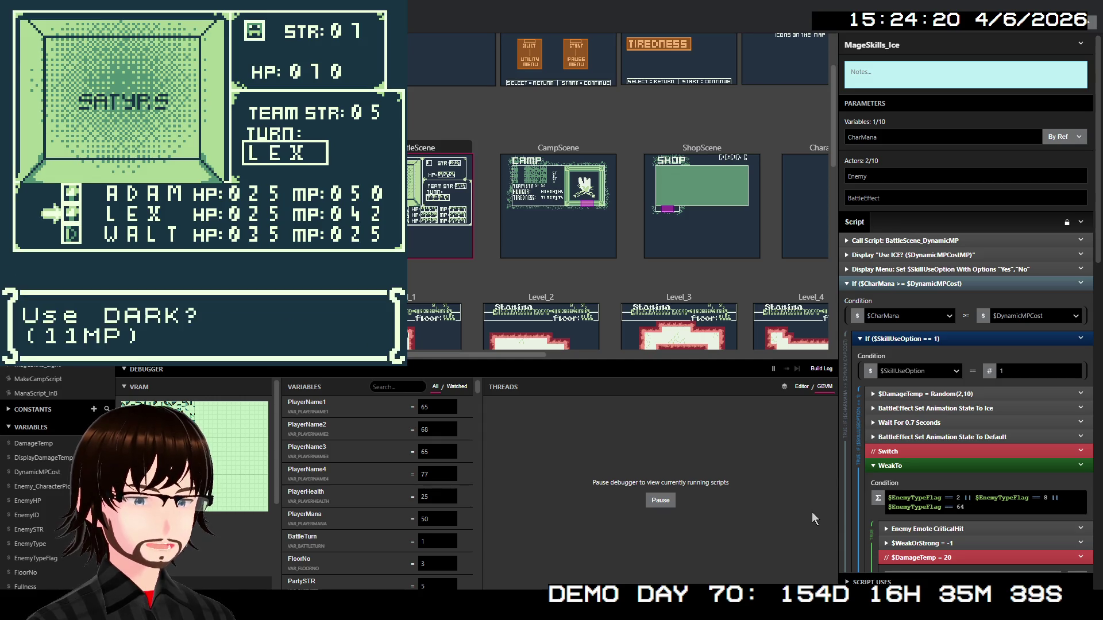
key(z)
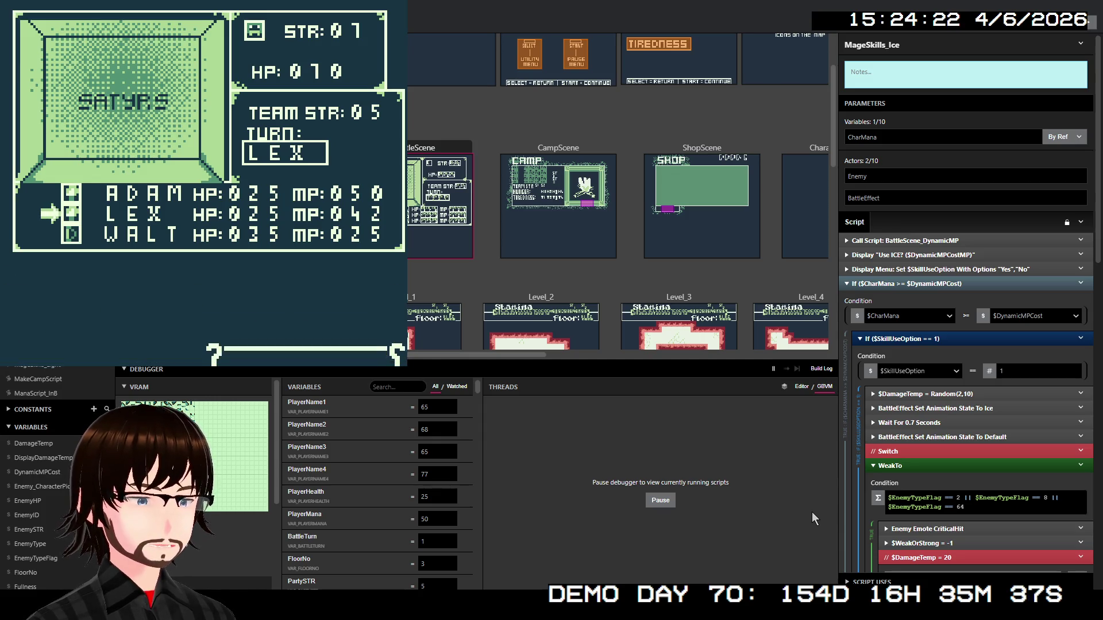
key(z)
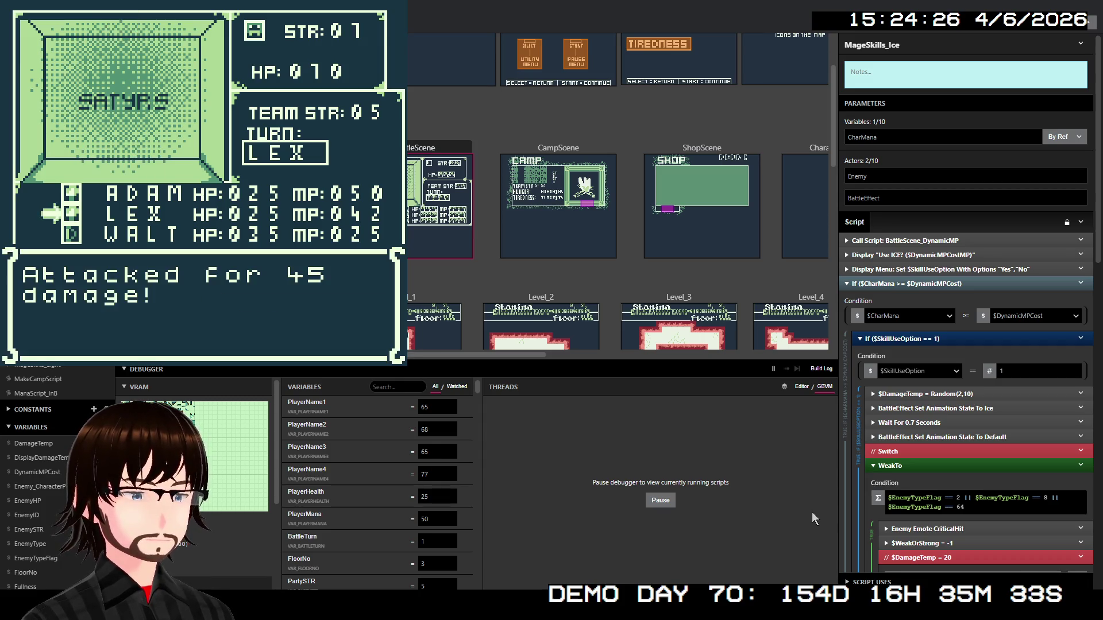
key(z)
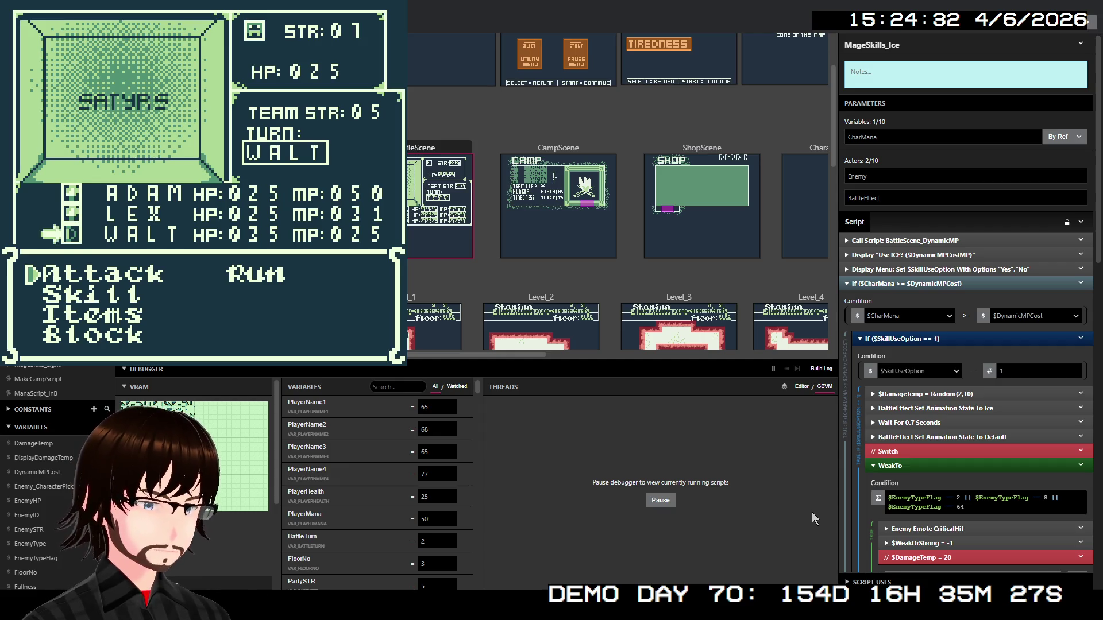
Have Walt block through the enemy's turn
key(Down)
key(Down)
key(Down)
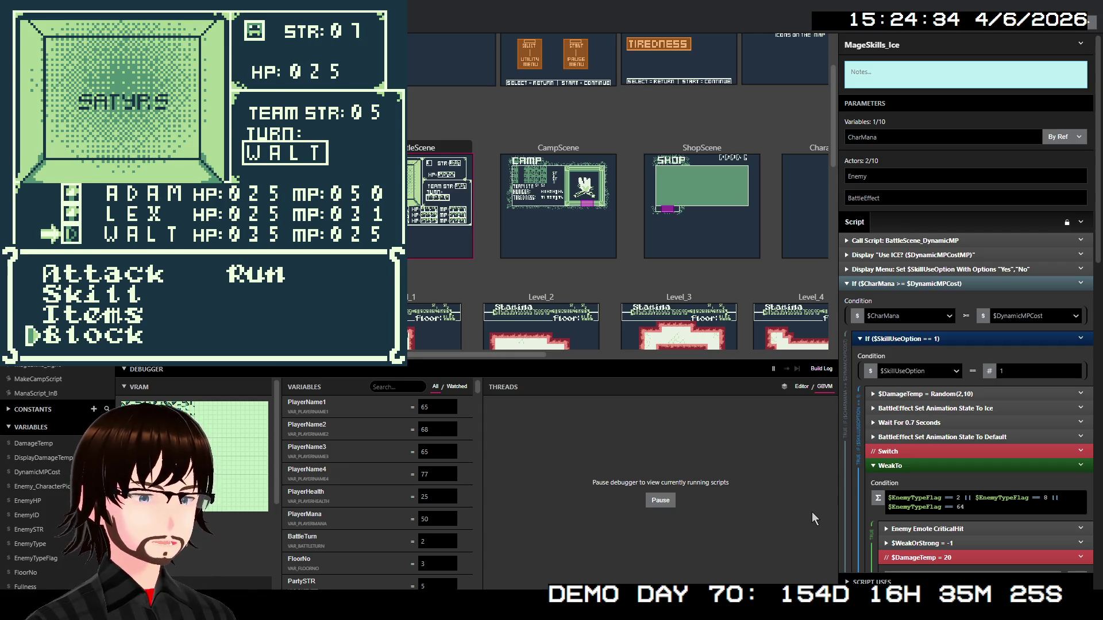
key(z)
key(z)
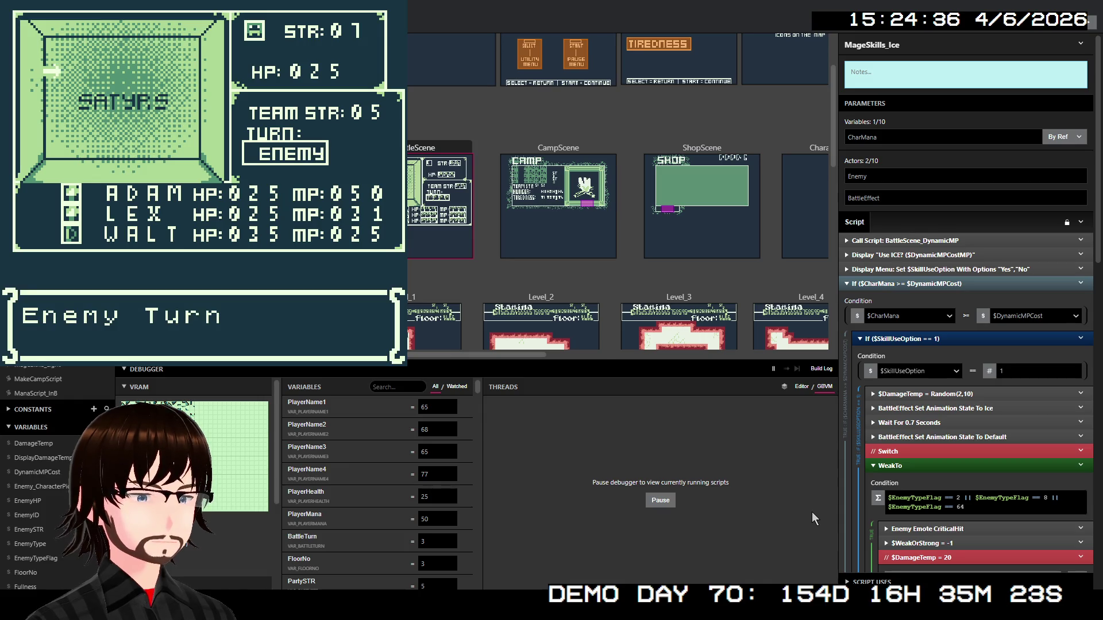
key(z)
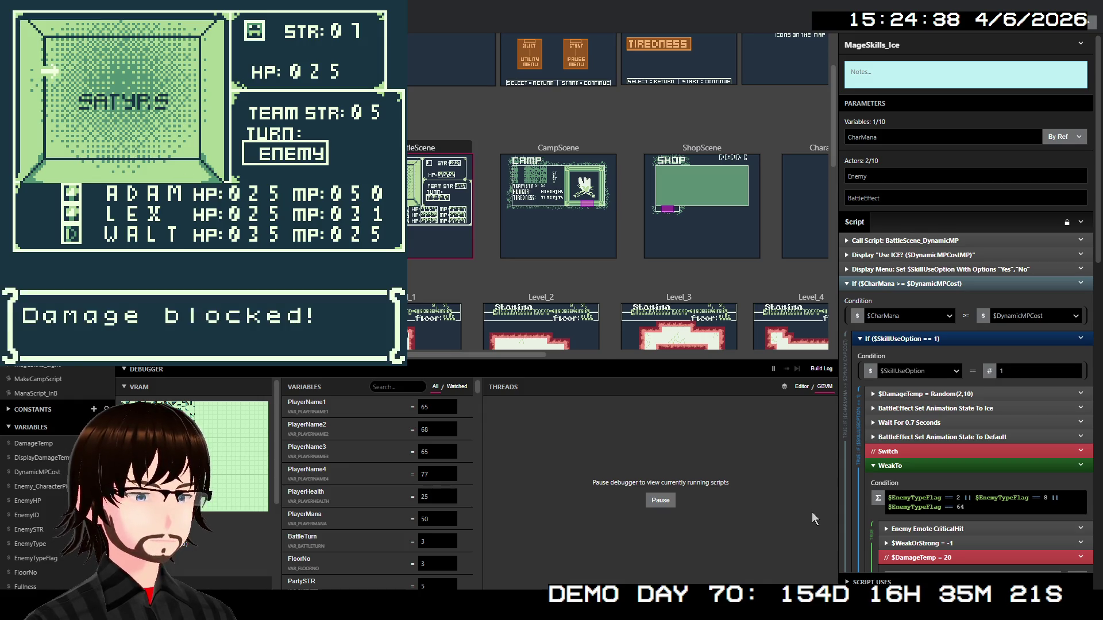
key(z)
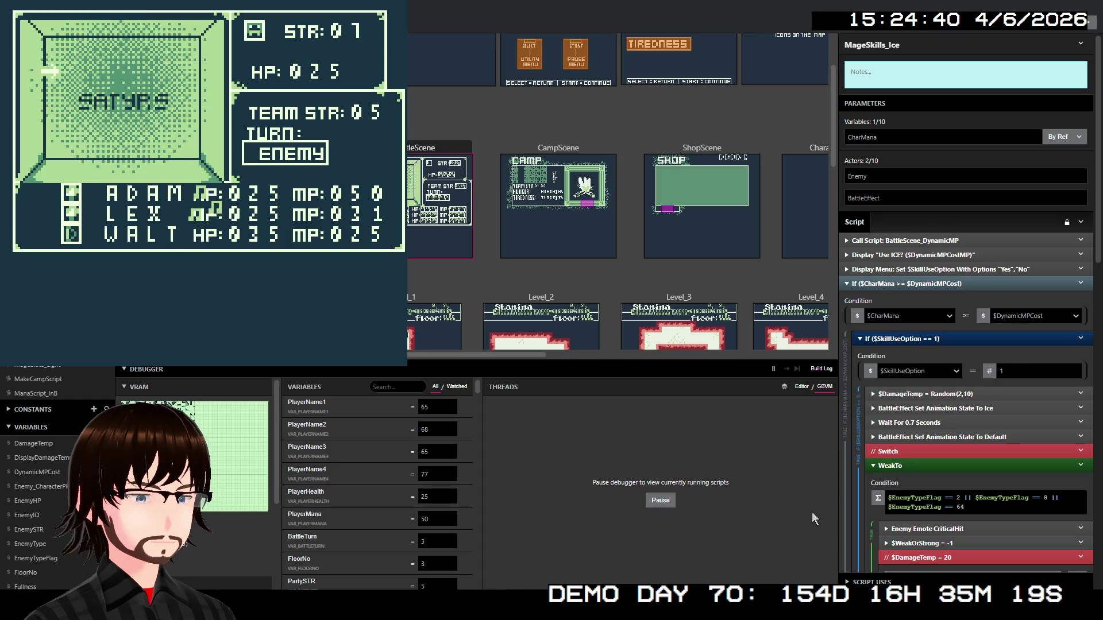
key(z)
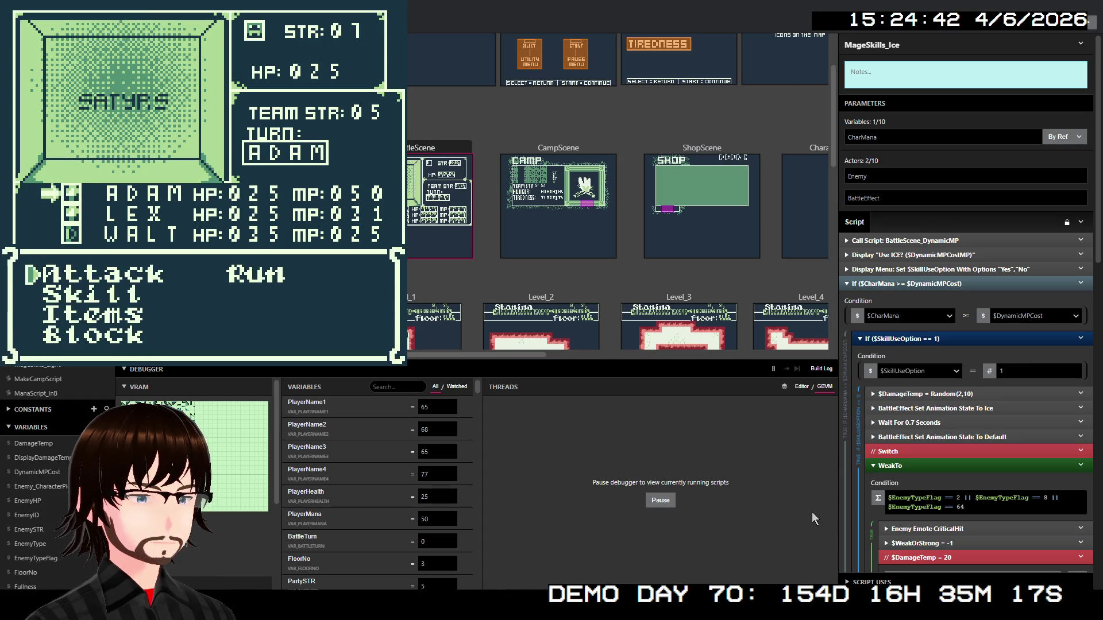
Have Adam cast Elec on the Satyrs for 6 MP
key(Down)
key(z)
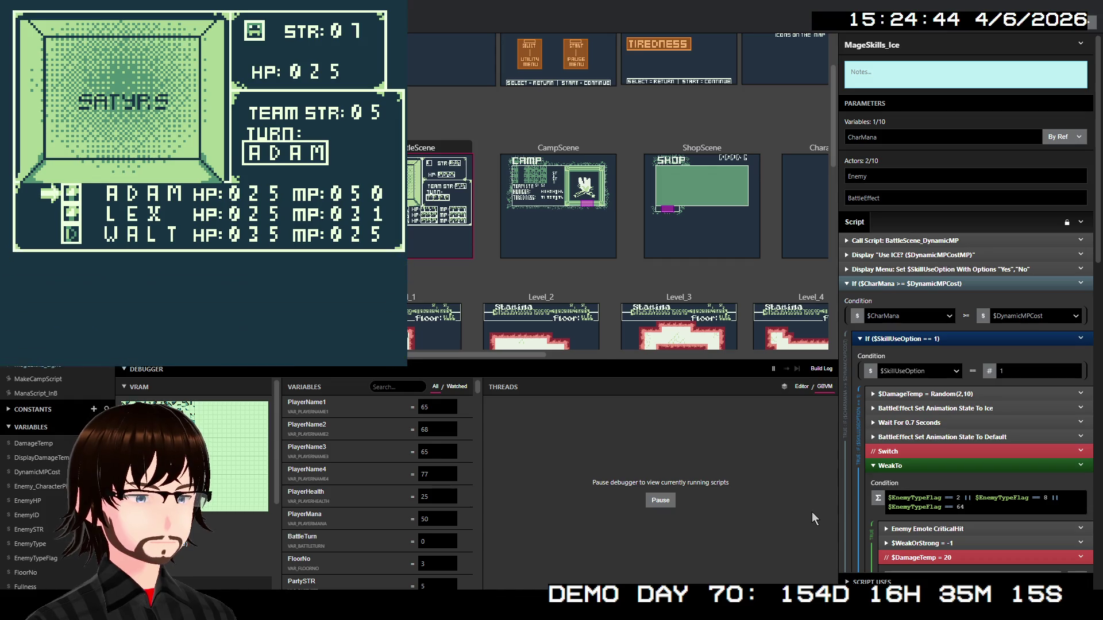
key(Down)
key(Down)
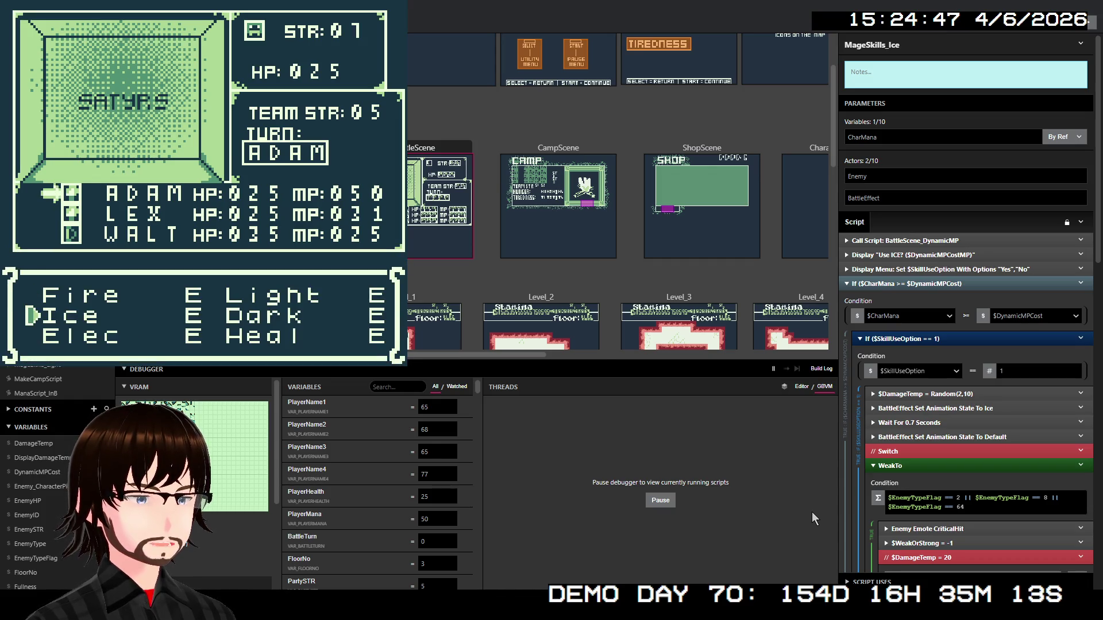
key(z)
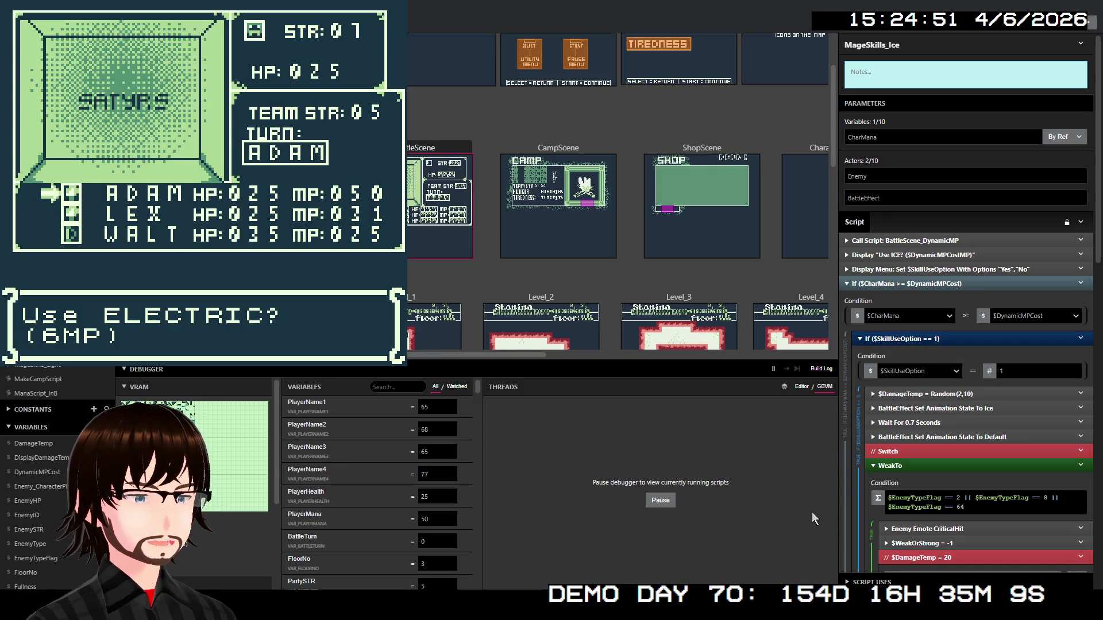
key(z)
key(z)
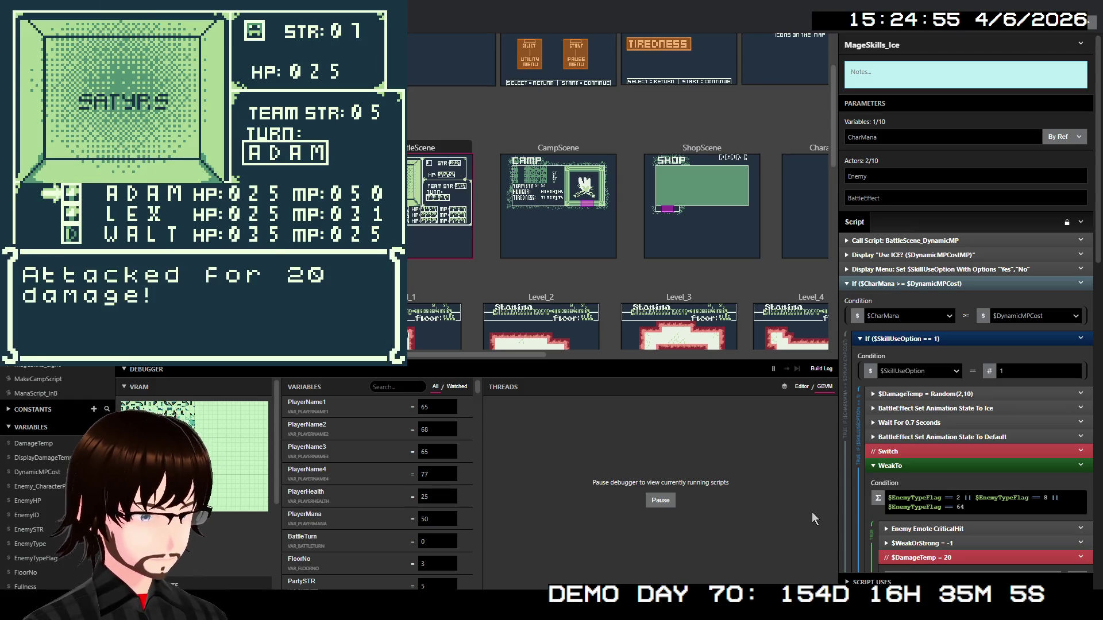
key(z)
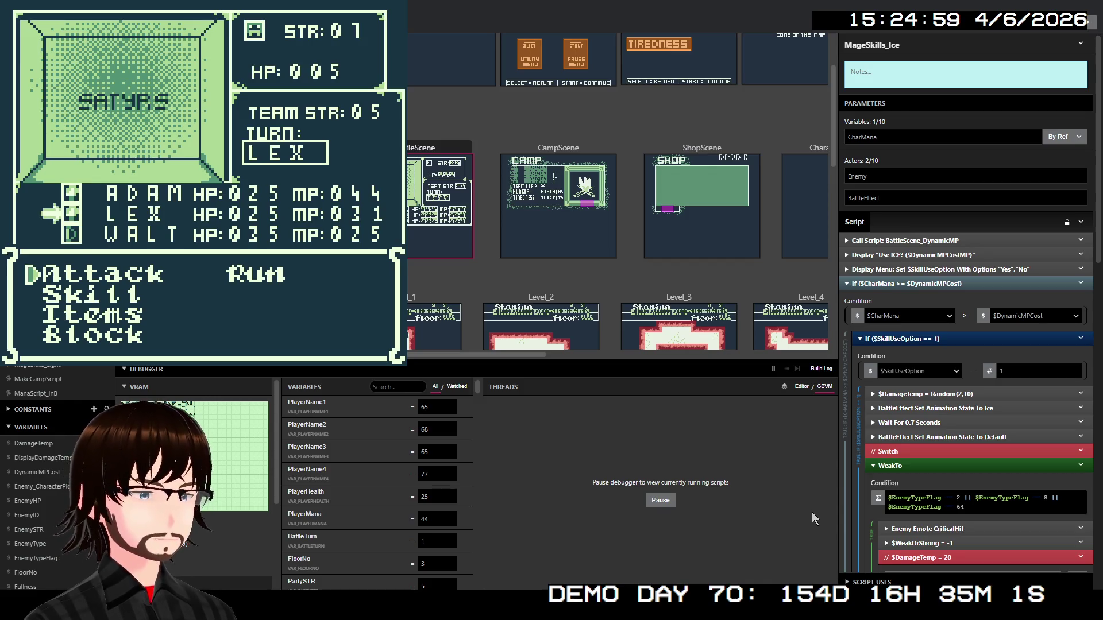
Have Lex attack to finish the Satyrs and walk up the corridor
key(Down)
key(z)
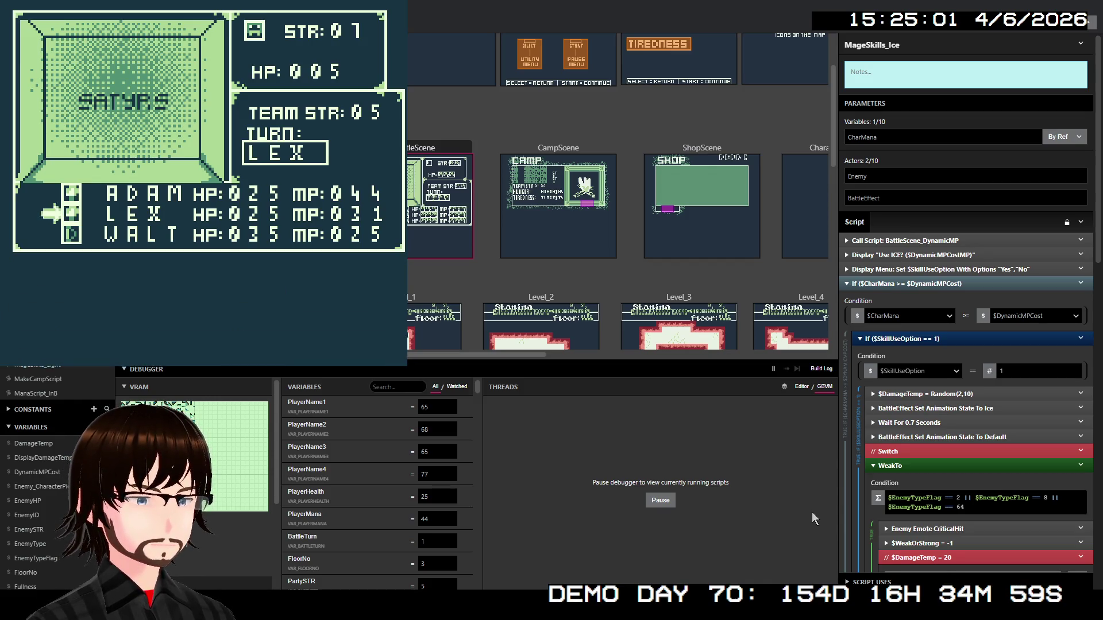
key(x)
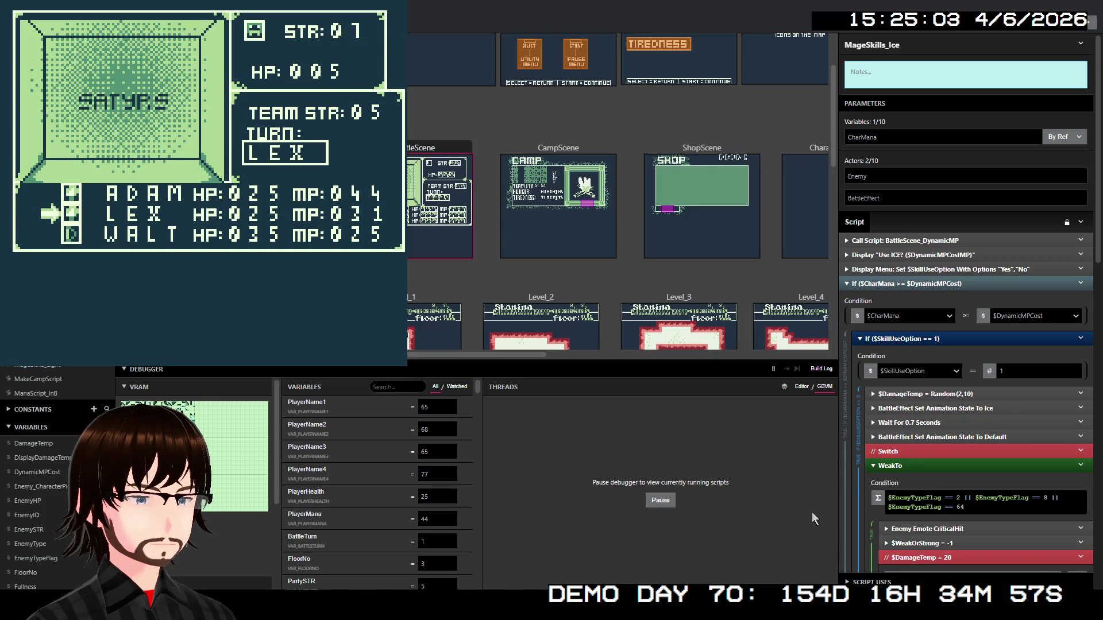
key(z)
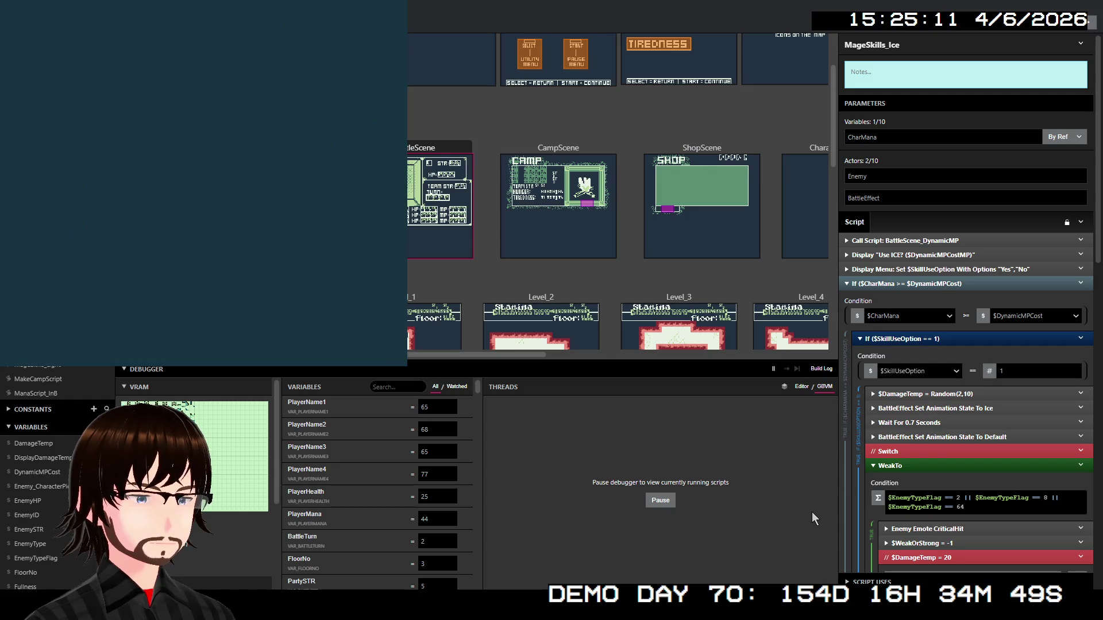
key(Up)
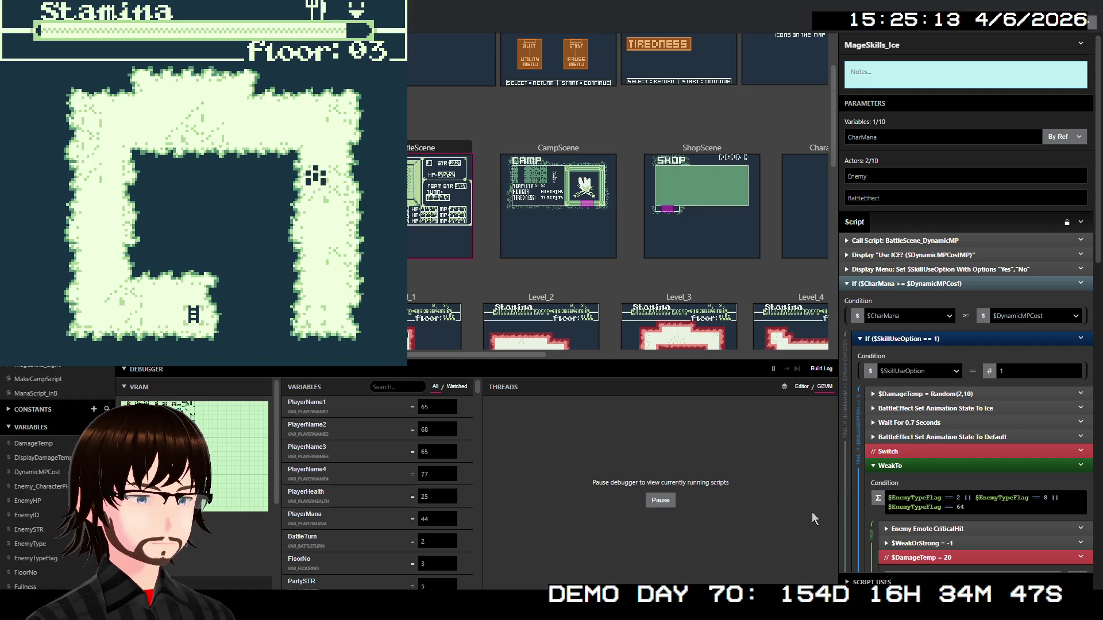
Walk left into a Fallen Angel and defeat it with Lex and Walt's attacks
key(Left)
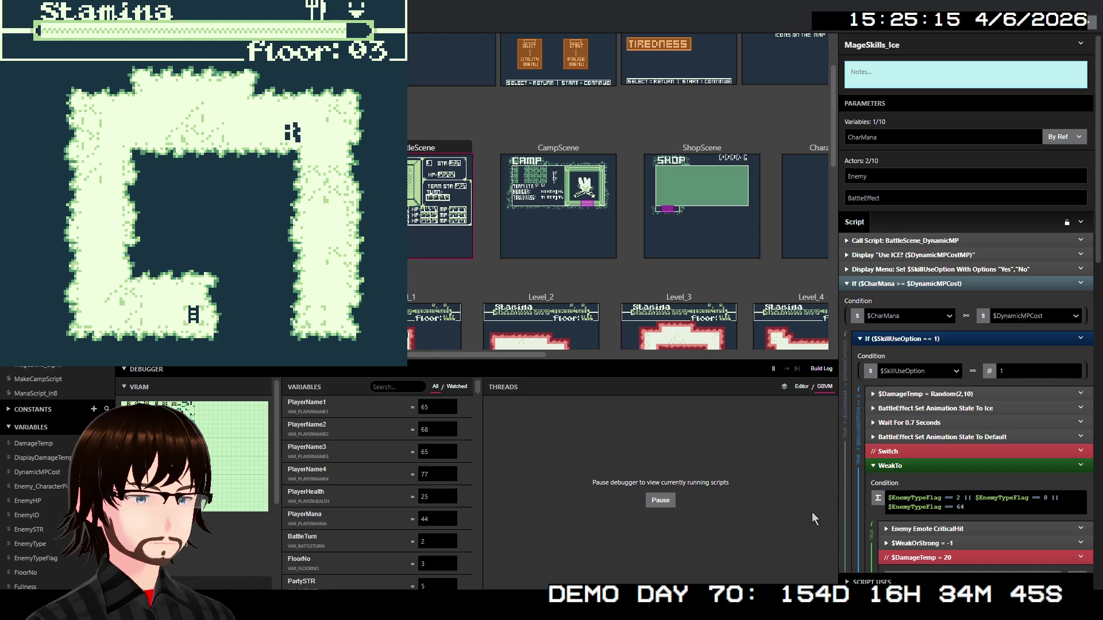
key(Left)
key(Left)
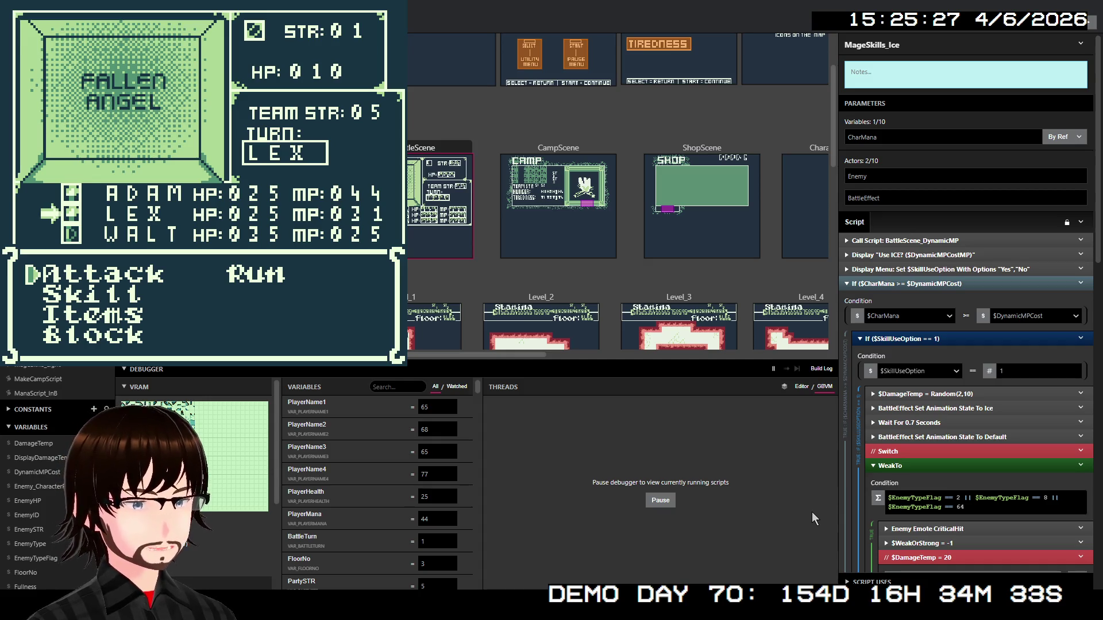
key(z)
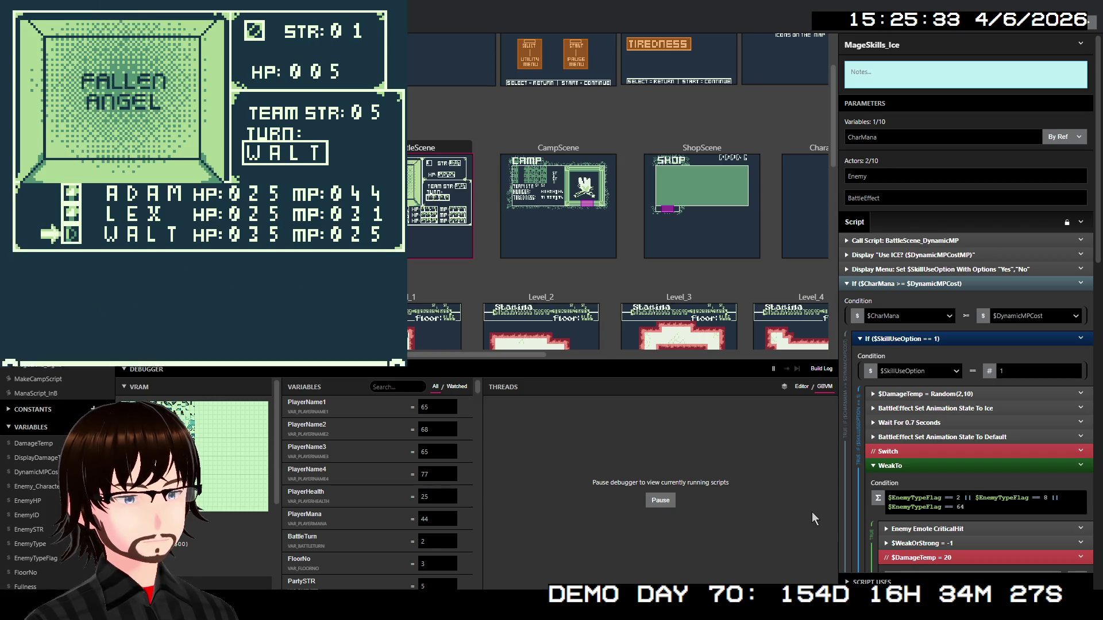
key(z)
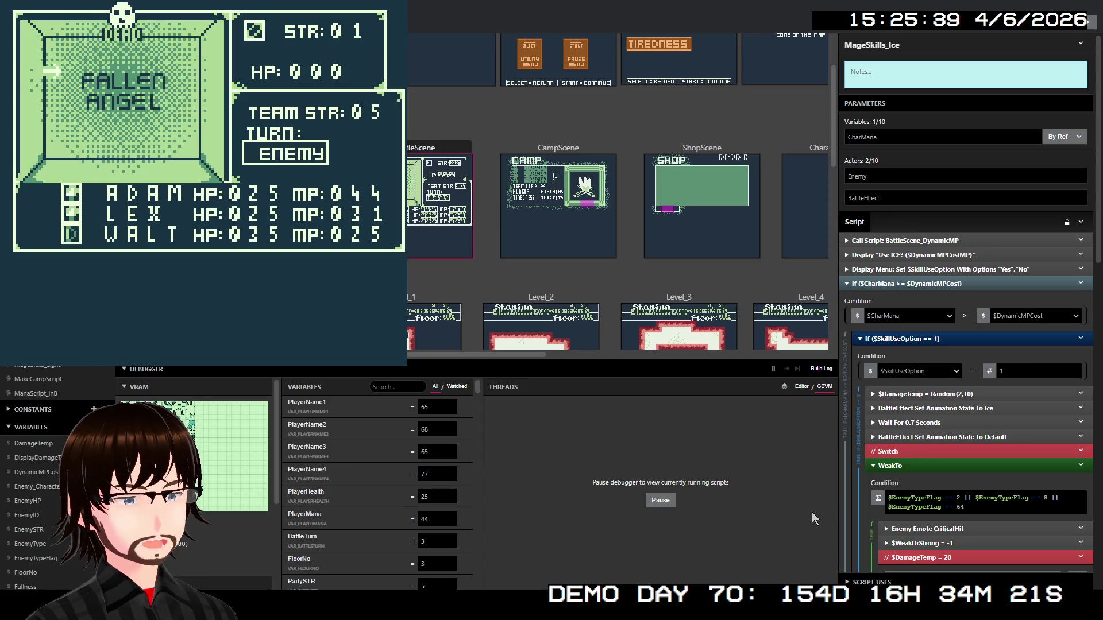
key(z)
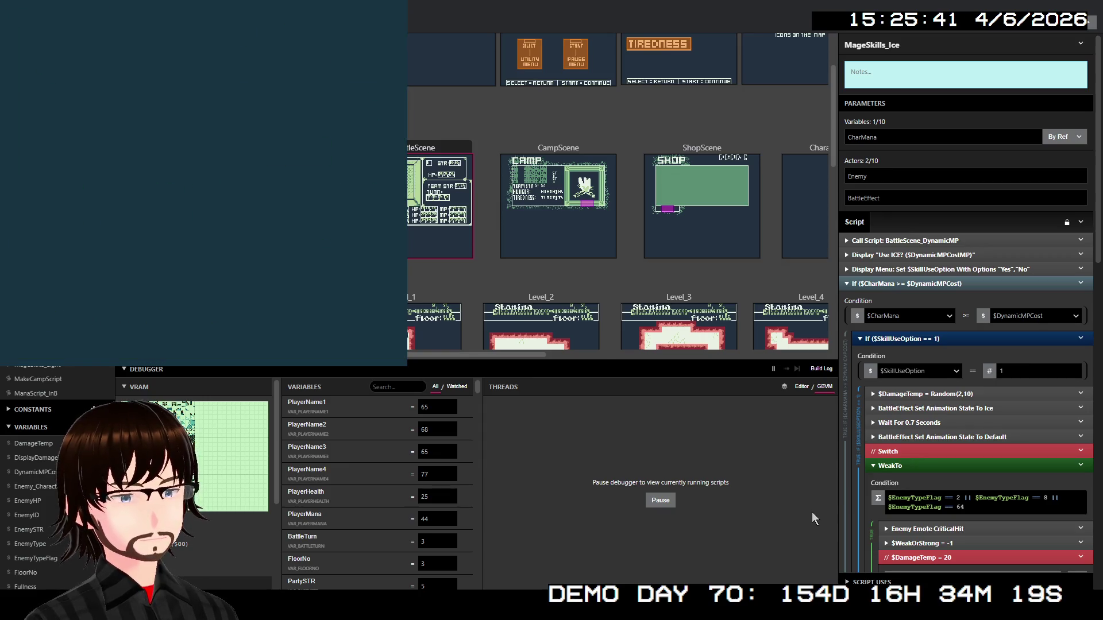
Walk left and down into a Slug and defeat it with Walt's attack
key(Left)
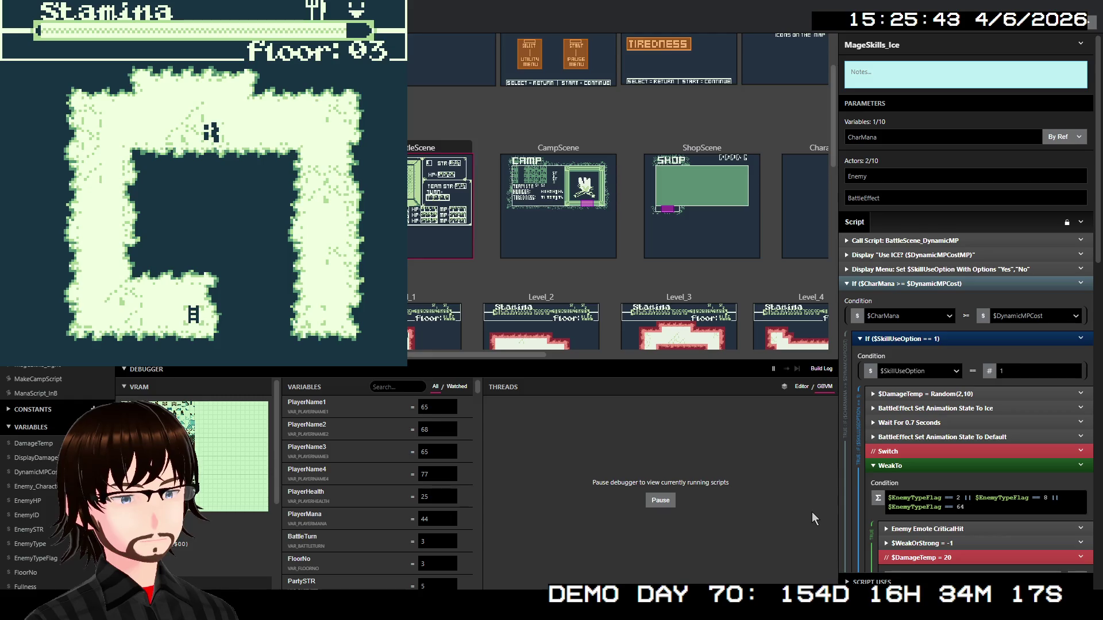
key(Left)
key(Left)
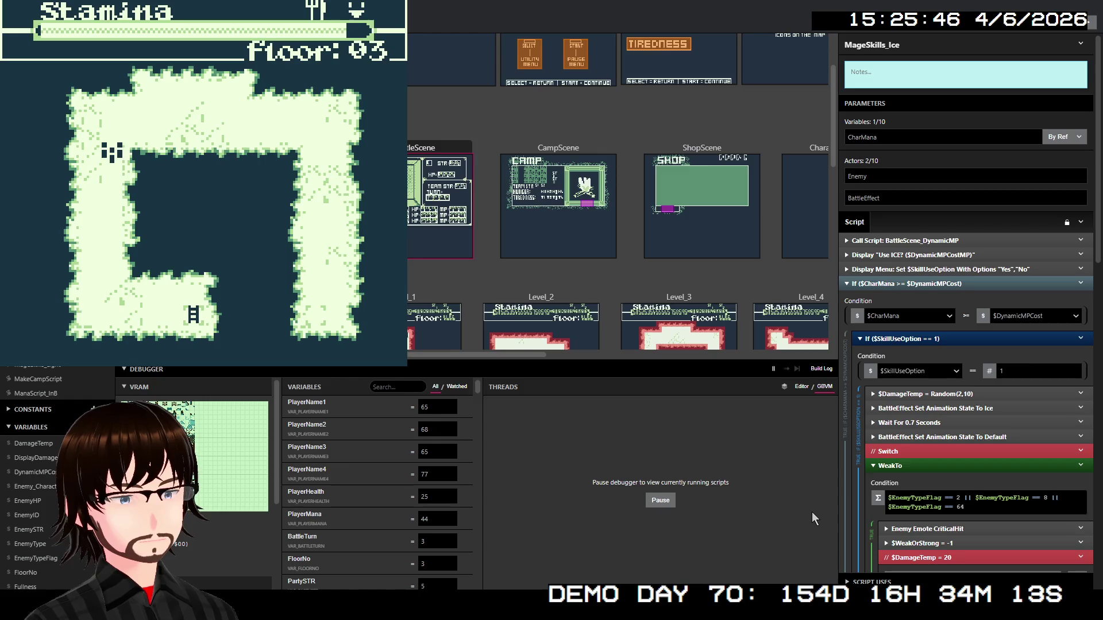
key(Down)
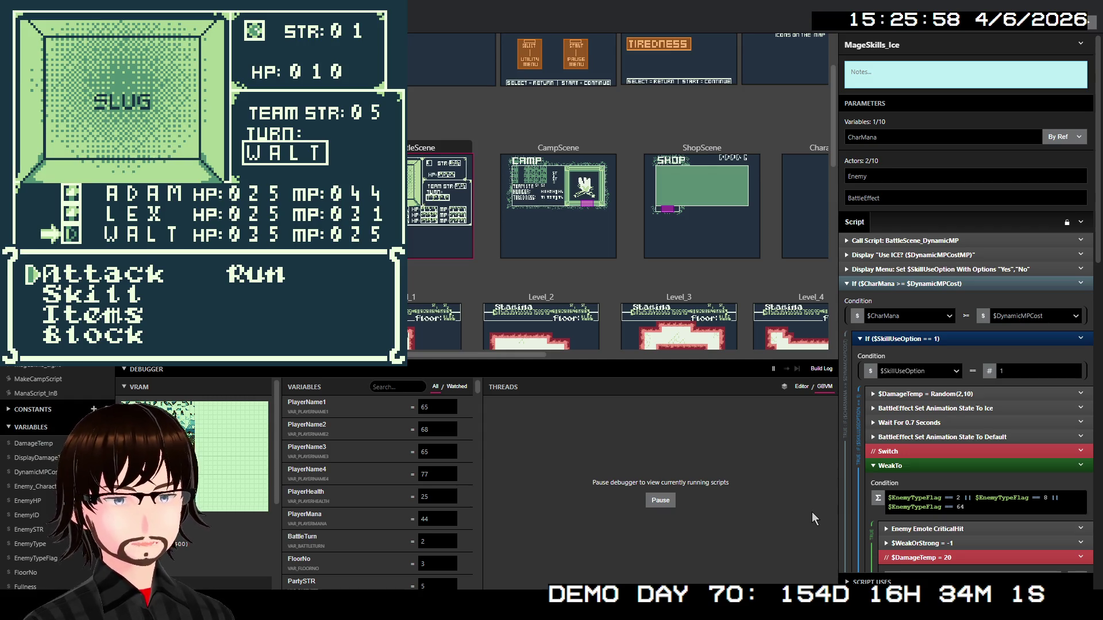
key(Right)
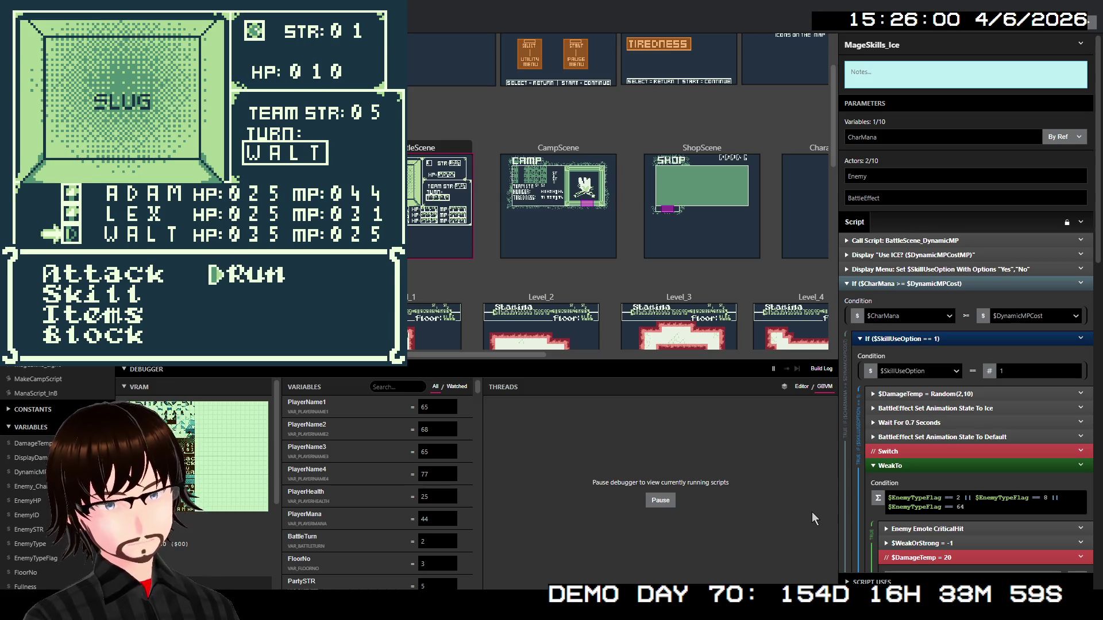
key(Left)
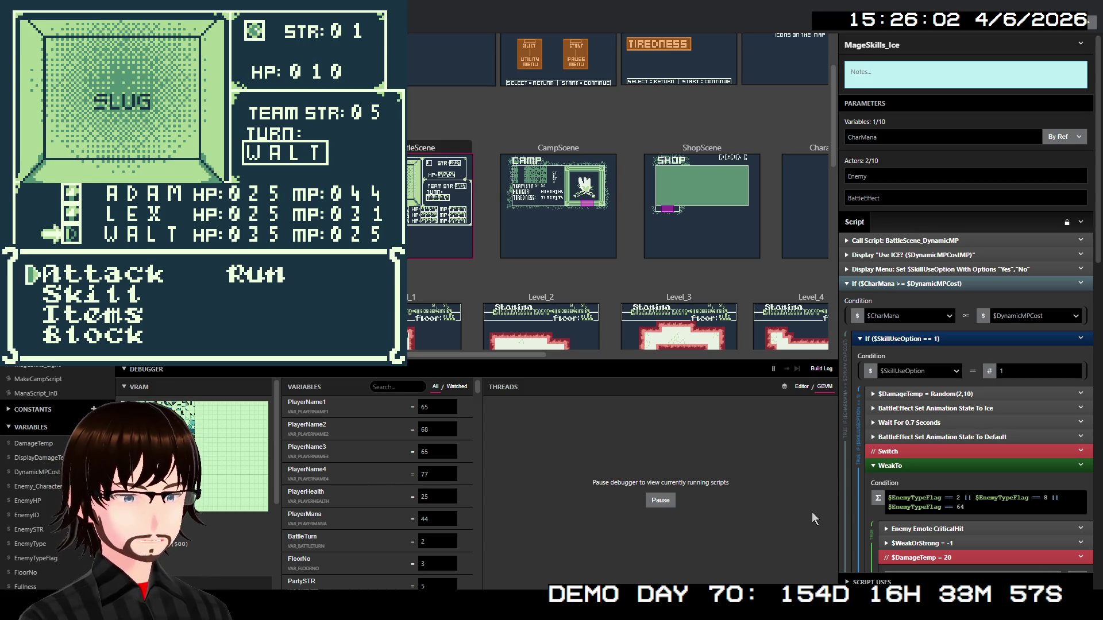
key(z)
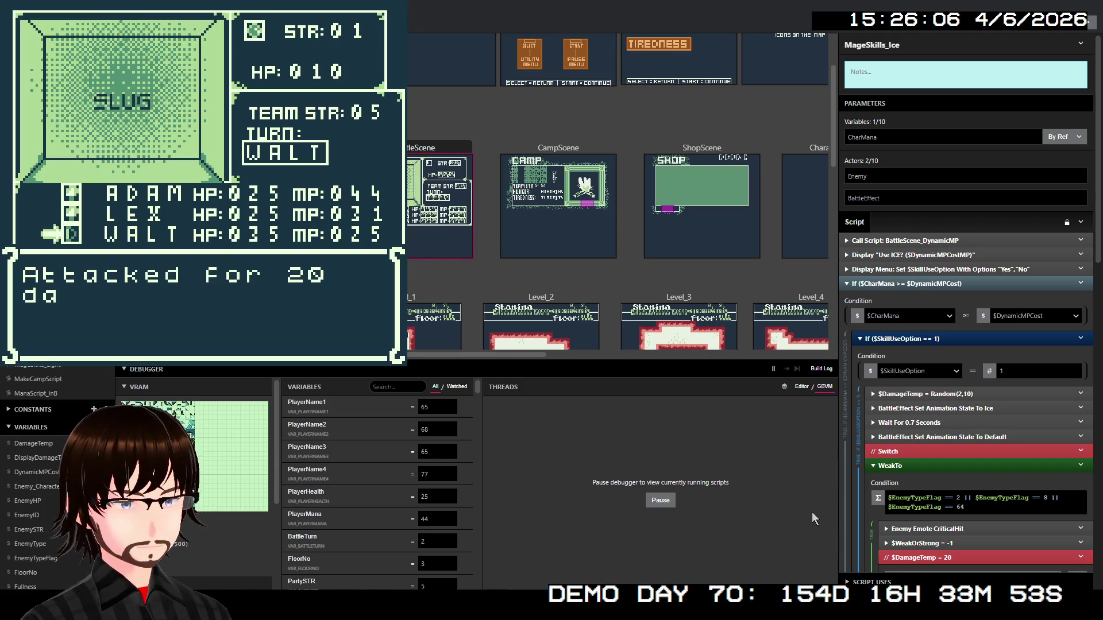
key(z)
key(z)
key(z)
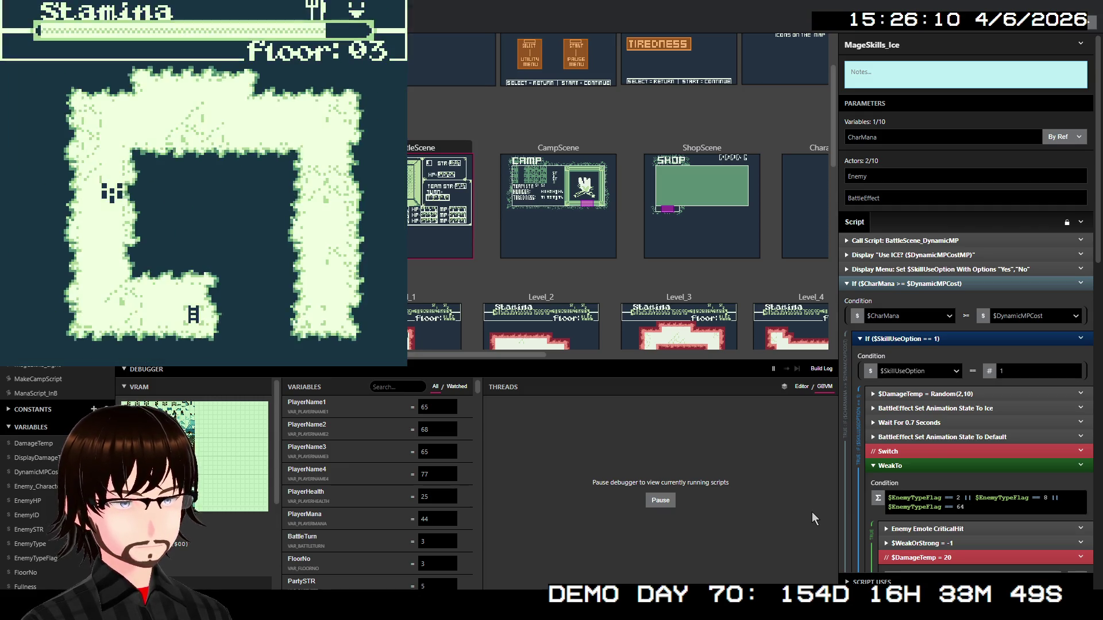
Walk into another Fallen Angel and defeat it with Walt's attack
key(Down)
key(Down)
key(Down)
key(Down)
key(Down)
key(Right)
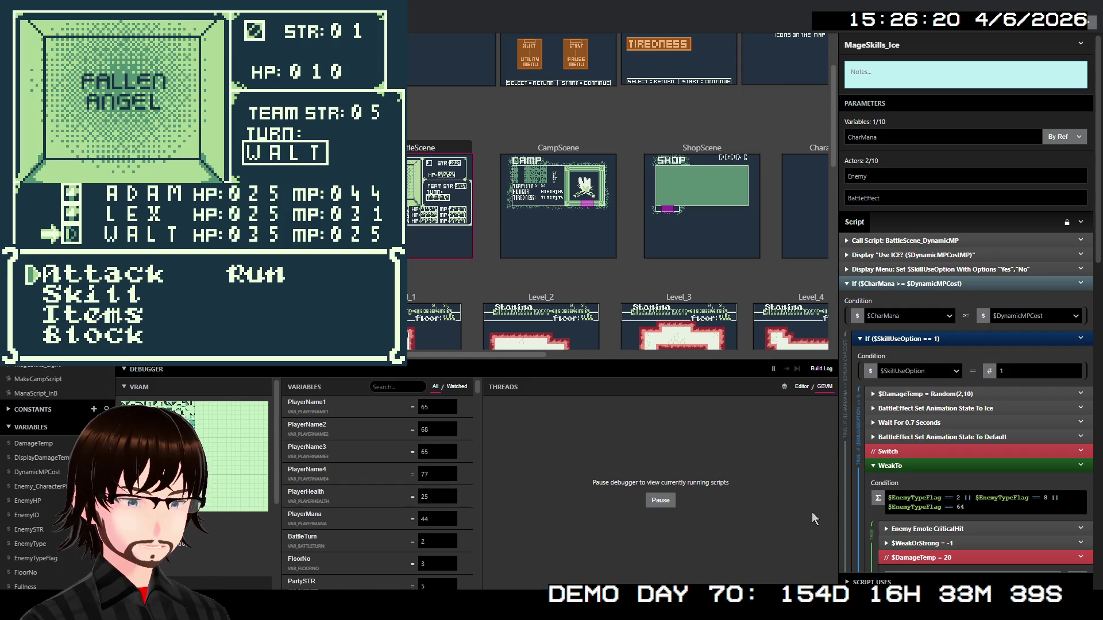
key(z)
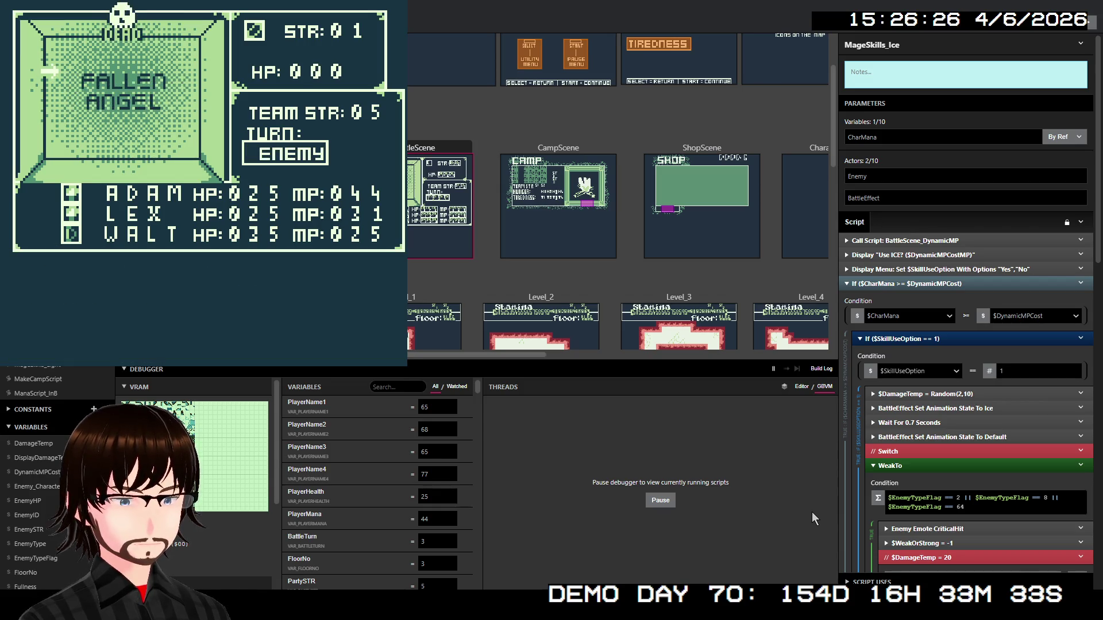
key(z)
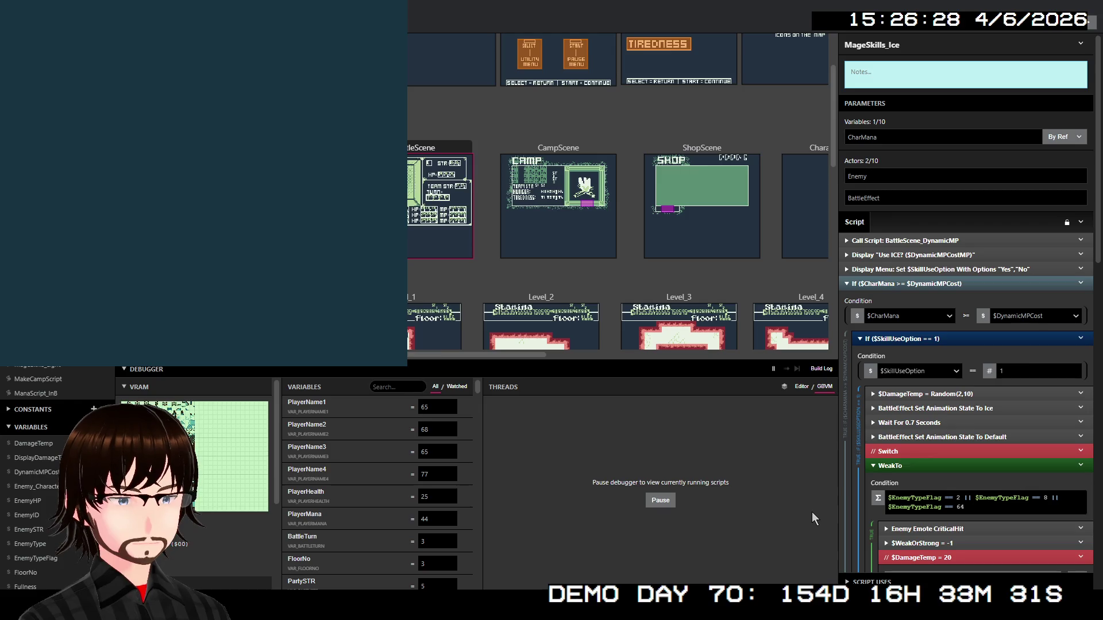
key(Right)
key(Right)
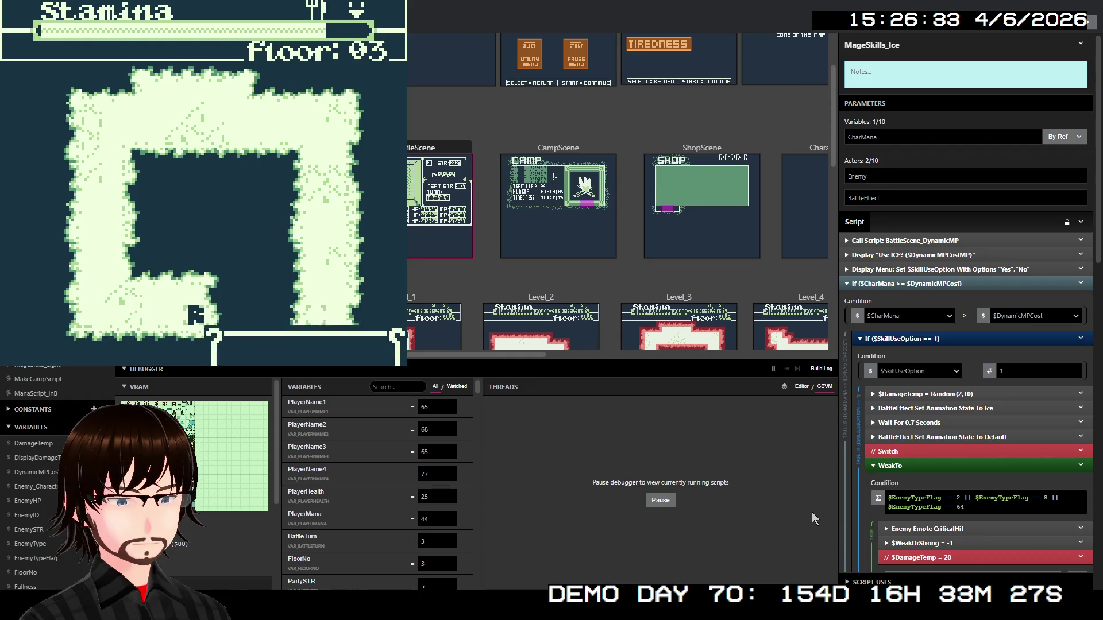
Move on and have Lex and Walt attack the Pixies
key(z)
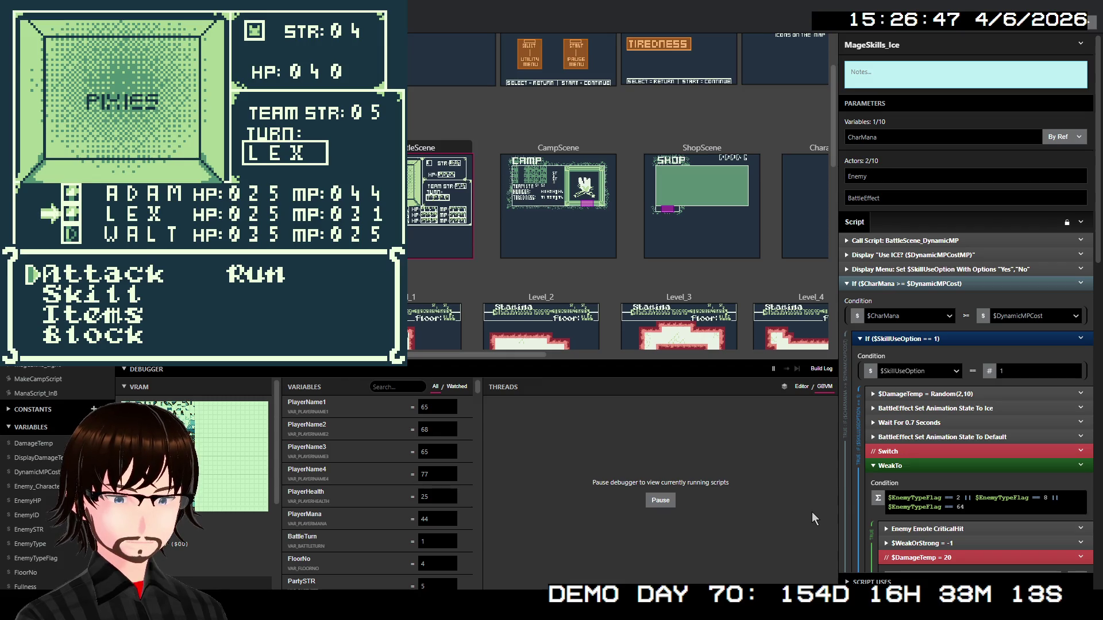
key(z)
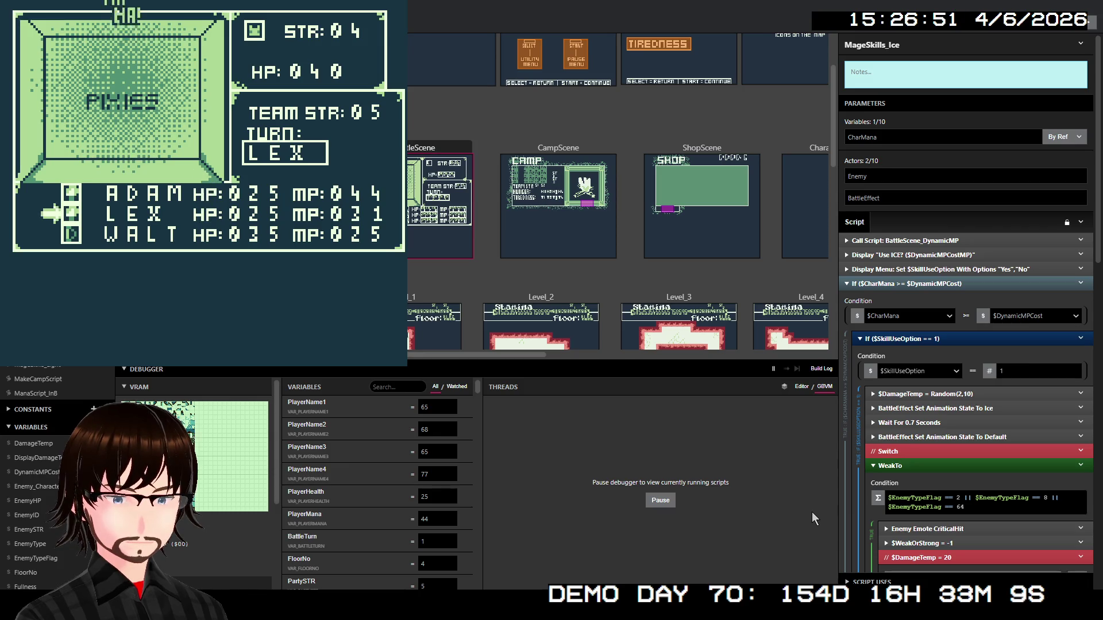
key(z)
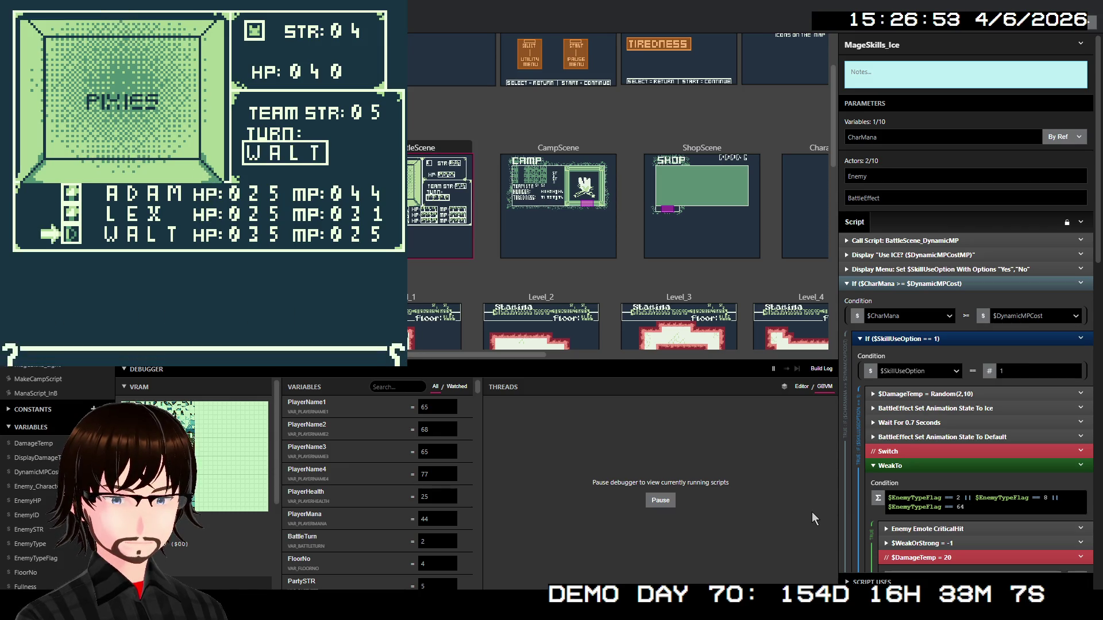
key(z)
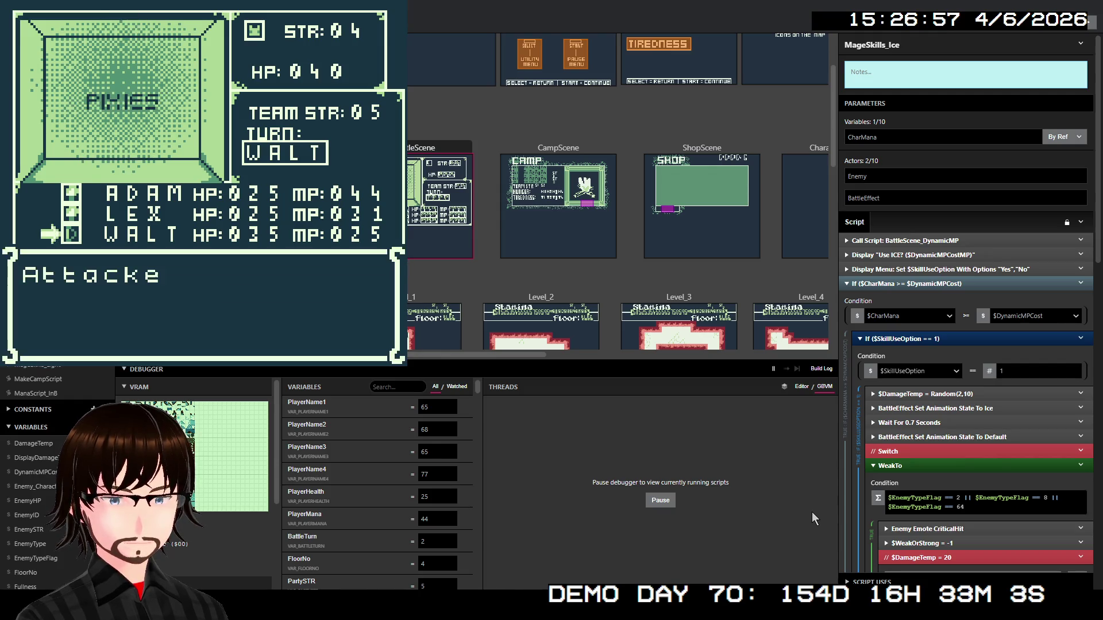
key(z)
key(z)
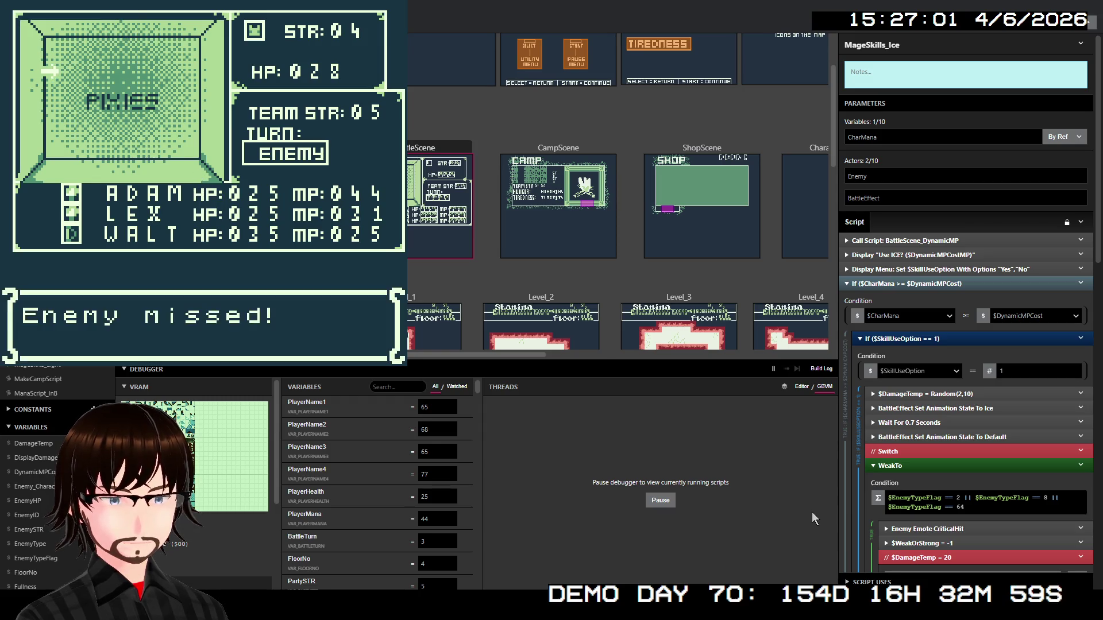
key(z)
Have Adam cast Fire for 7 MP to wipe out the Pixies and collect 24G
key(Down)
key(z)
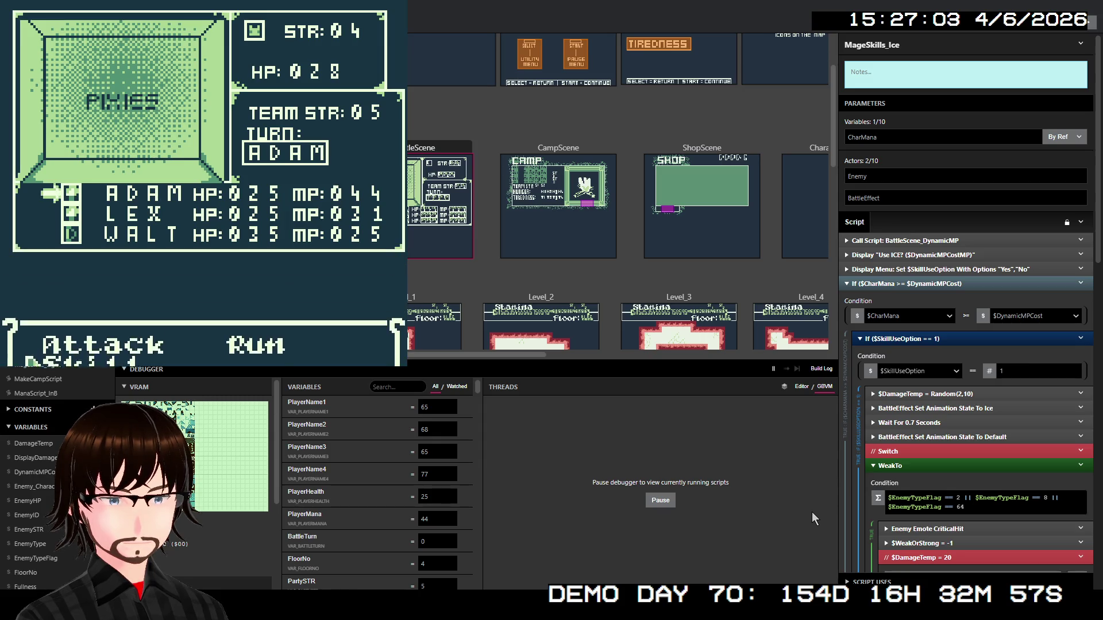
key(z)
key(z)
key(z)
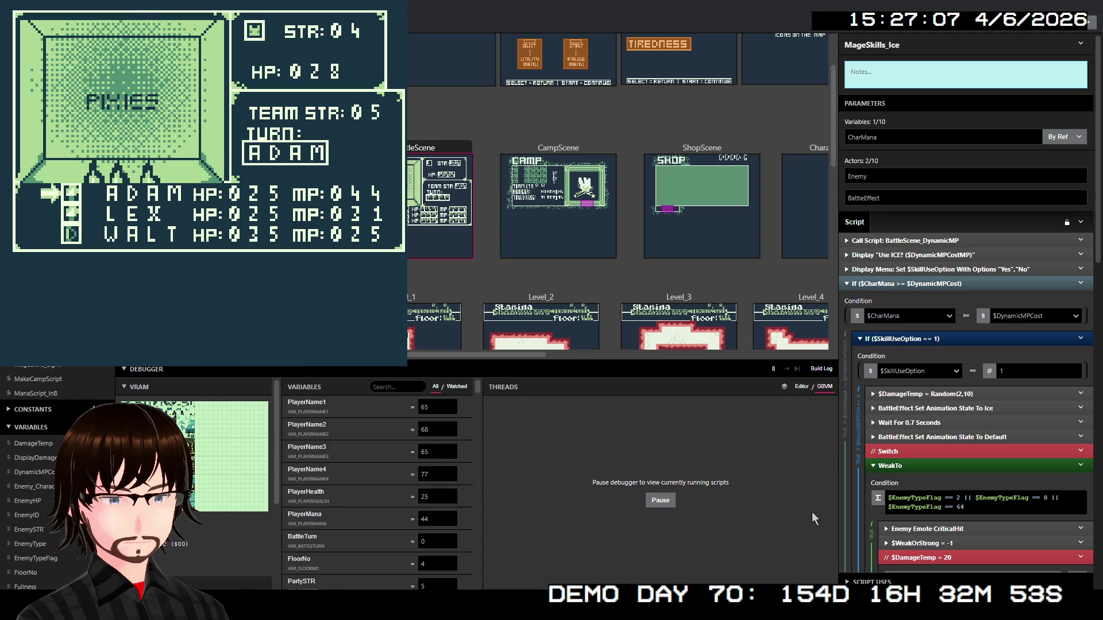
key(z)
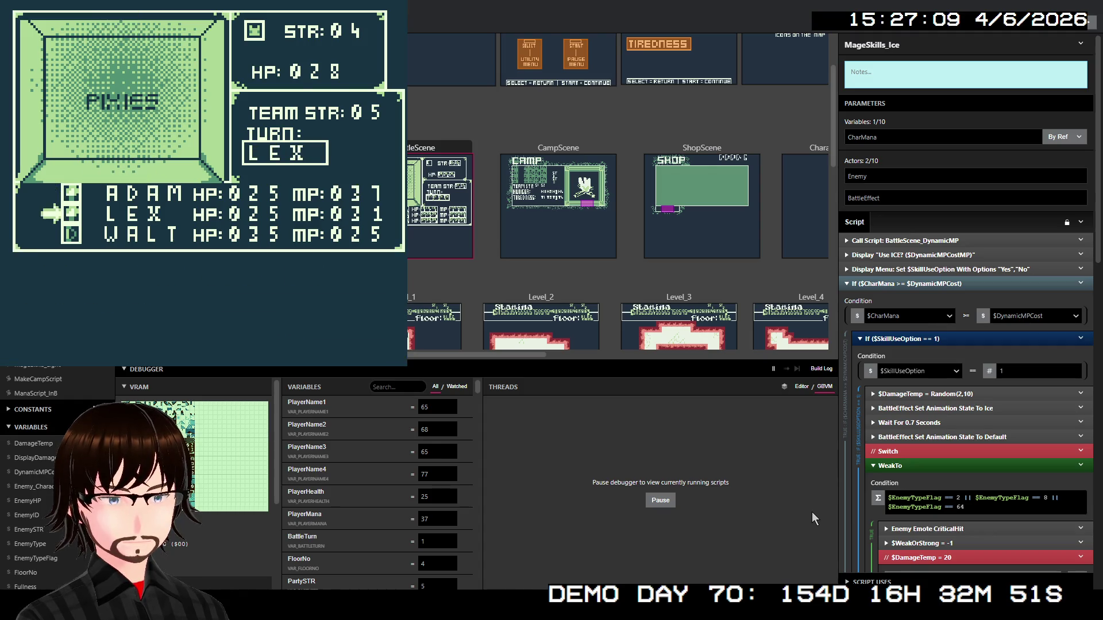
key(z)
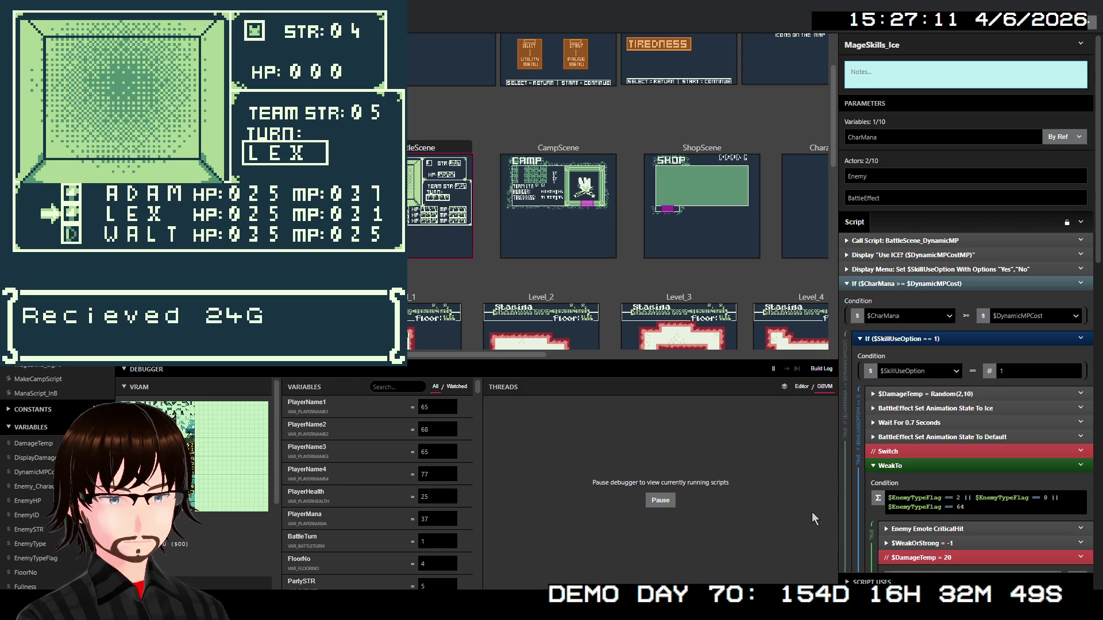
key(z)
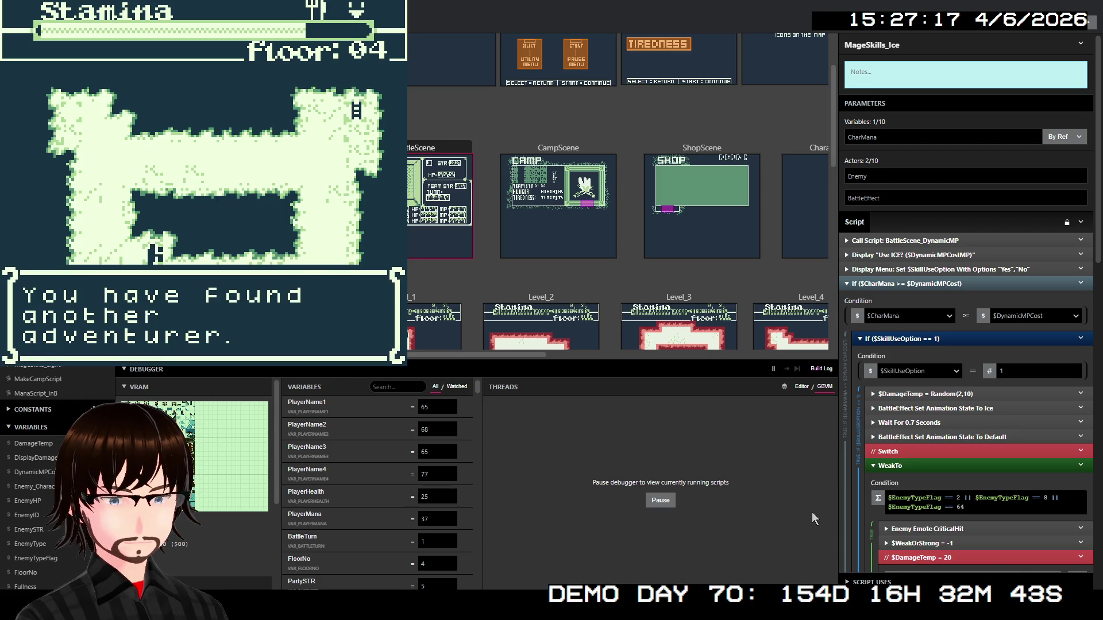
Greet the adventurer SEI, hand over the potatoes, and swap WALT out for SEI
key(z)
key(z)
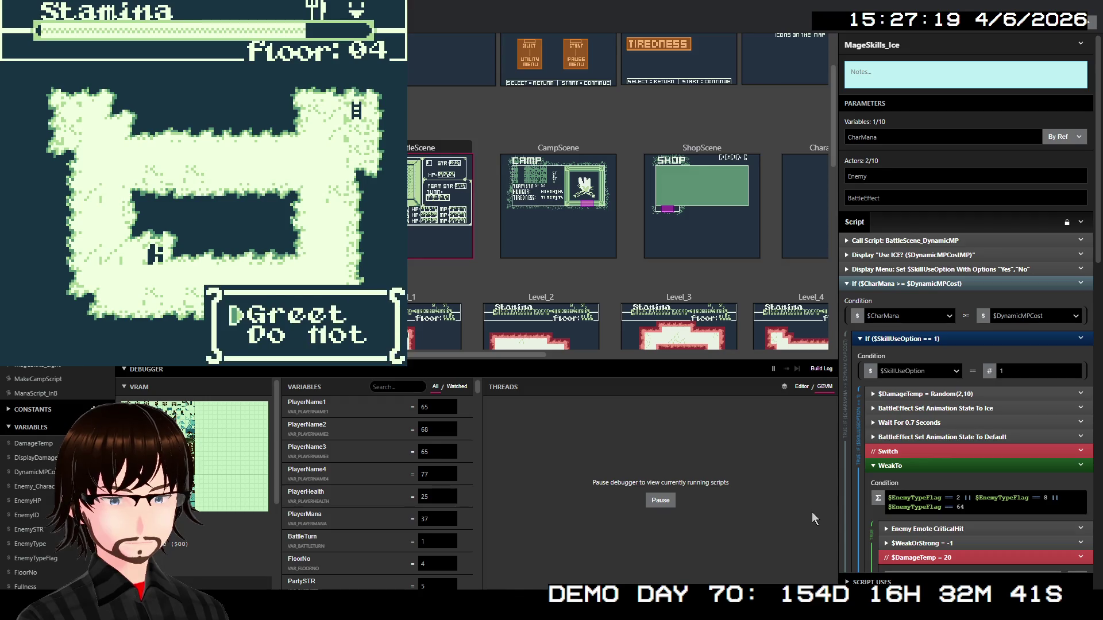
key(z)
key(z)
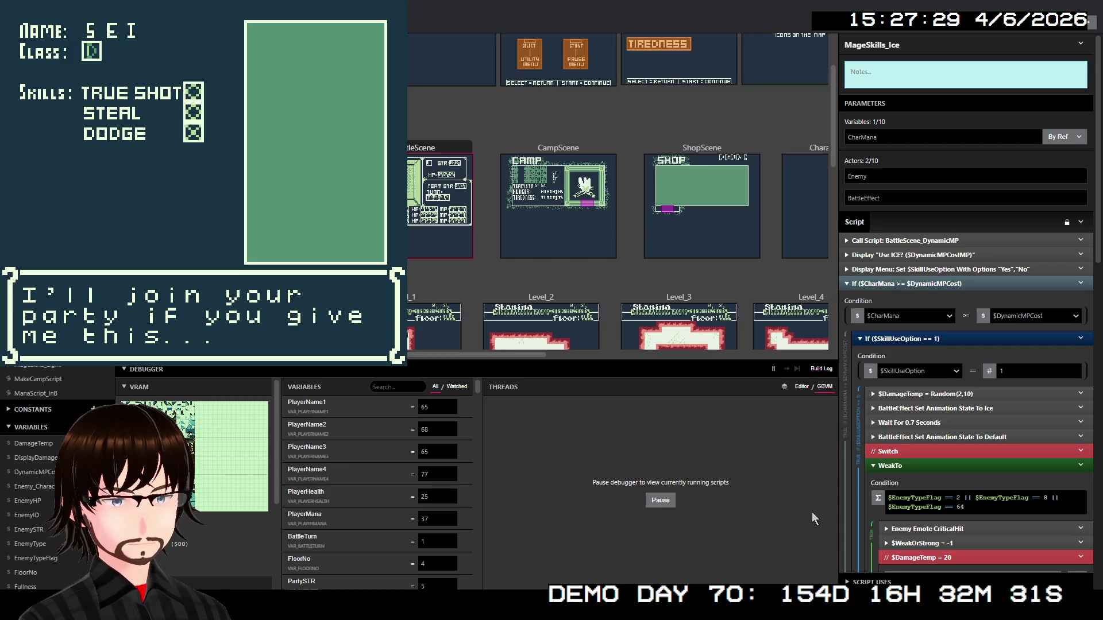
key(z)
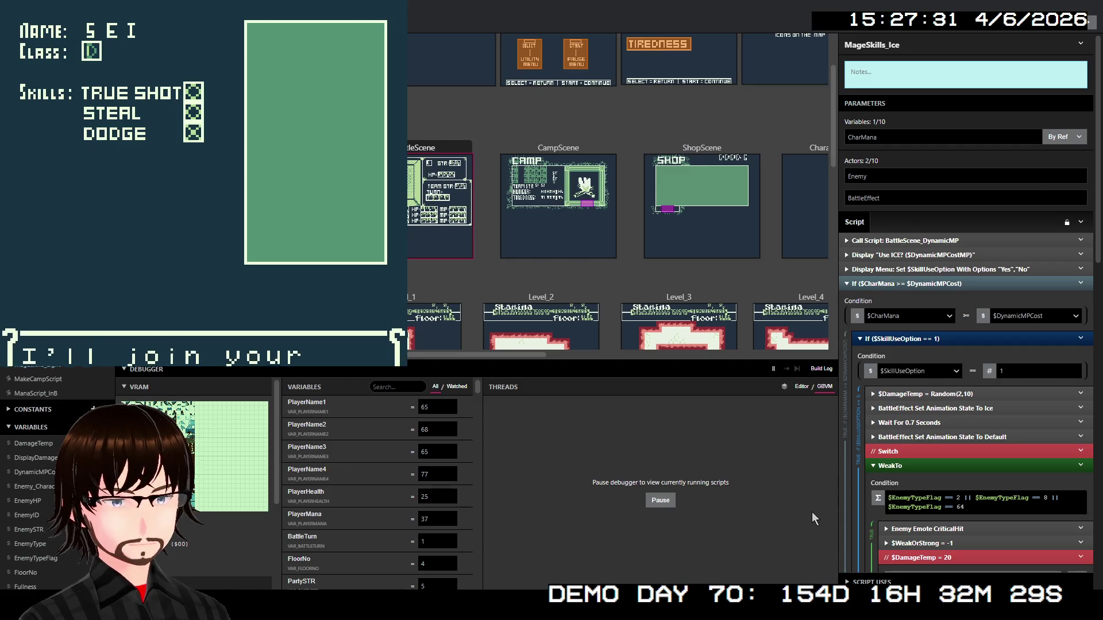
key(z)
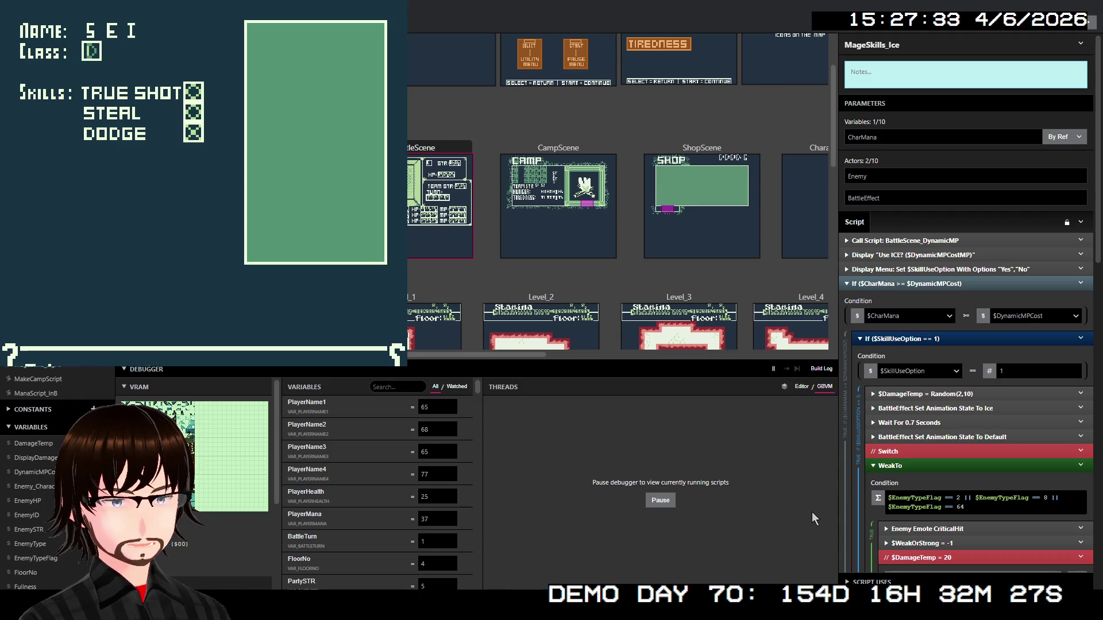
key(z)
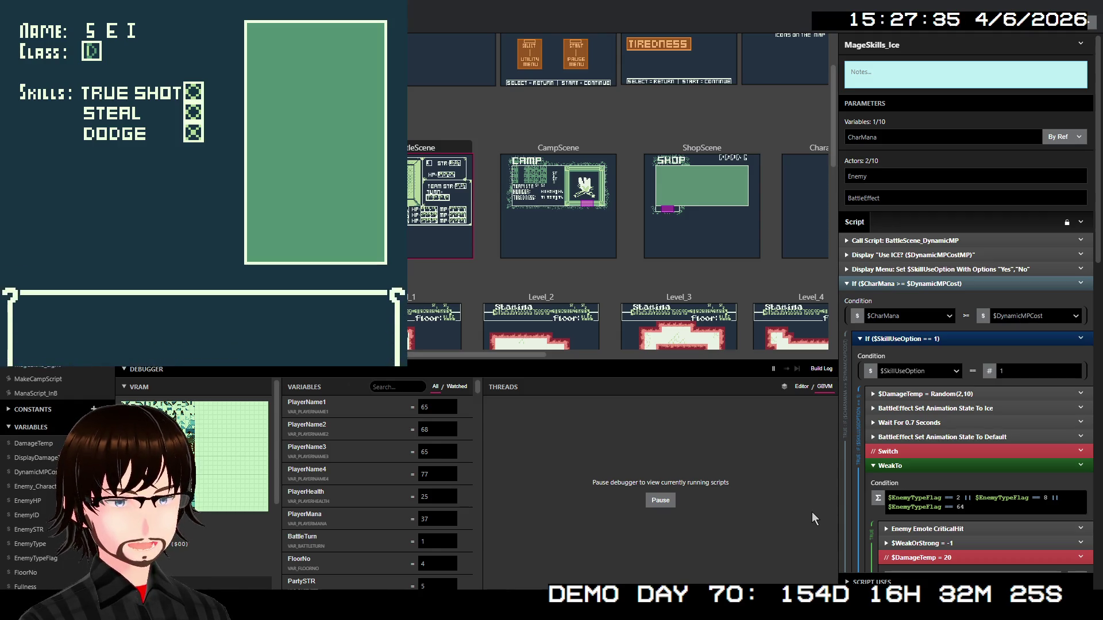
key(z)
key(Right)
key(z)
key(z)
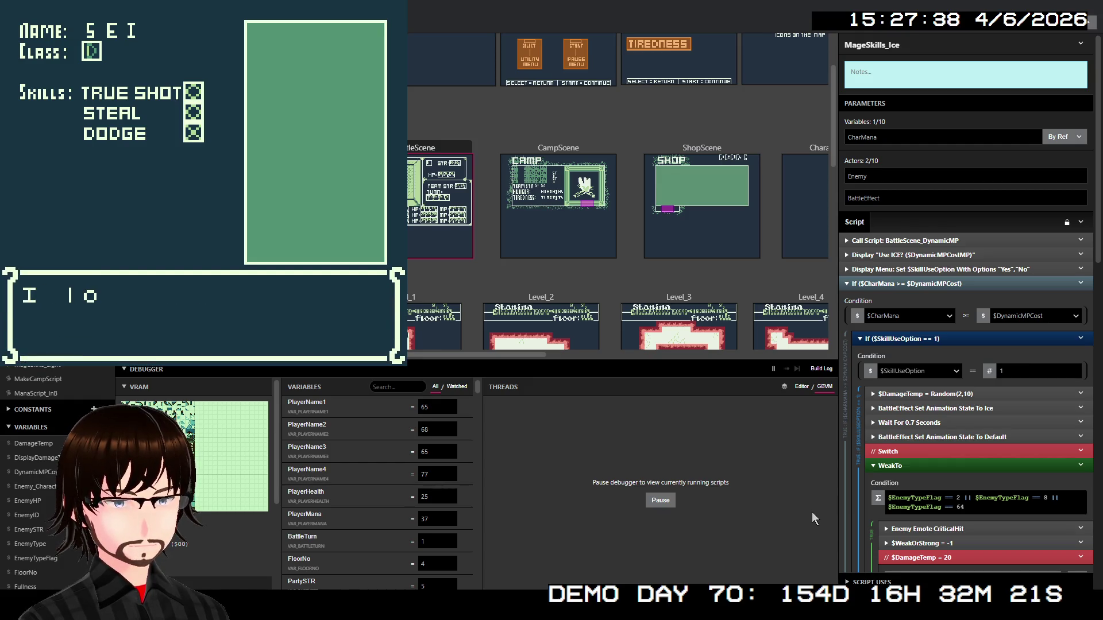
key(z)
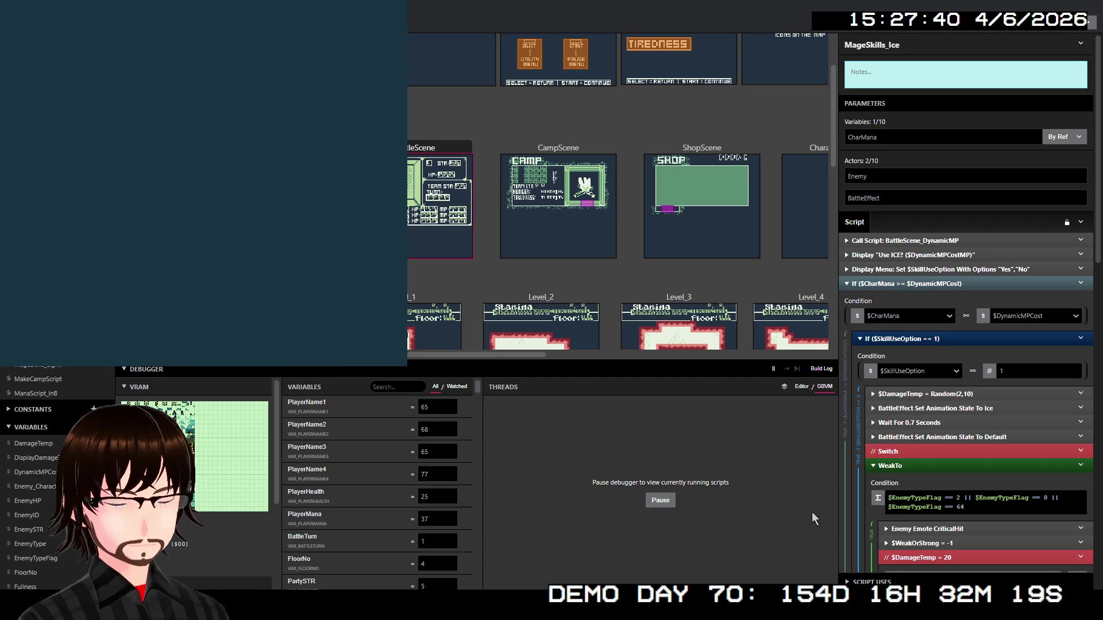
Walk down the corridor and confirm on the camp Status screen that Adam still has 37 MP
key(Down)
key(Right)
key(Right)
key(Right)
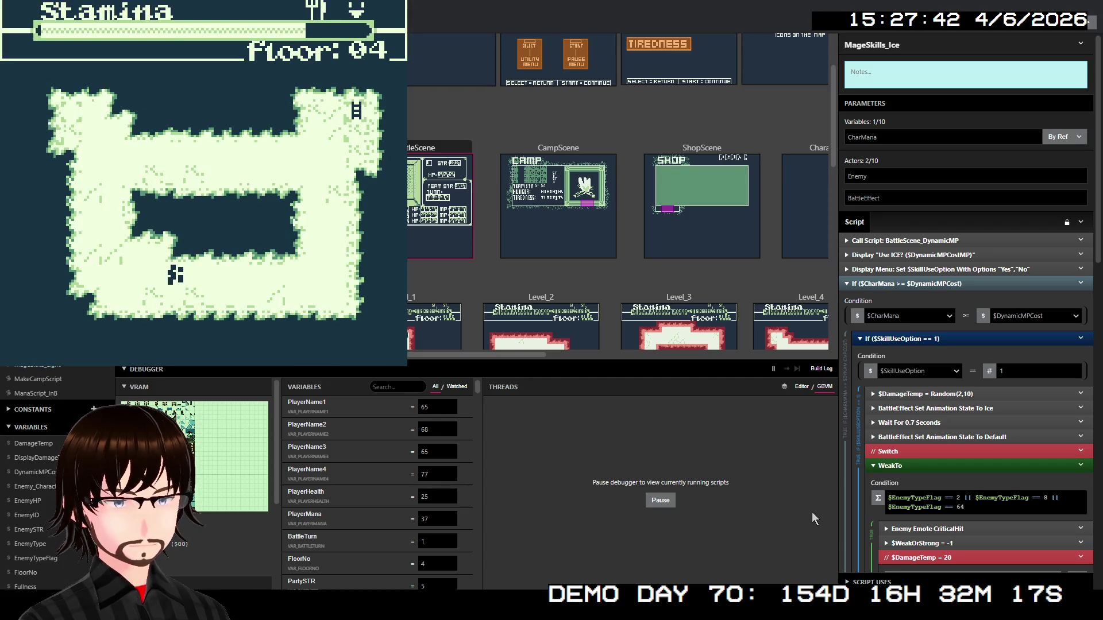
key(Right)
key(Right)
key(Right)
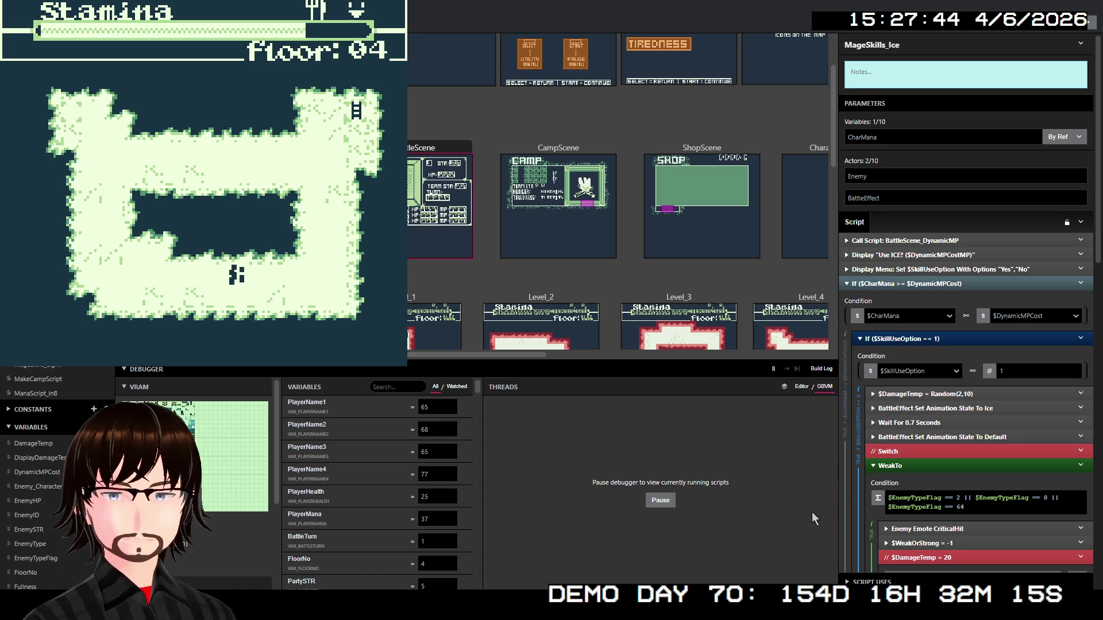
key(shift)
key(Down)
key(Down)
key(Down)
key(z)
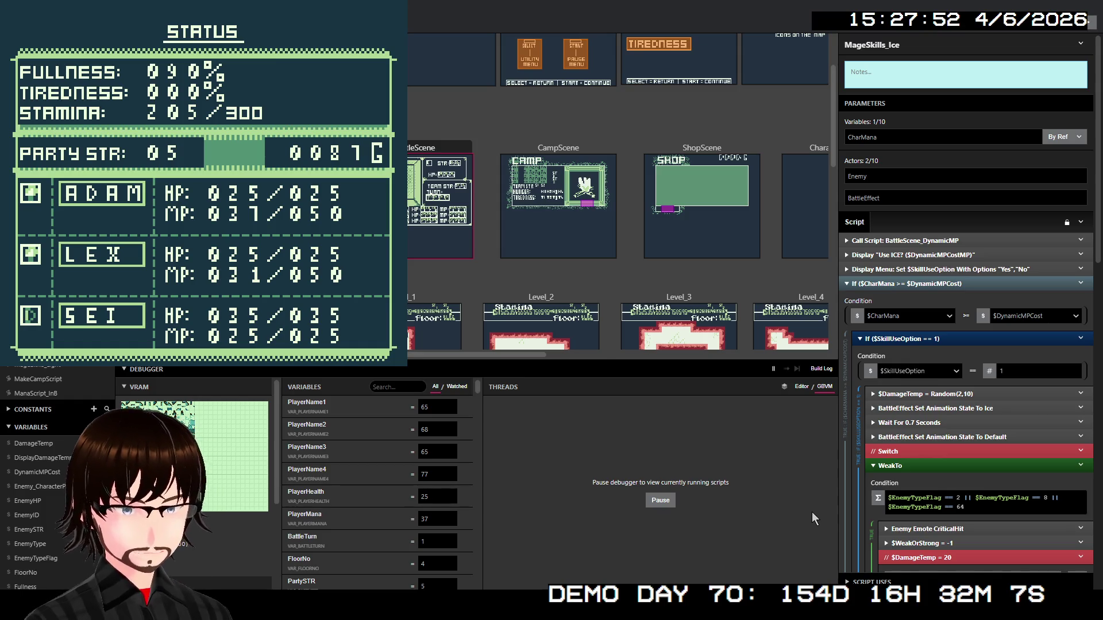
key(x)
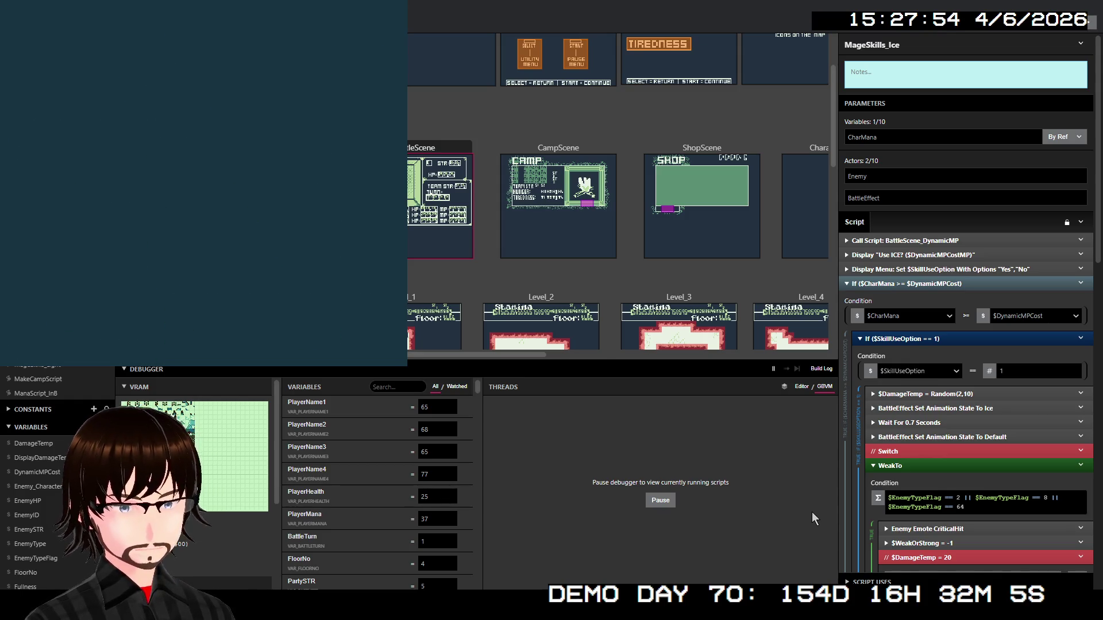
key(Up)
key(Up)
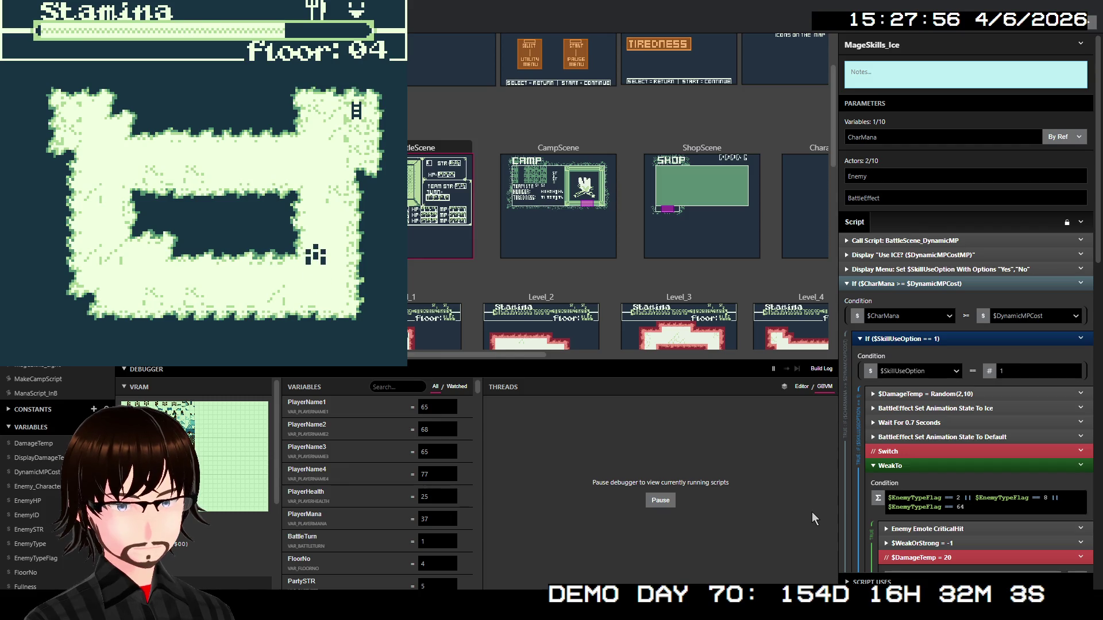
Defeat the slime with a basic attack, then head toward the stairs into the next encounter
key(Up)
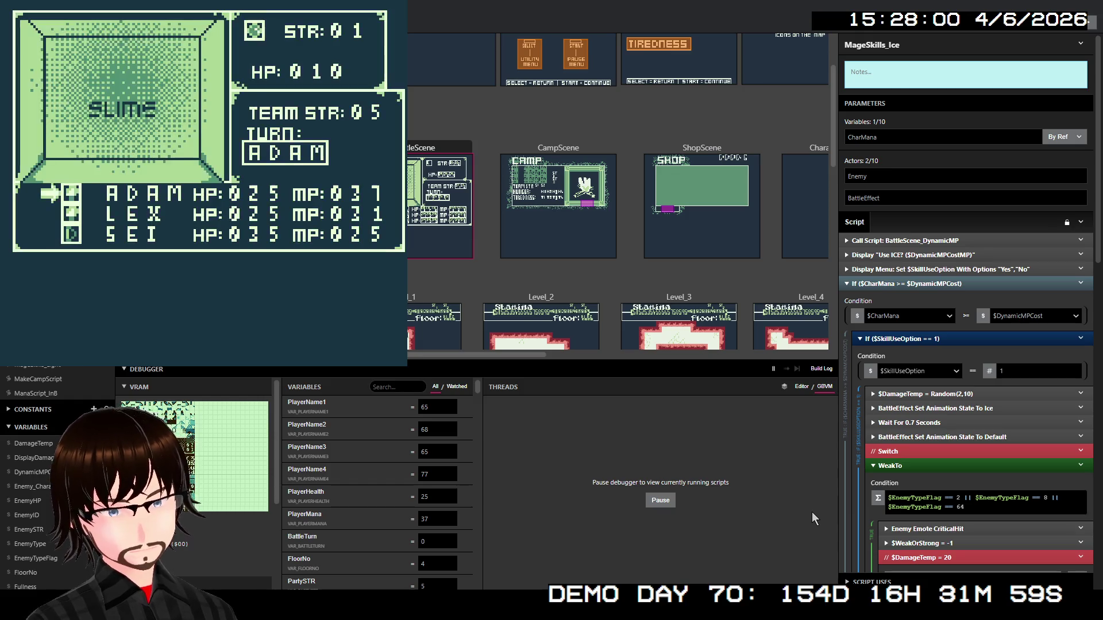
key(z)
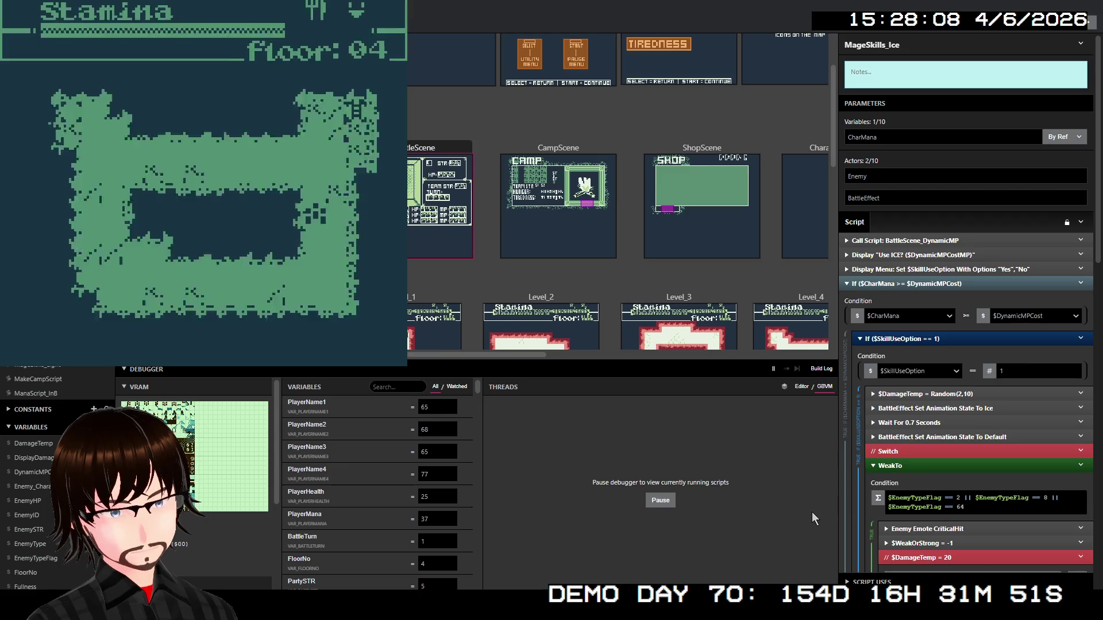
key(Up)
key(Up)
key(Right)
key(Up)
key(Right)
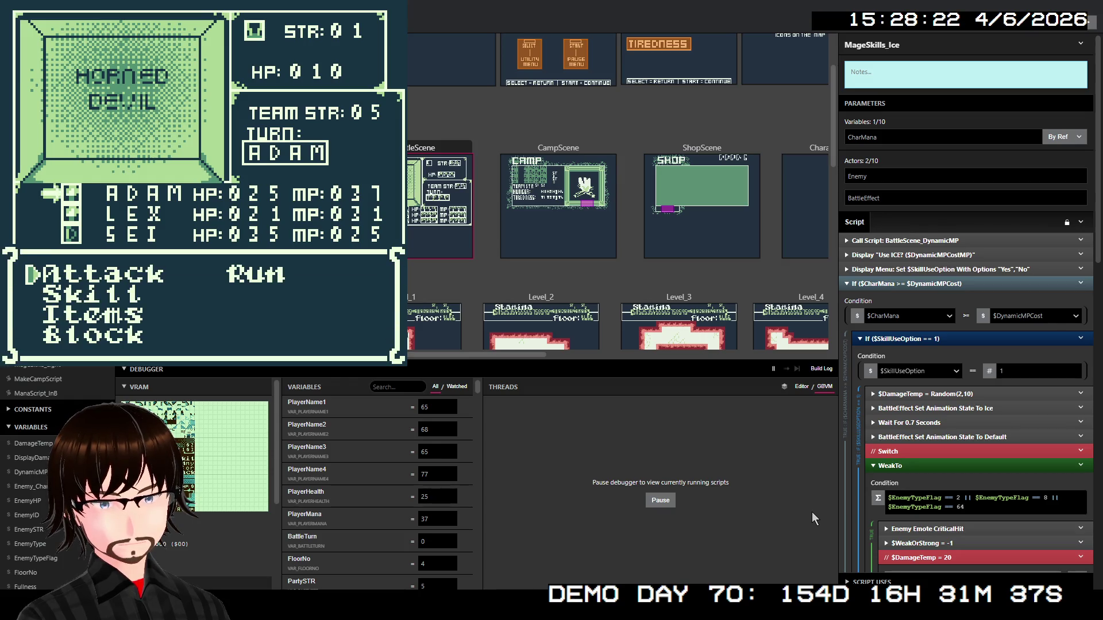
Defeat the Horned Devil with Adam's 8 MP Light skill, then move on to floor 05
key(Down)
key(z)
key(Down)
key(Right)
key(Up)
key(z)
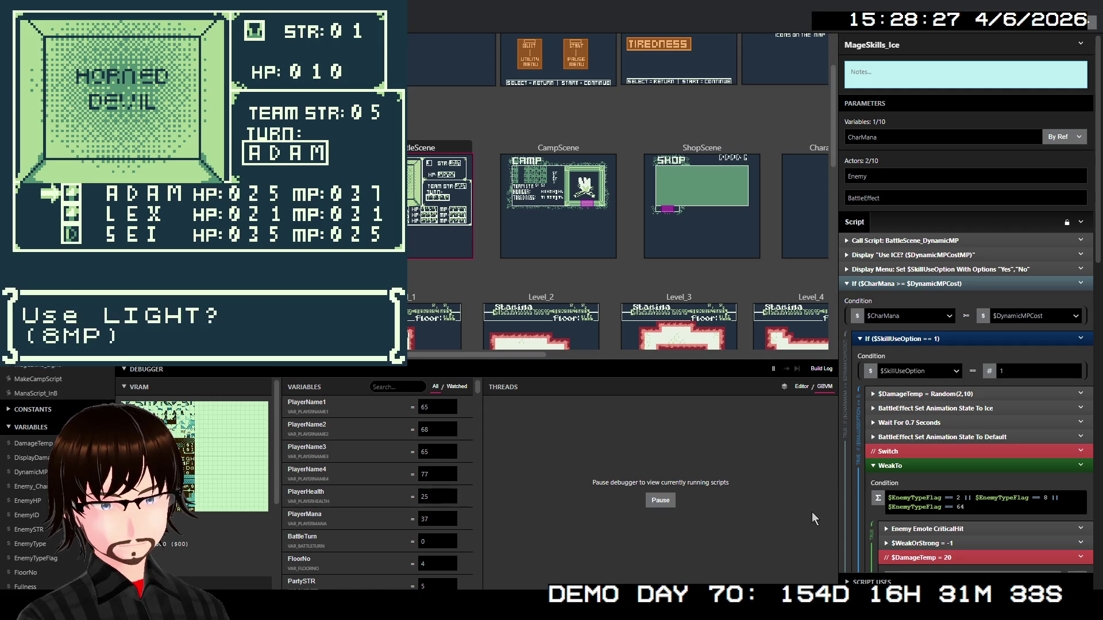
key(z)
key(z)
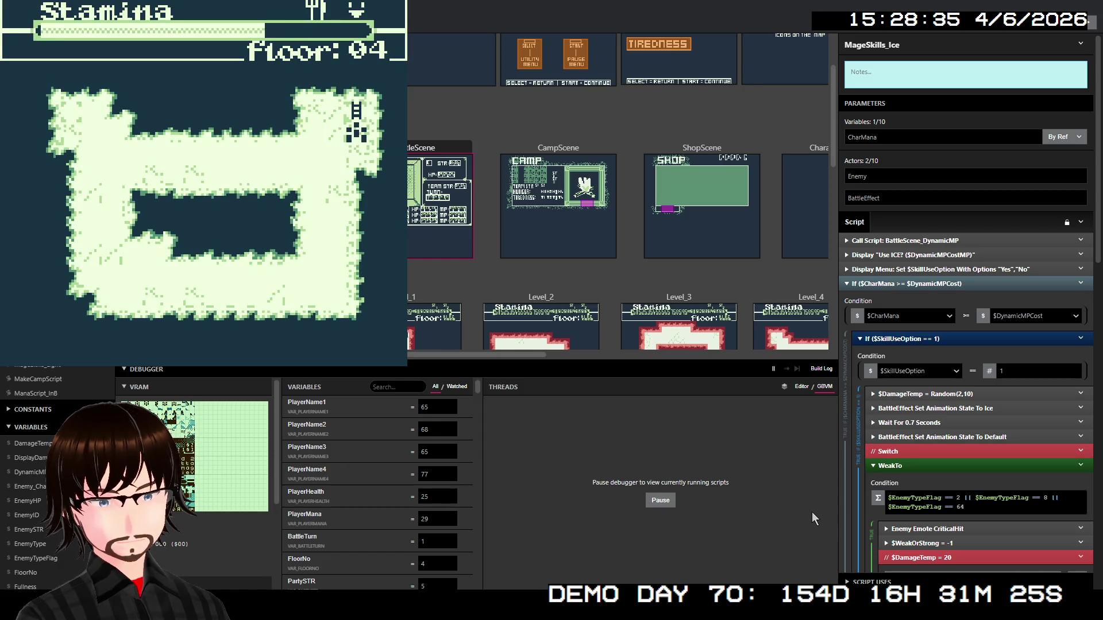
key(z)
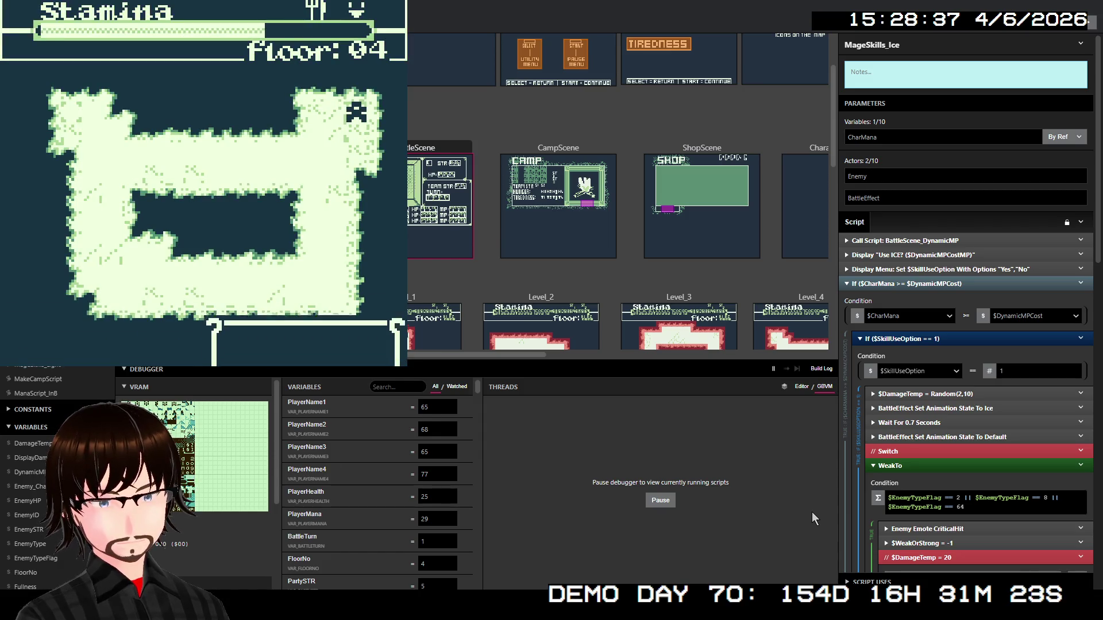
key(z)
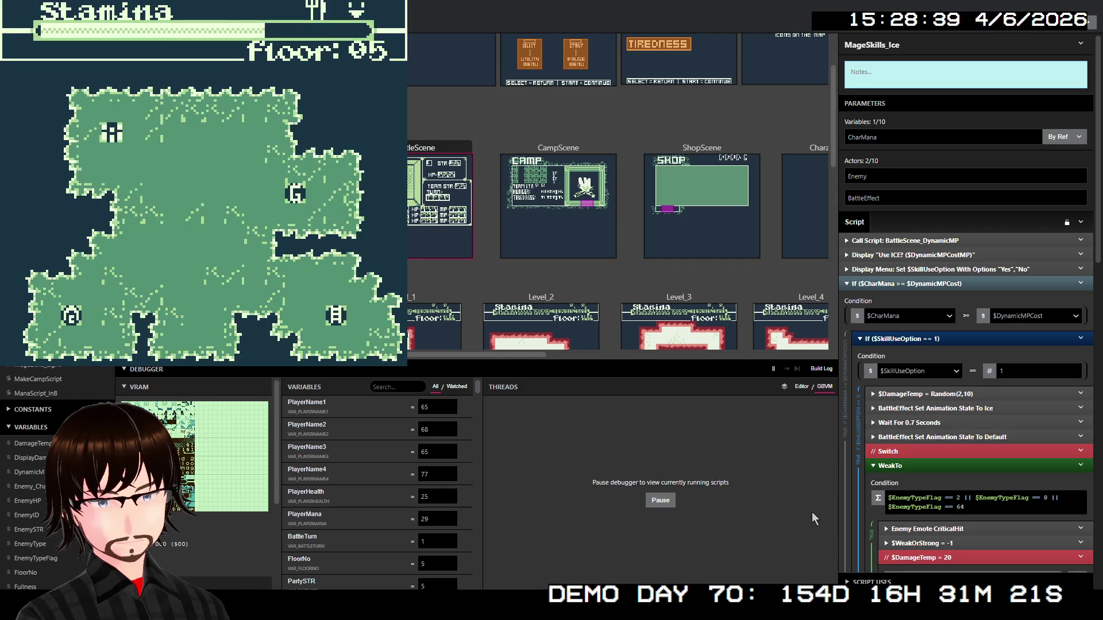
Walk the party across floor 05 to the shop tile and enter the shop
key(Right)
key(Down)
key(Right)
key(Right)
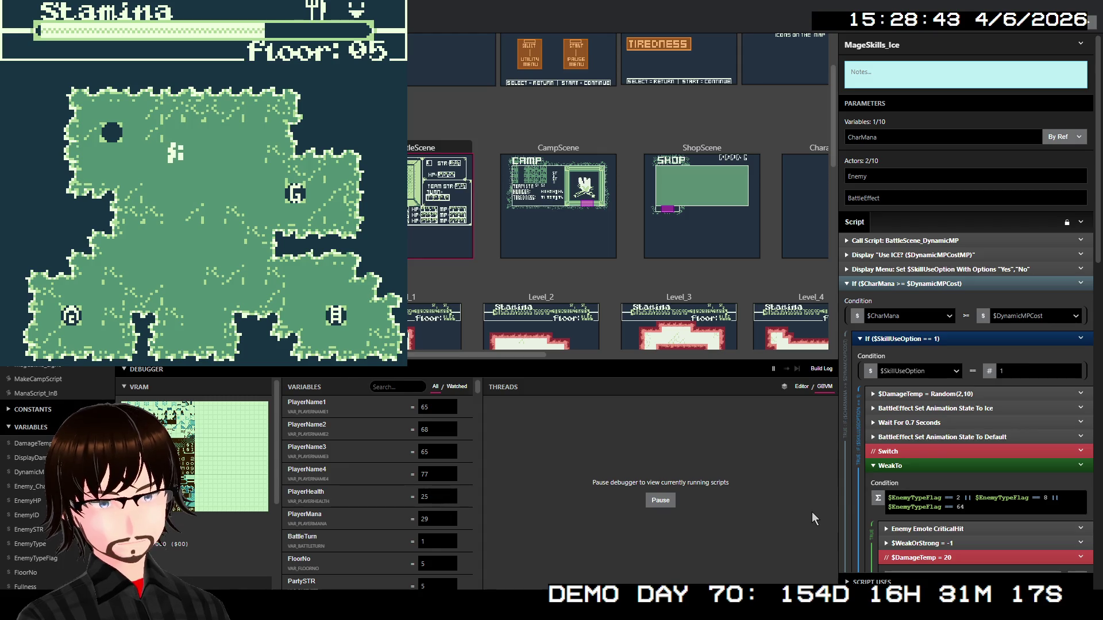
key(Right)
key(Right)
key(Right)
key(Down)
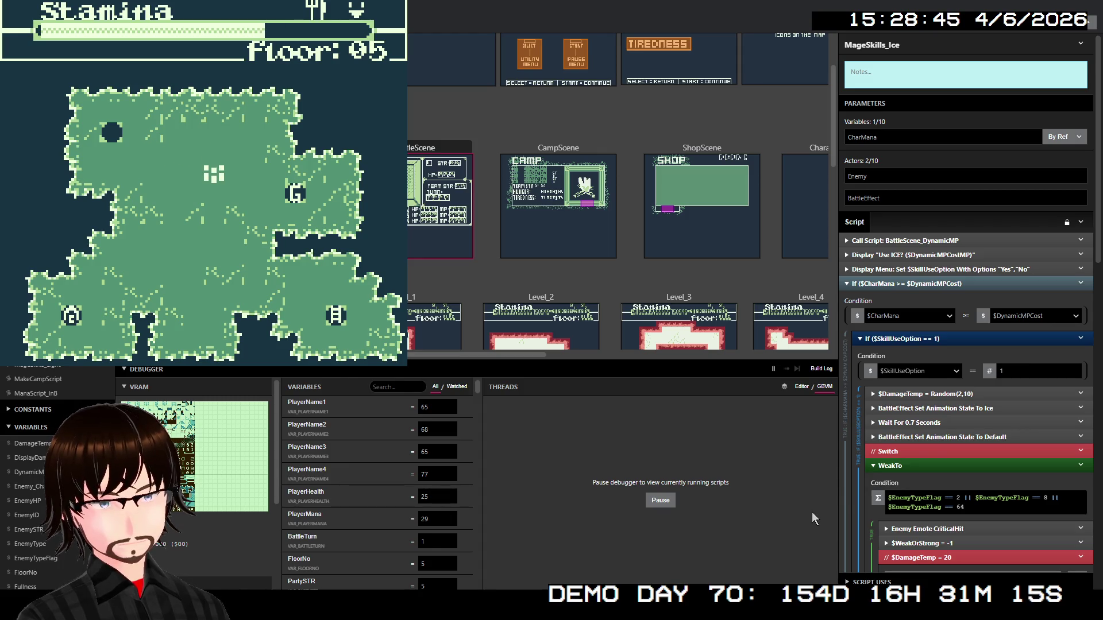
key(Down)
key(Right)
key(Right)
key(Right)
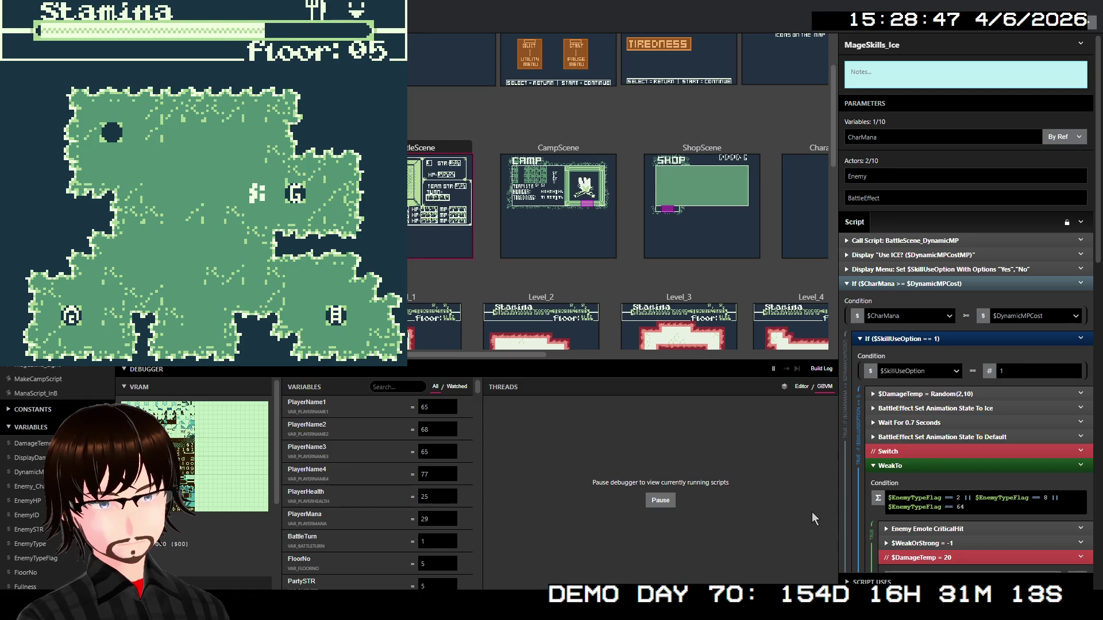
key(z)
key(z)
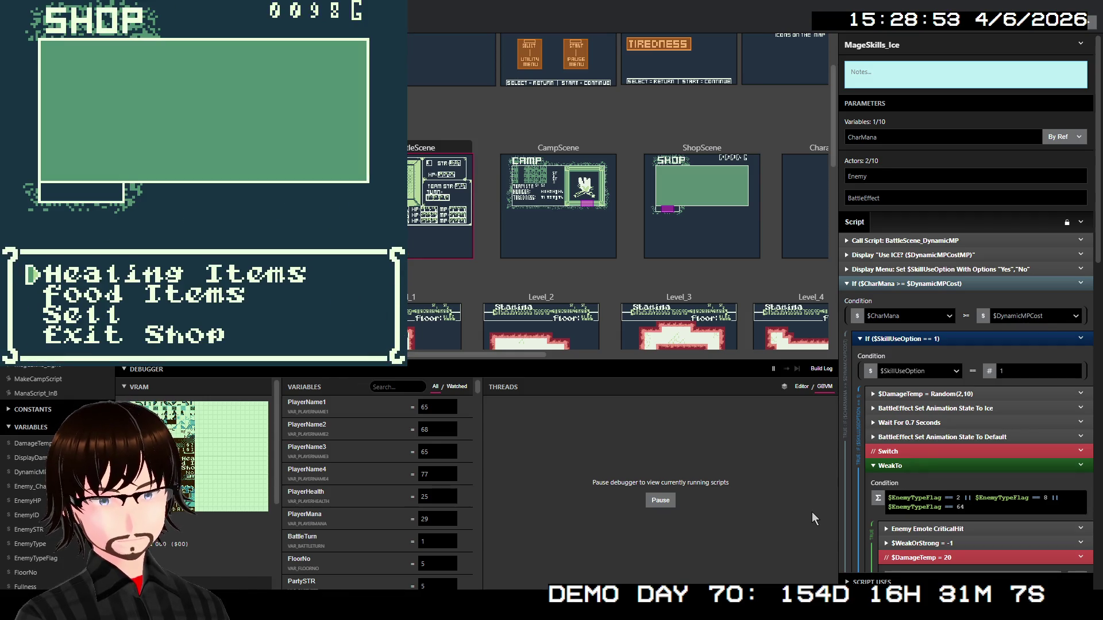
Buy a 50G Bandage and a 25G Cabbage, leaving 23G, then exit the shop
key(z)
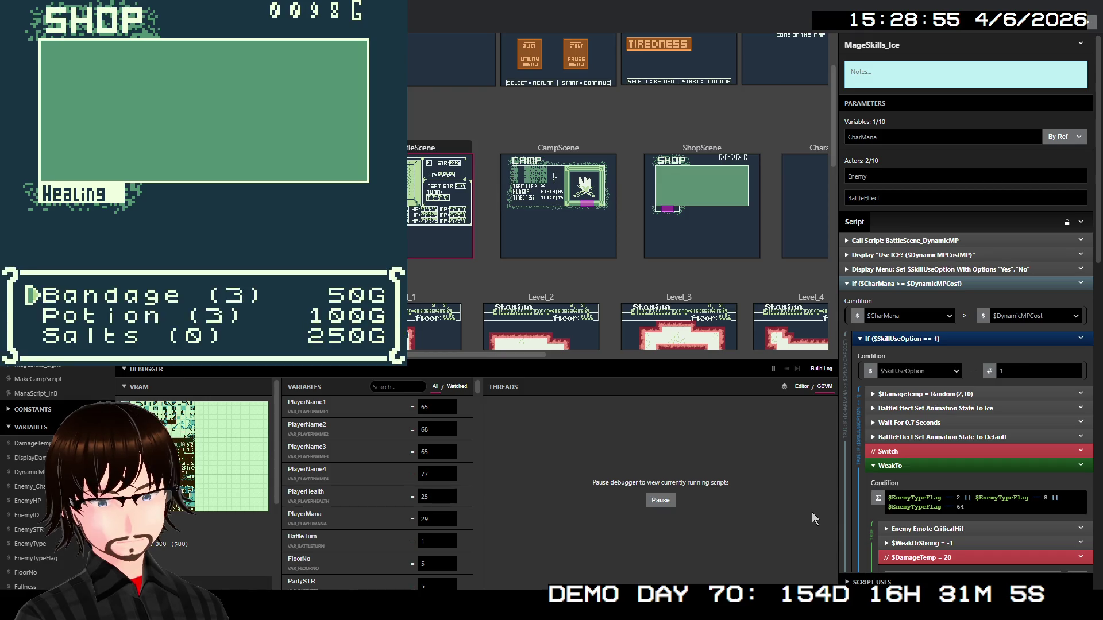
key(z)
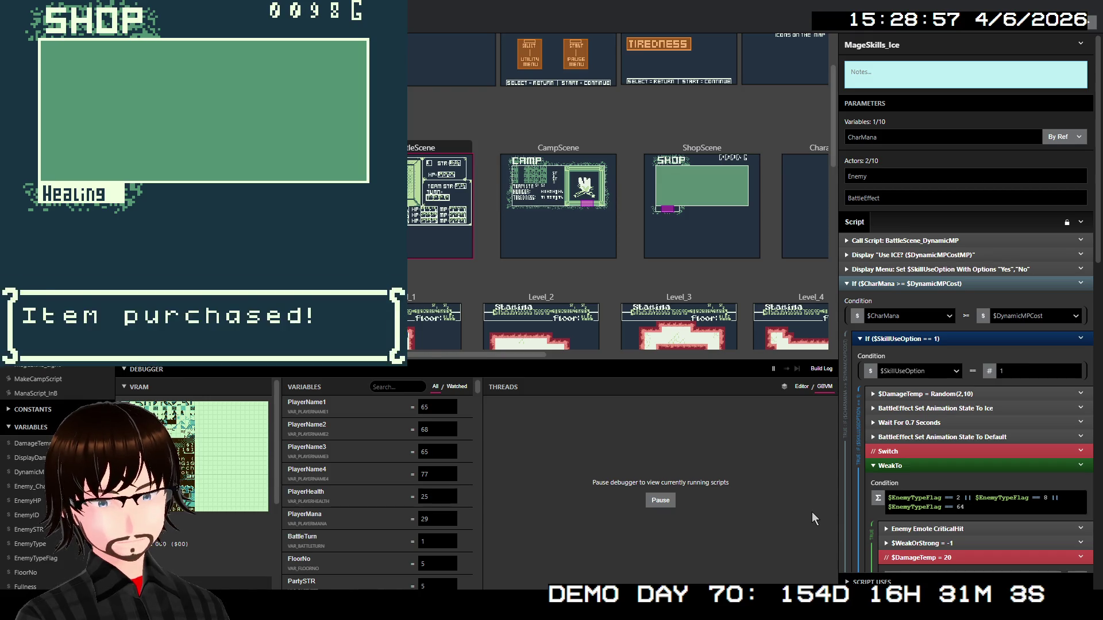
key(z)
key(Down)
key(z)
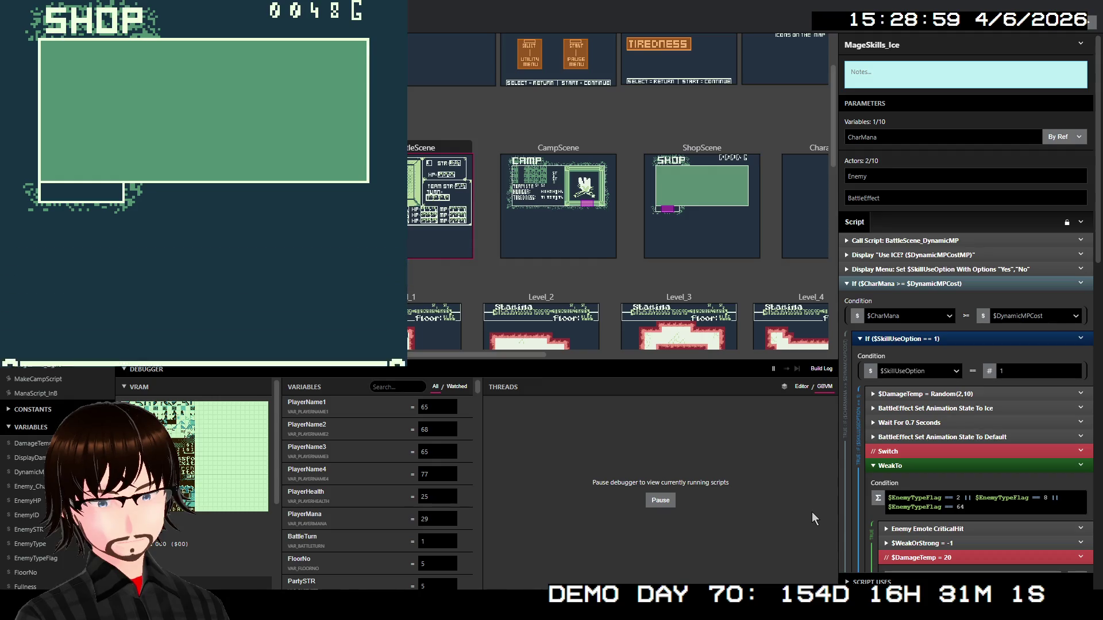
key(Down)
key(Down)
key(Down)
key(z)
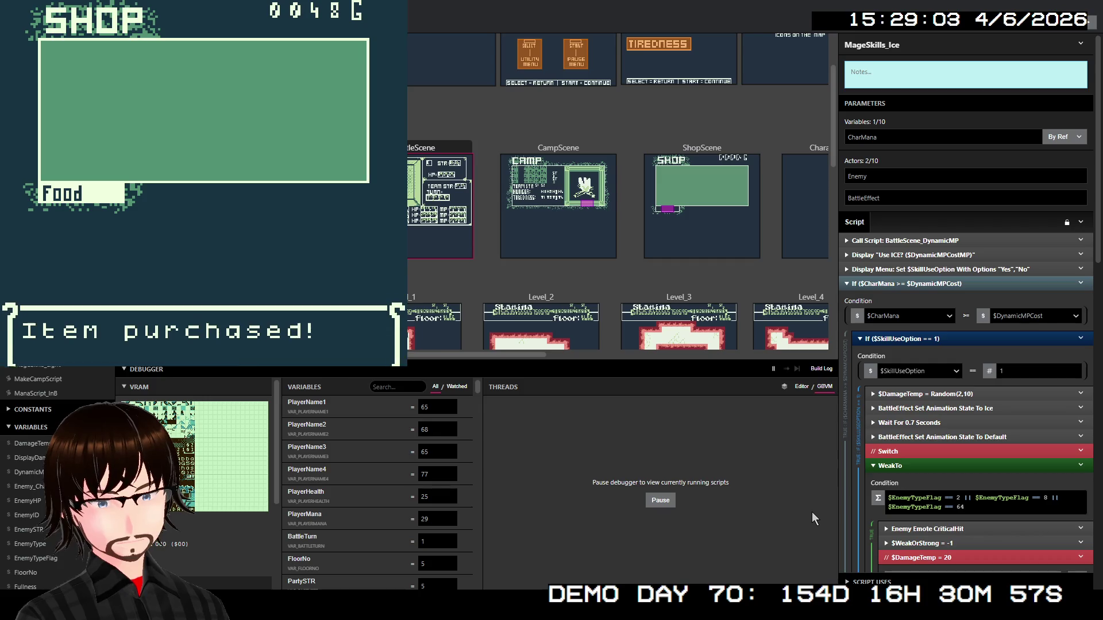
key(z)
key(Down)
key(Down)
key(Down)
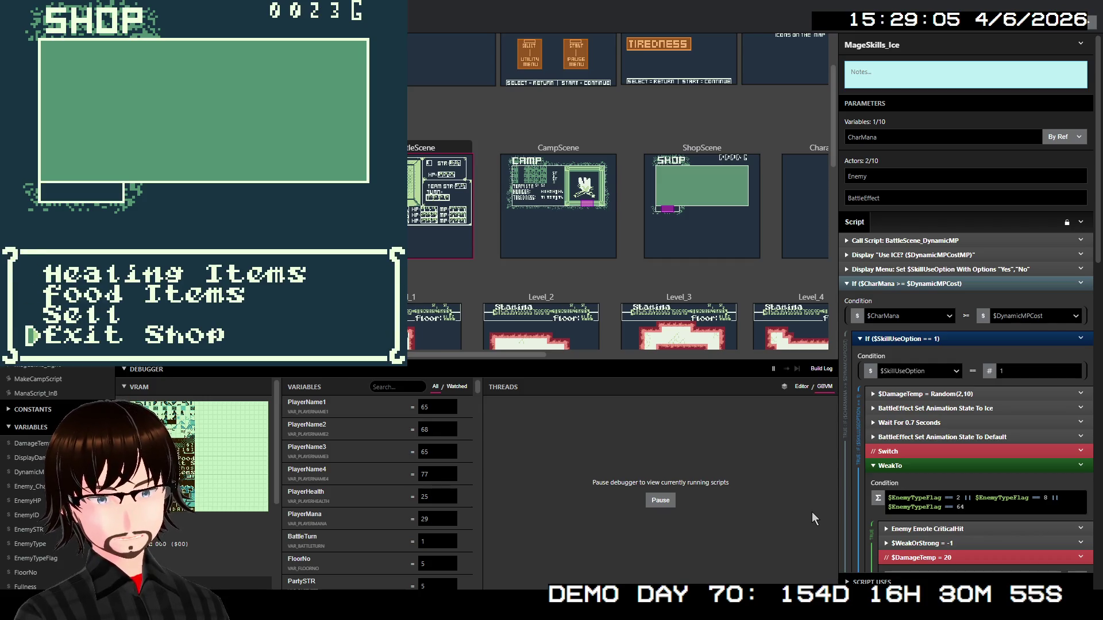
key(z)
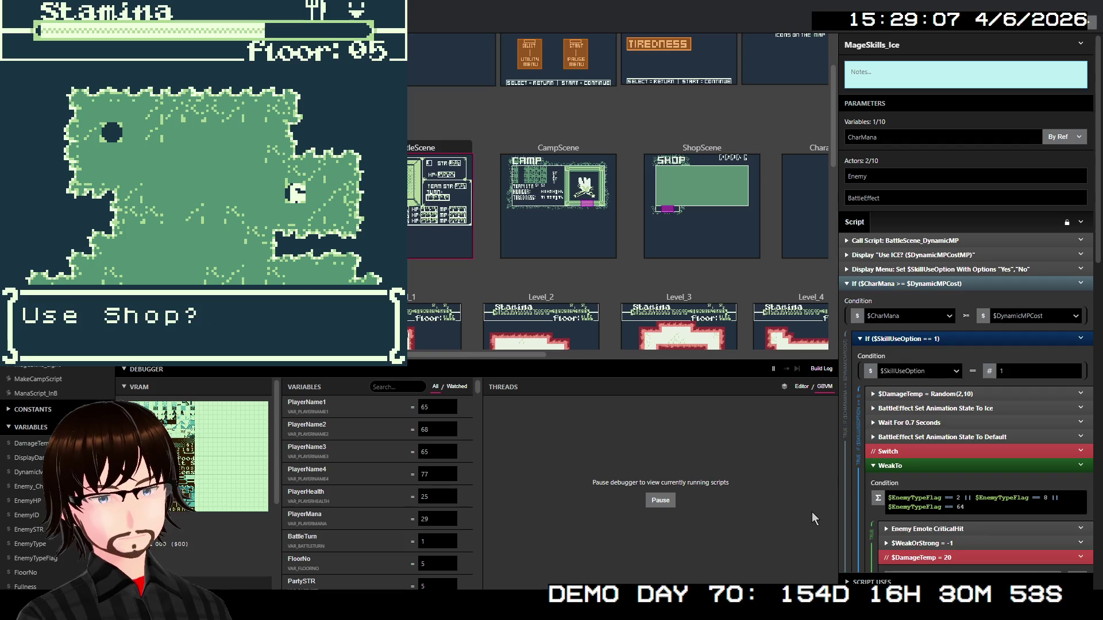
Walk the party left and down through the dungeon into an enemy encounter
key(x)
key(Left)
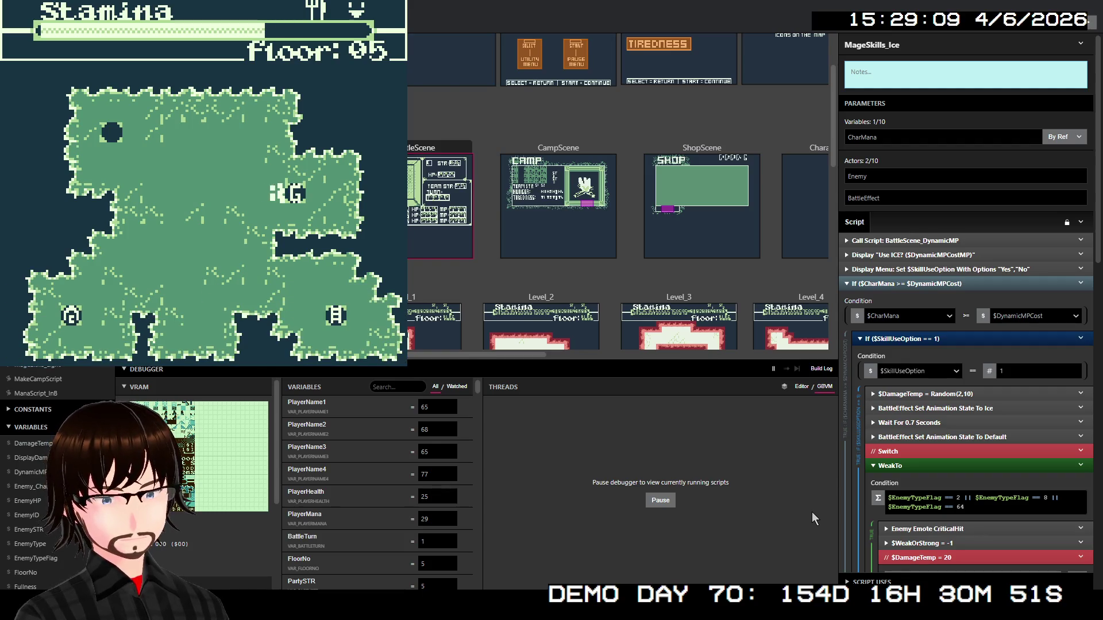
key(Left)
key(Left)
key(Left)
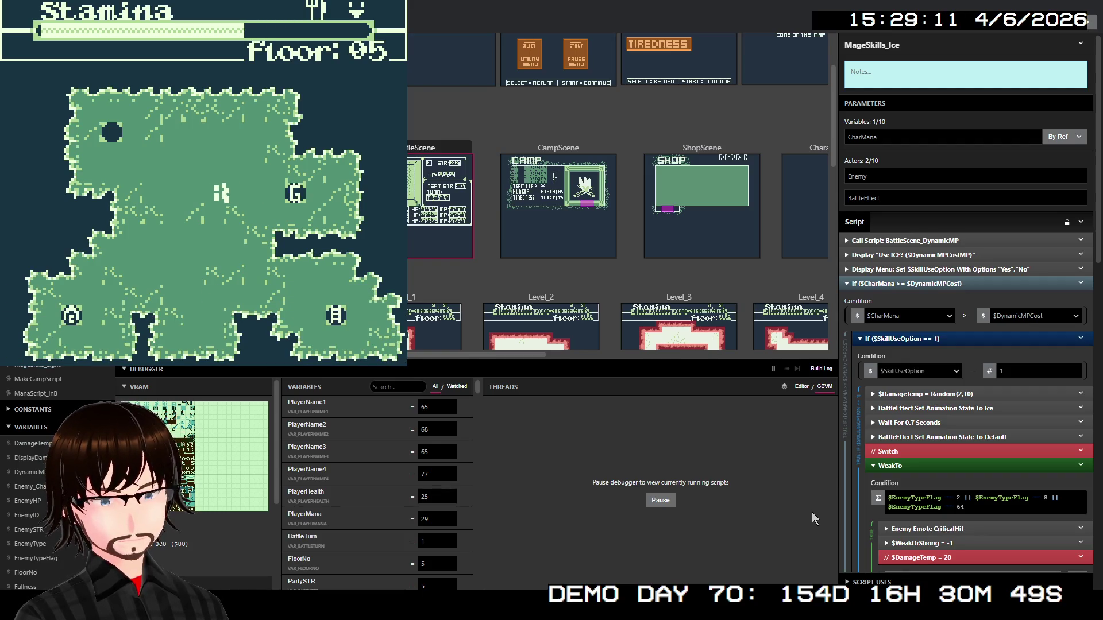
key(Left)
key(Down)
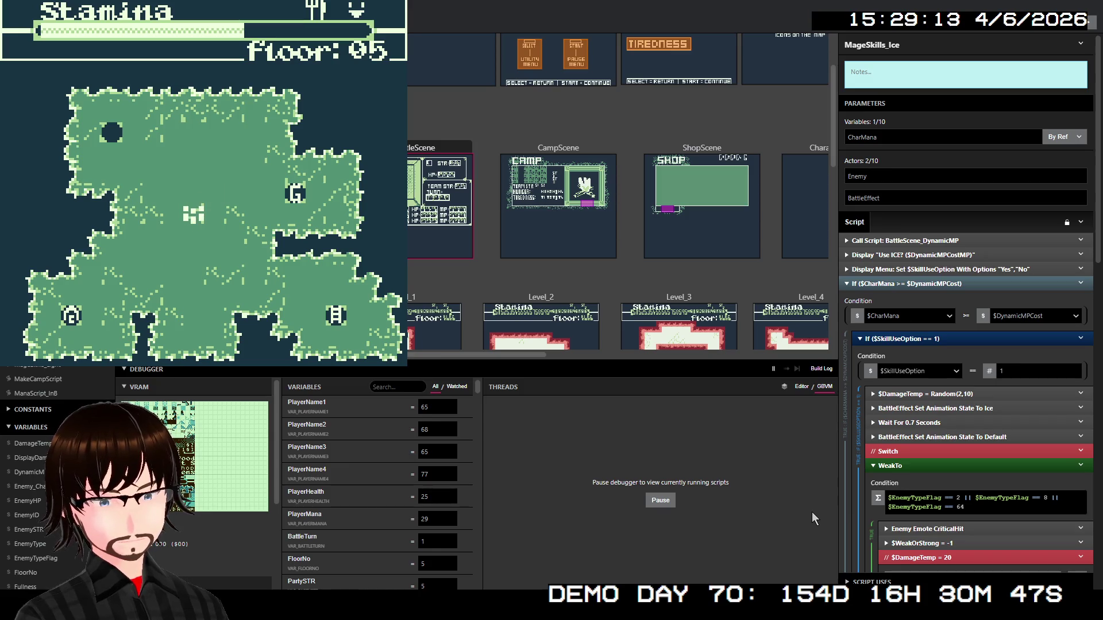
key(Down)
key(Down)
key(Left)
key(Left)
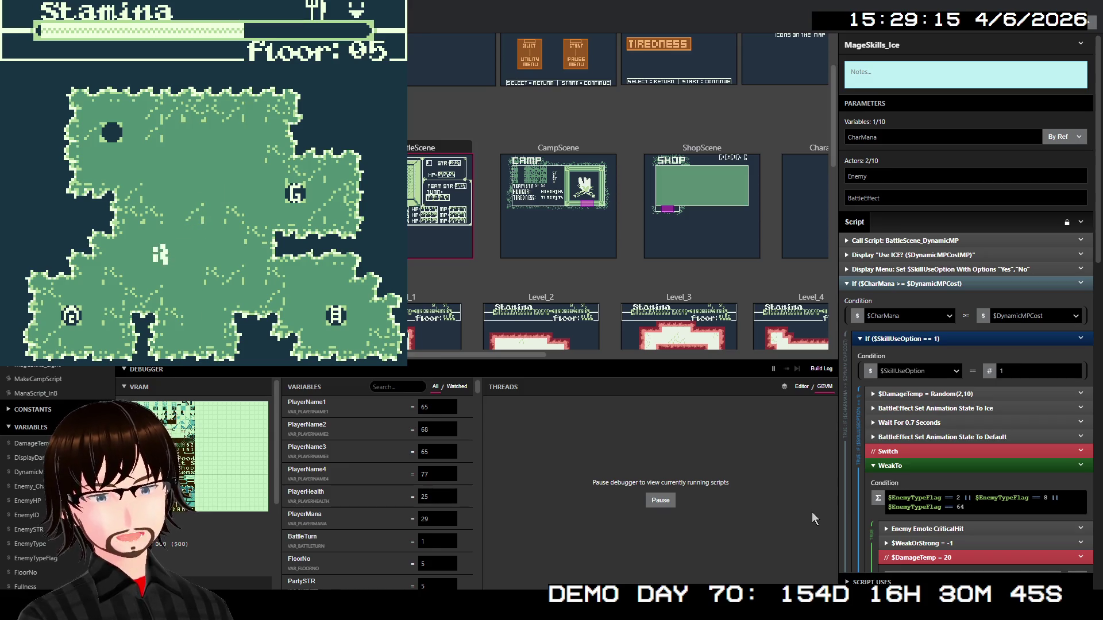
key(Left)
key(Left)
key(Down)
key(Down)
key(Left)
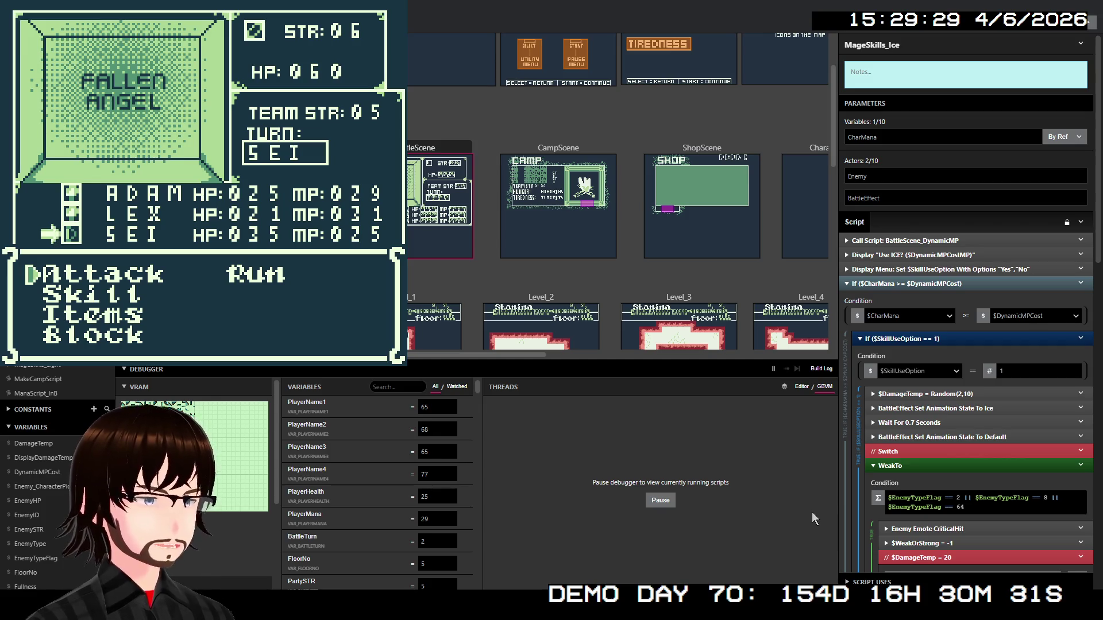
Have Sei block, then kill the Fallen Angel with Adam's 10 MP Dark skill, leaving 19 MP
key(Down)
key(Down)
key(Down)
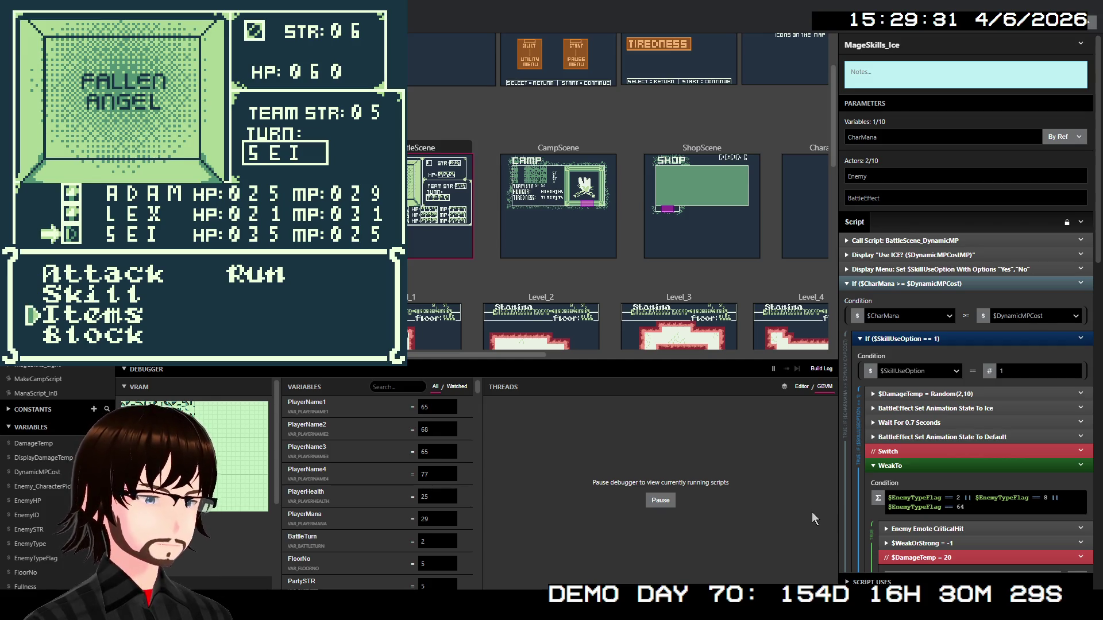
key(z)
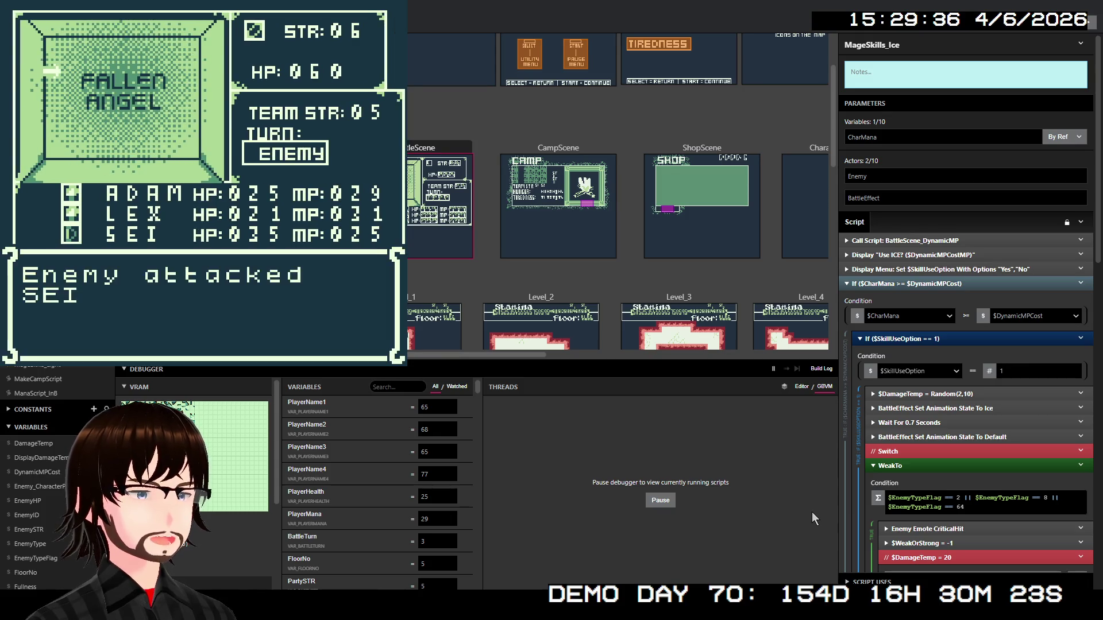
key(z)
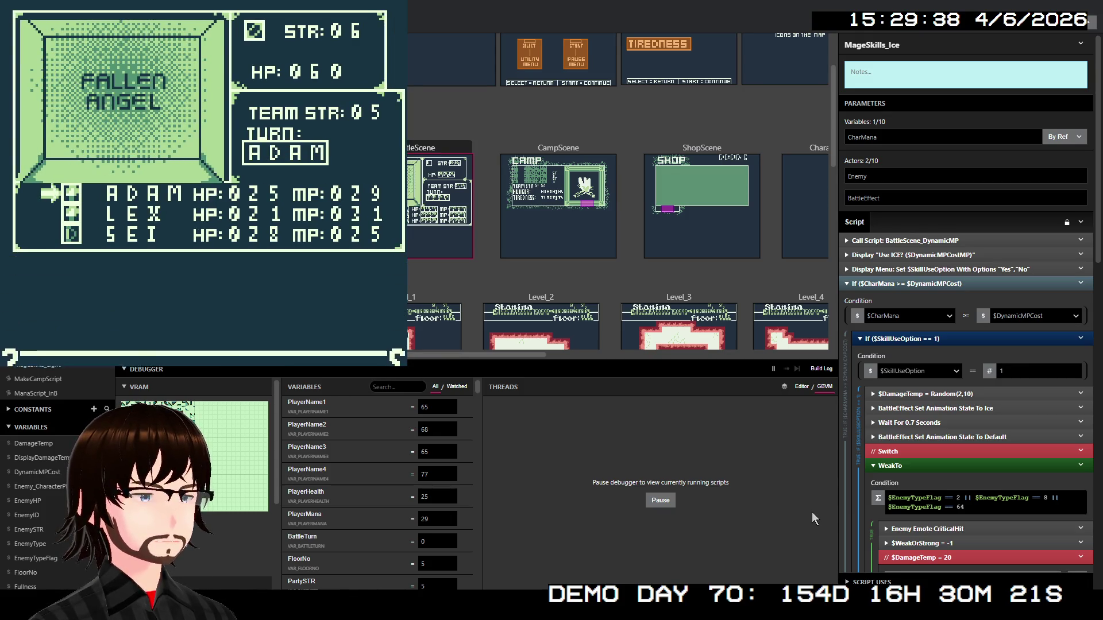
key(Down)
key(Right)
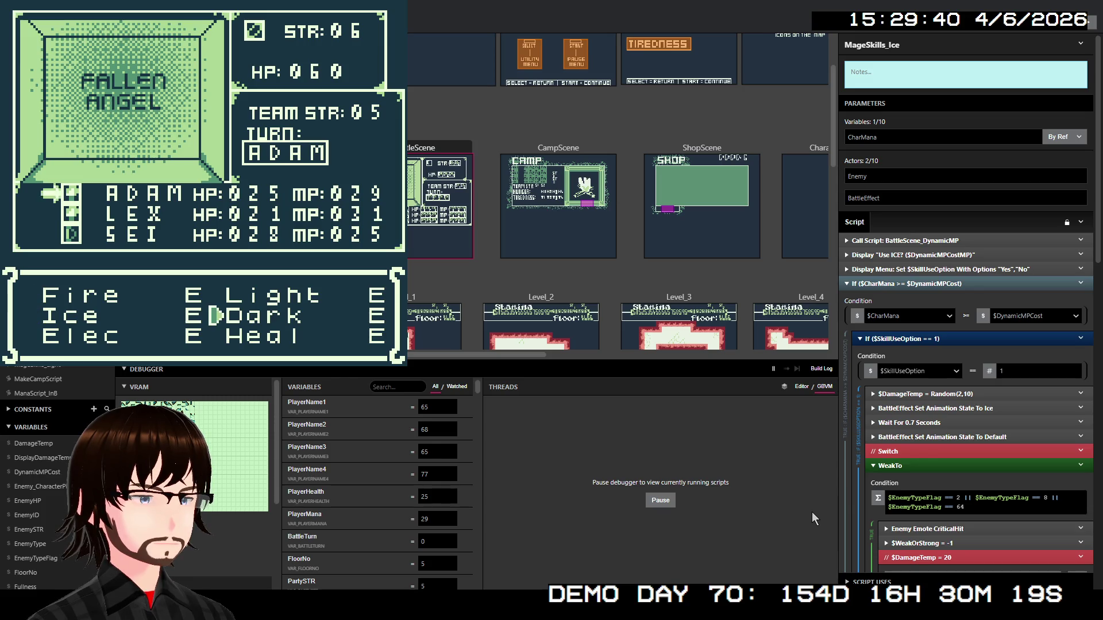
key(z)
key(z)
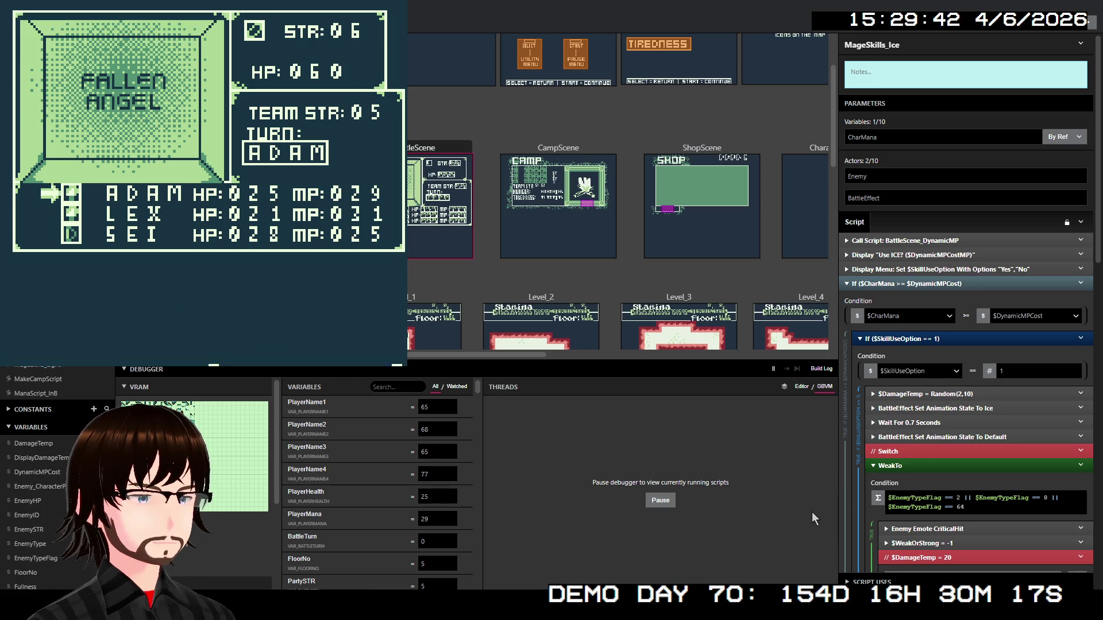
key(z)
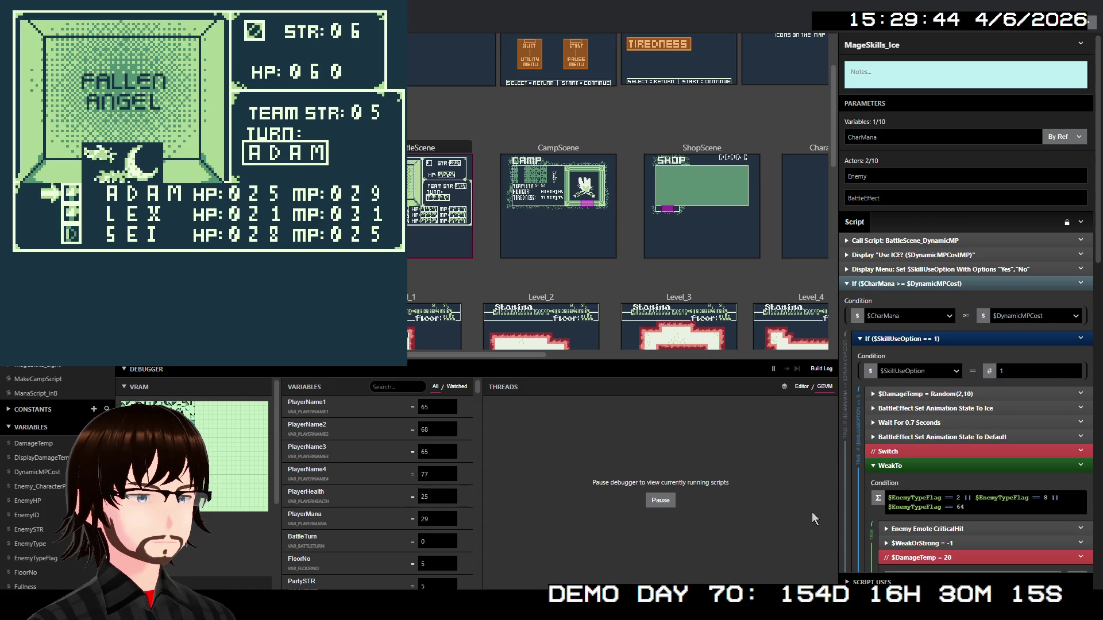
key(z)
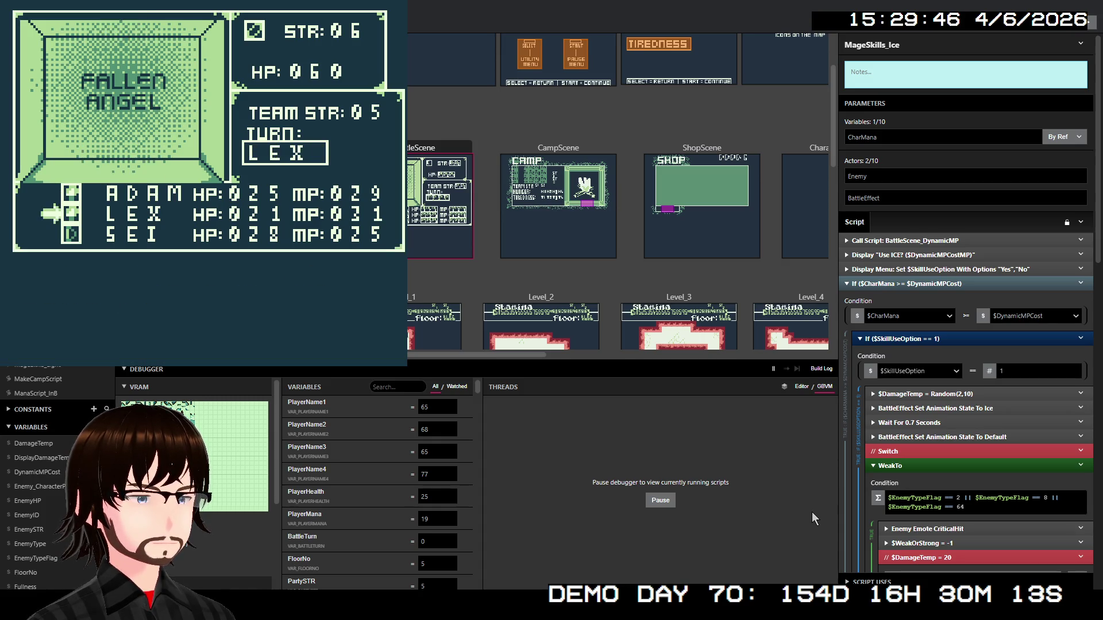
key(z)
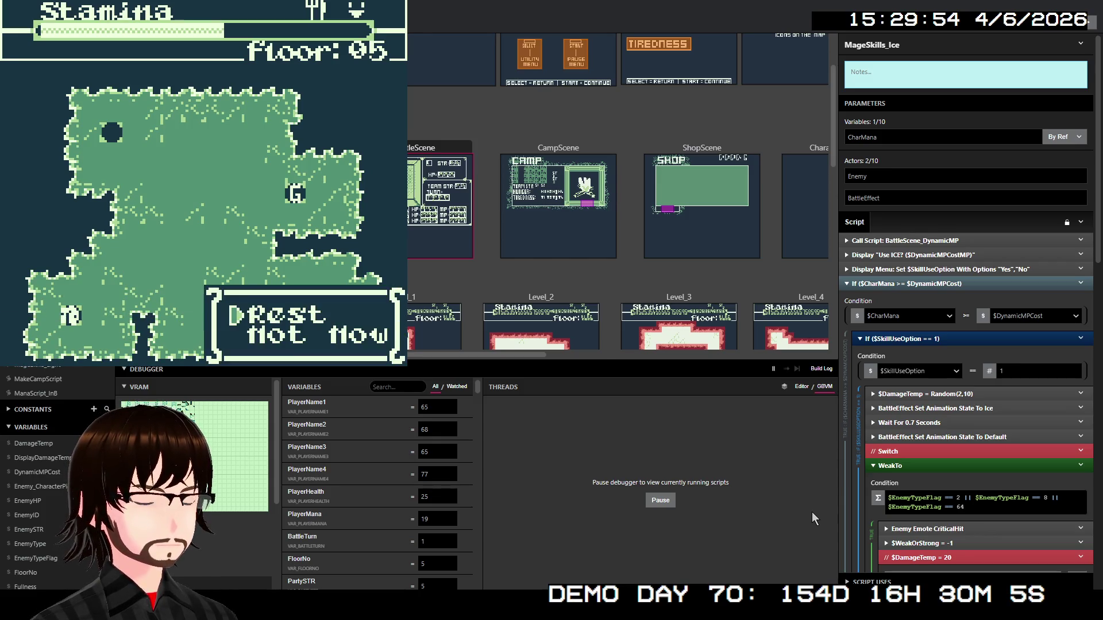
Visit camp, view Rest and Status, choose Not Now for resting, then walk right into an encounter
key(z)
key(Down)
key(Down)
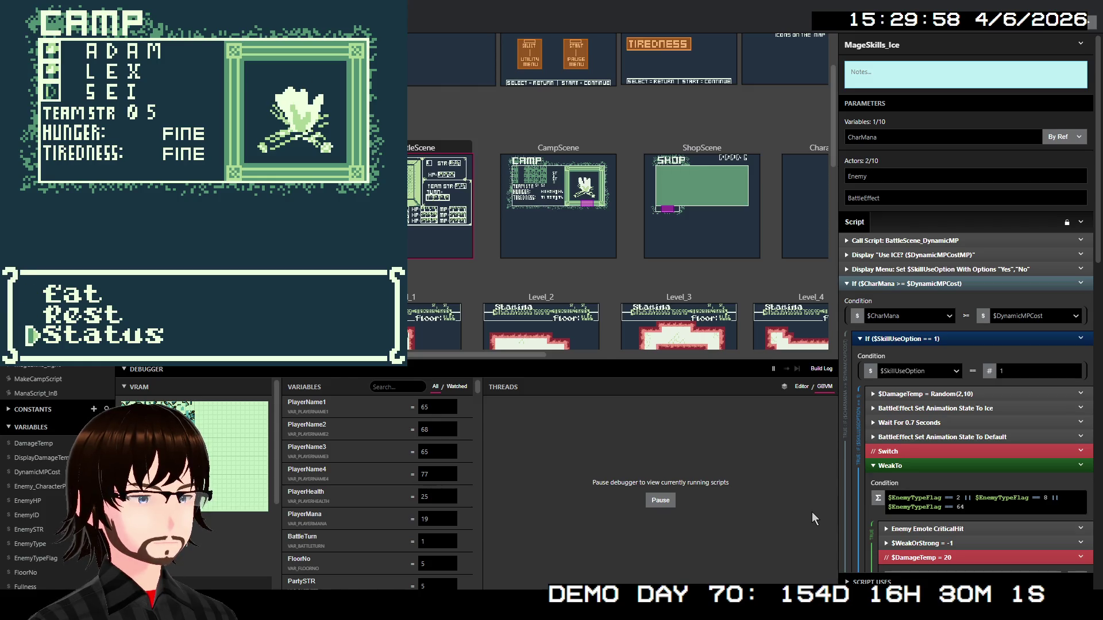
key(z)
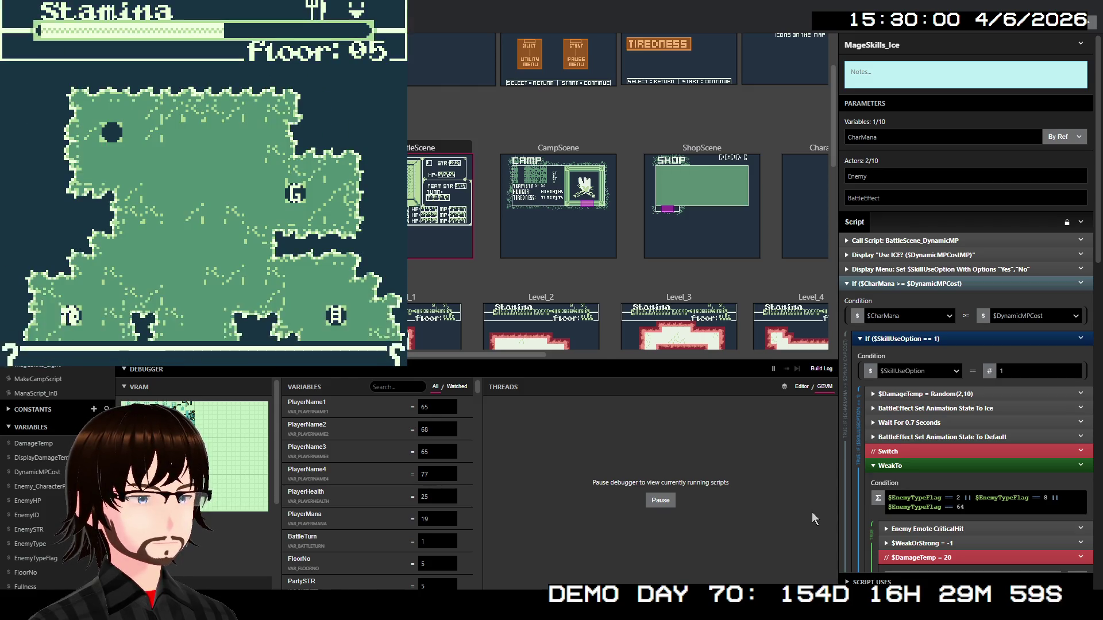
key(z)
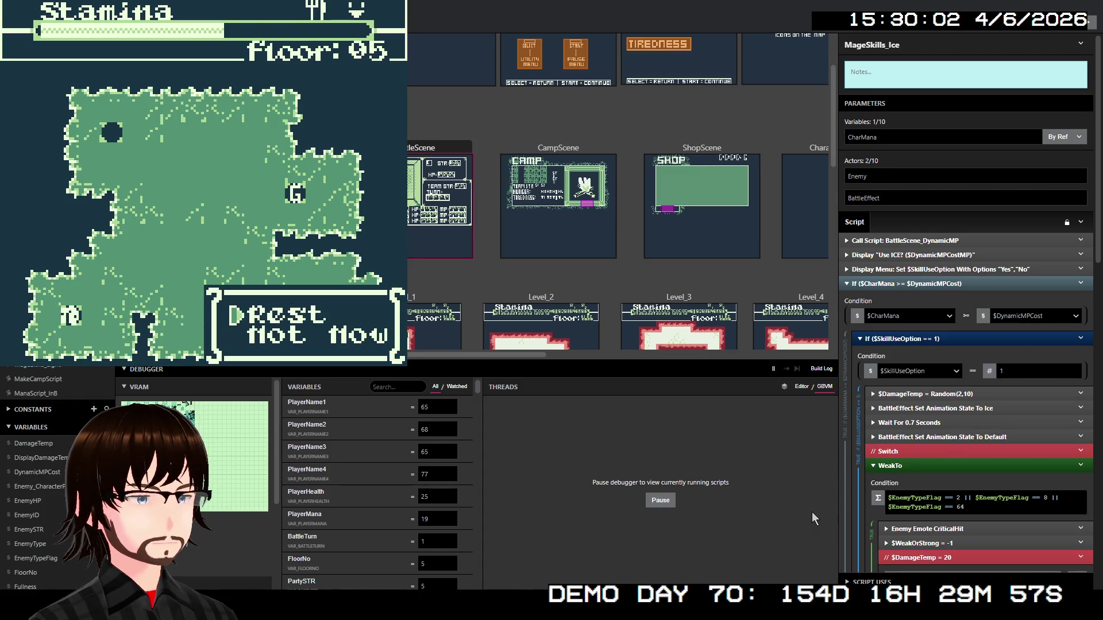
key(z)
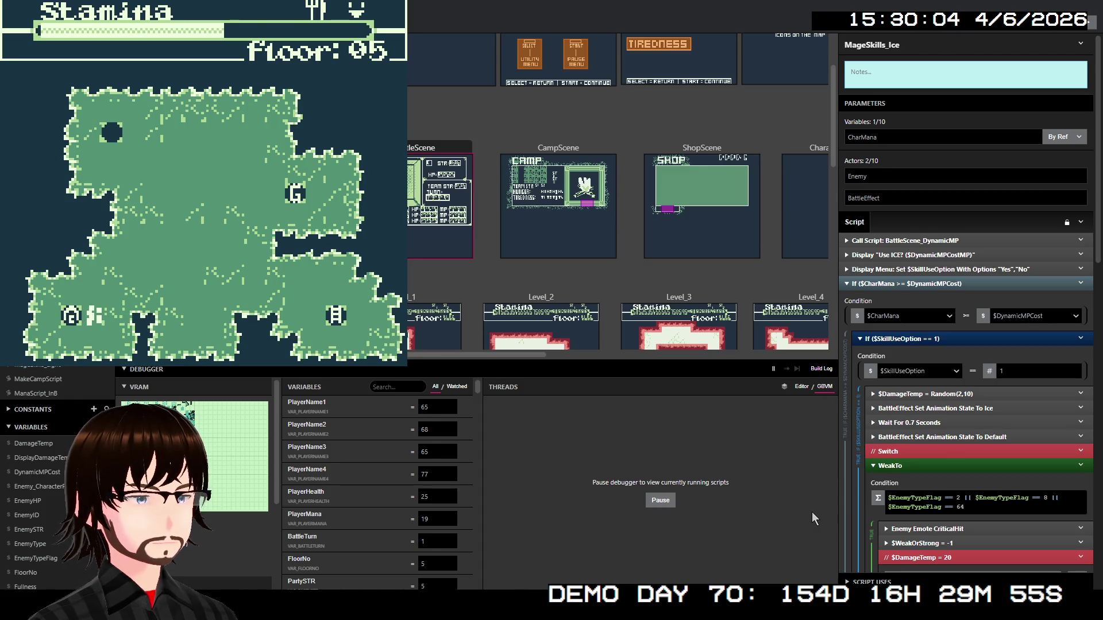
key(Right)
key(Right)
key(Right)
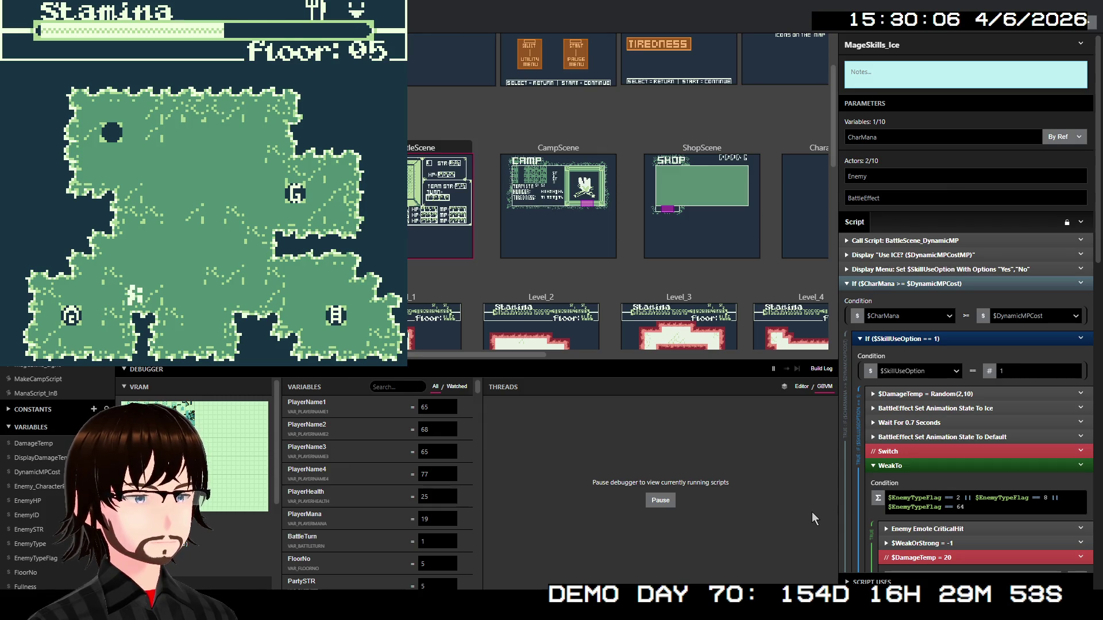
key(Right)
key(Right)
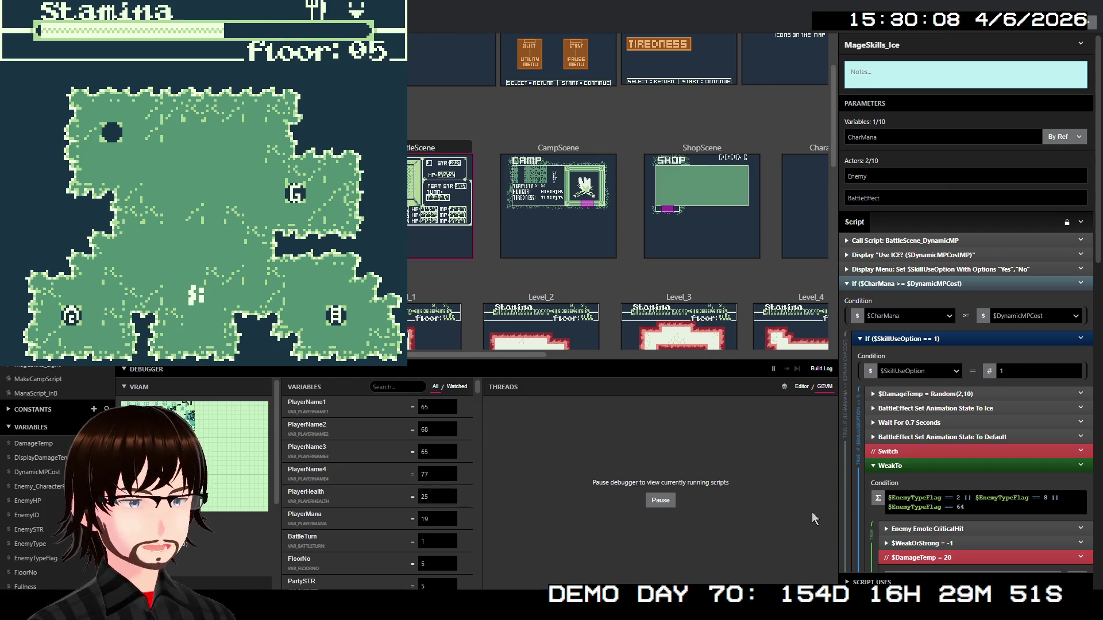
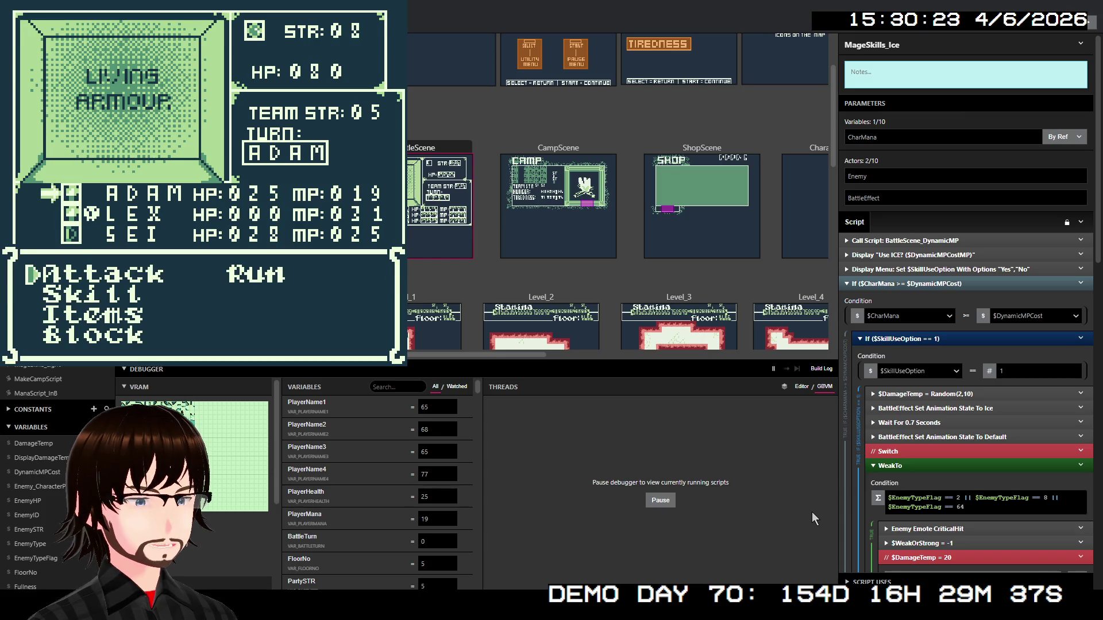
Cast Fire on the Living Armour for 8 MP and collect the 64G victory reward
key(Down)
key(z)
key(z)
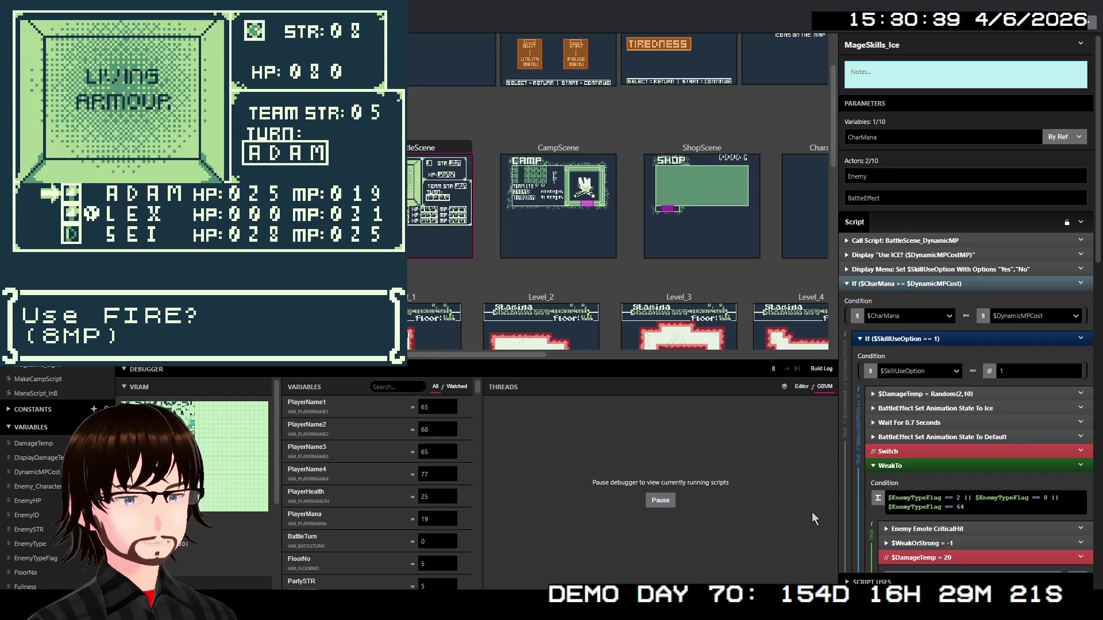
key(z)
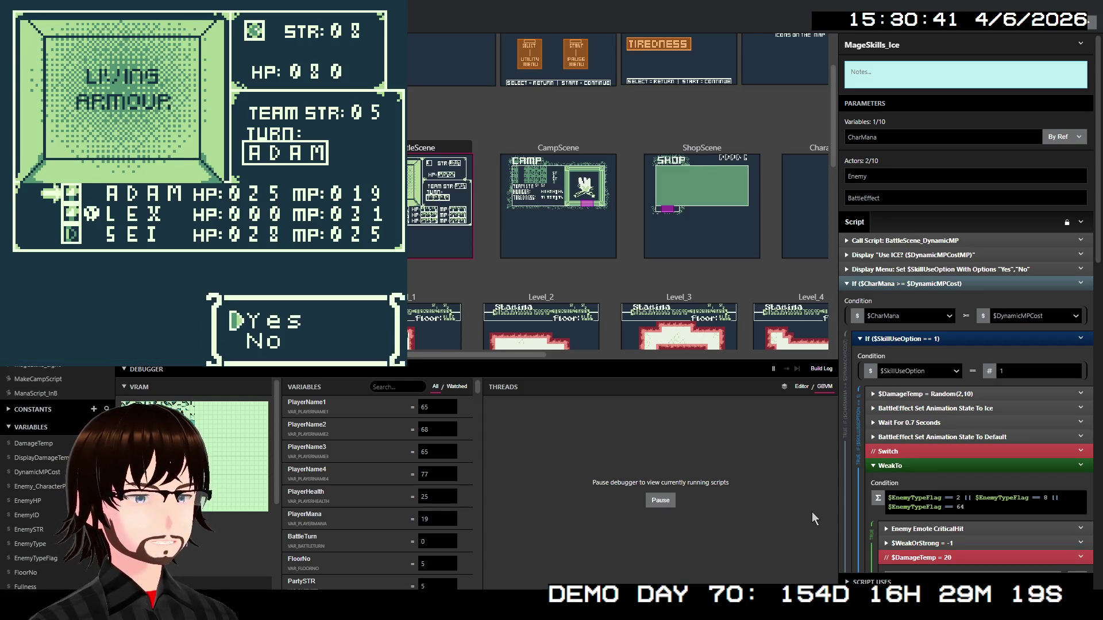
key(z)
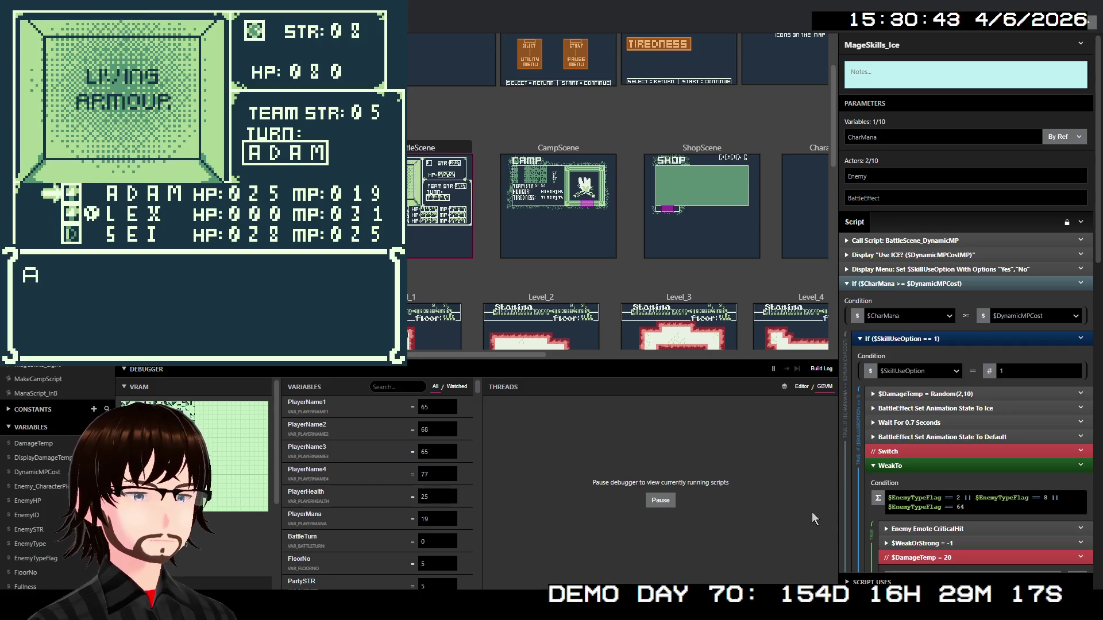
key(z)
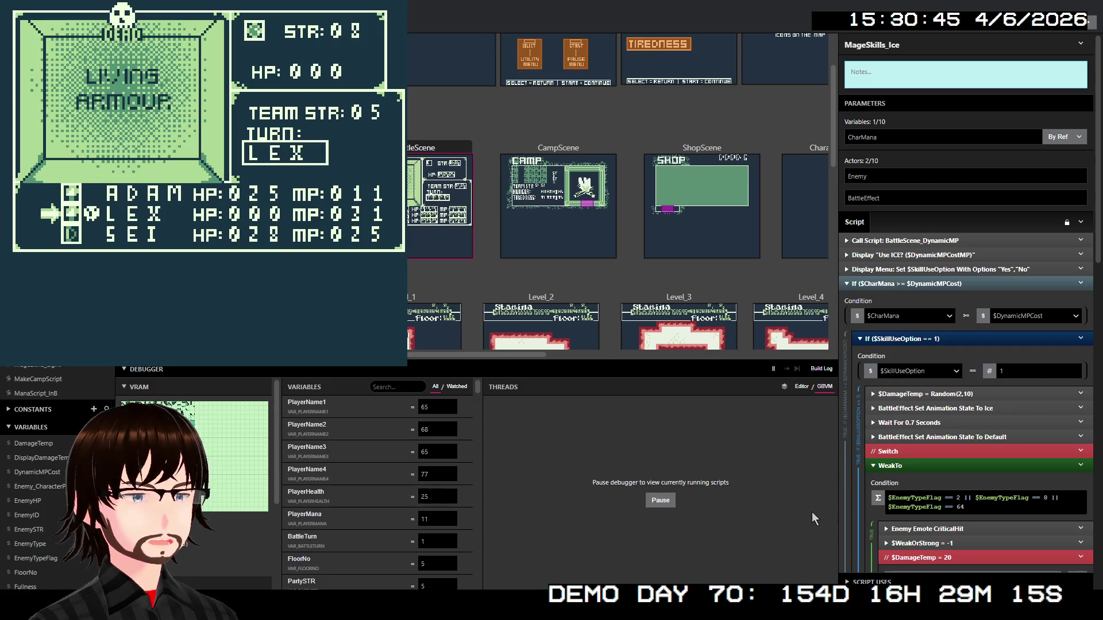
key(z)
key(z)
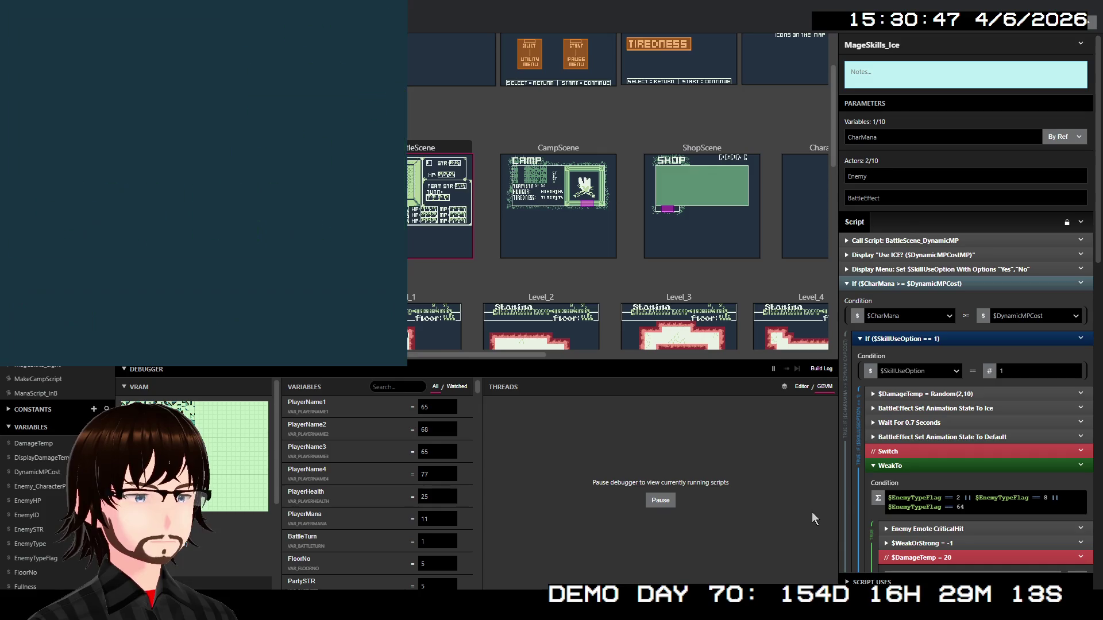
Walk the hero onto the stairs and move on to floor 06
key(Right)
key(Right)
key(Right)
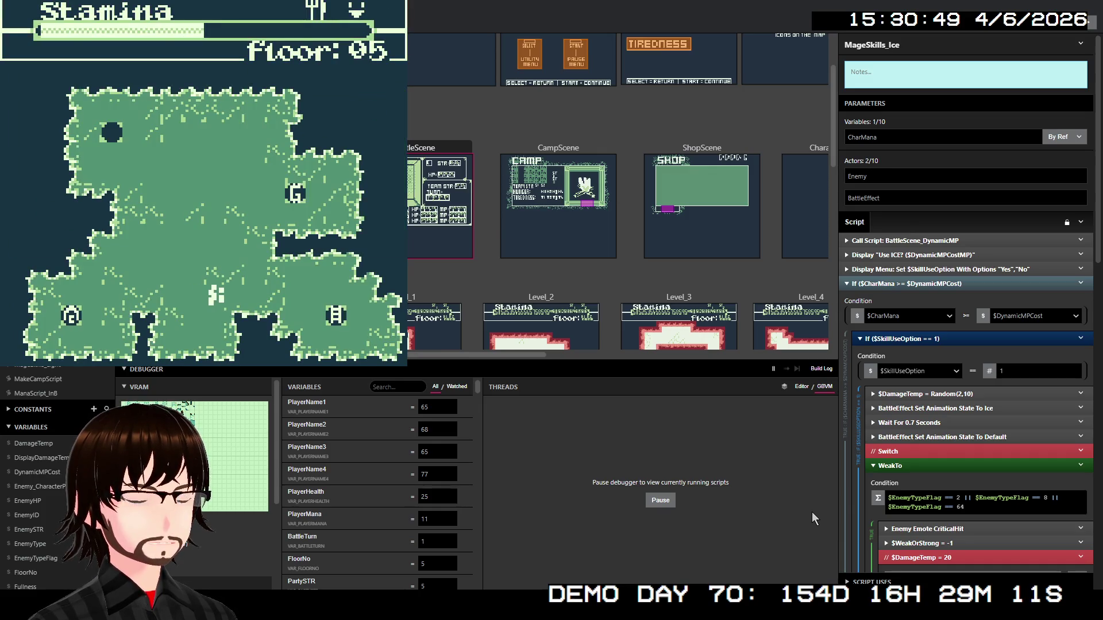
key(Right)
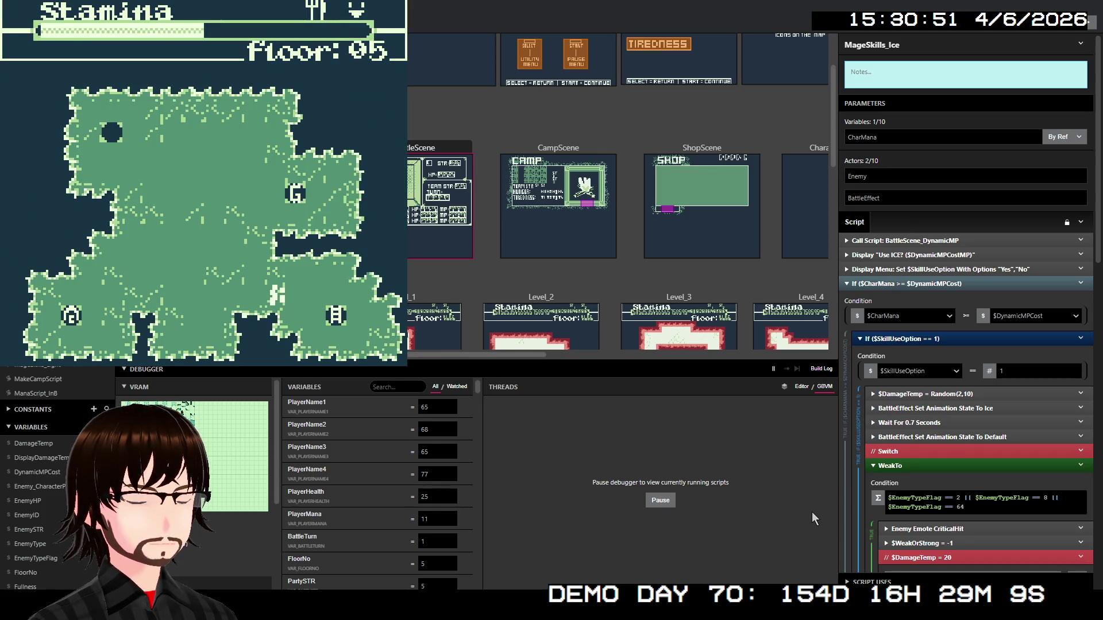
key(Down)
key(Right)
key(z)
key(z)
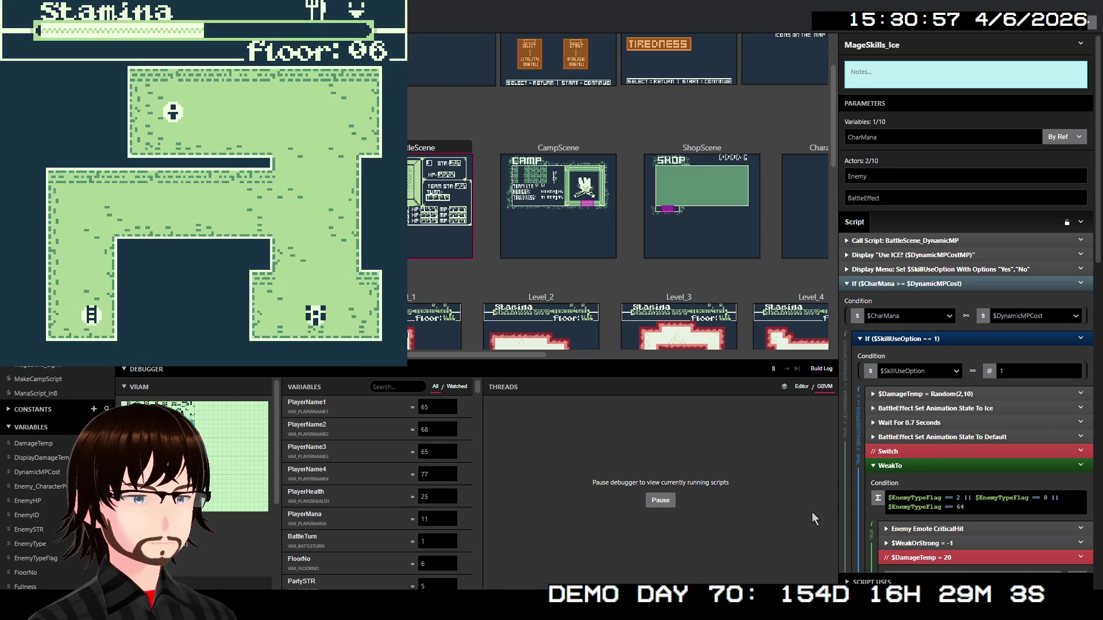
Walk around floor 06 until a battle with the Satyrs begins
key(Up)
key(Up)
key(Up)
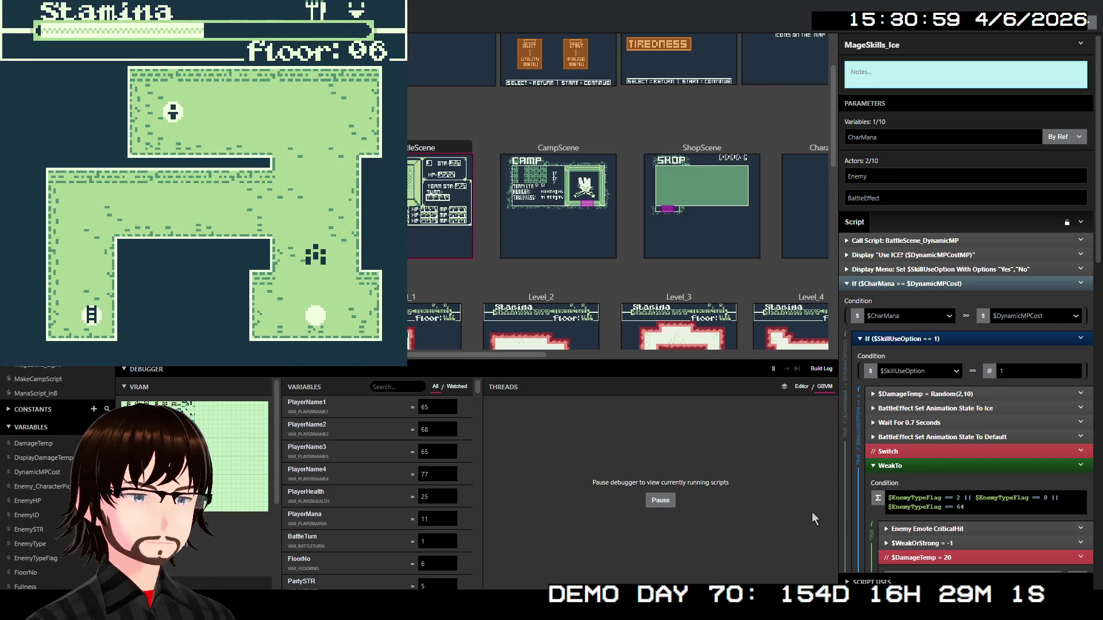
key(Up)
key(Up)
key(Up)
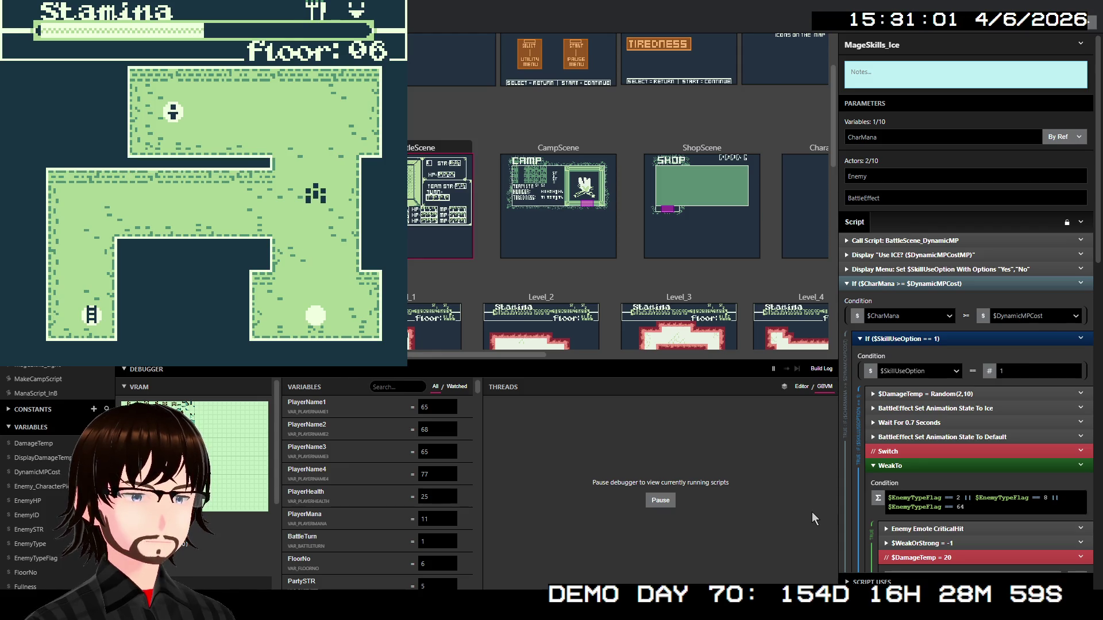
key(Up)
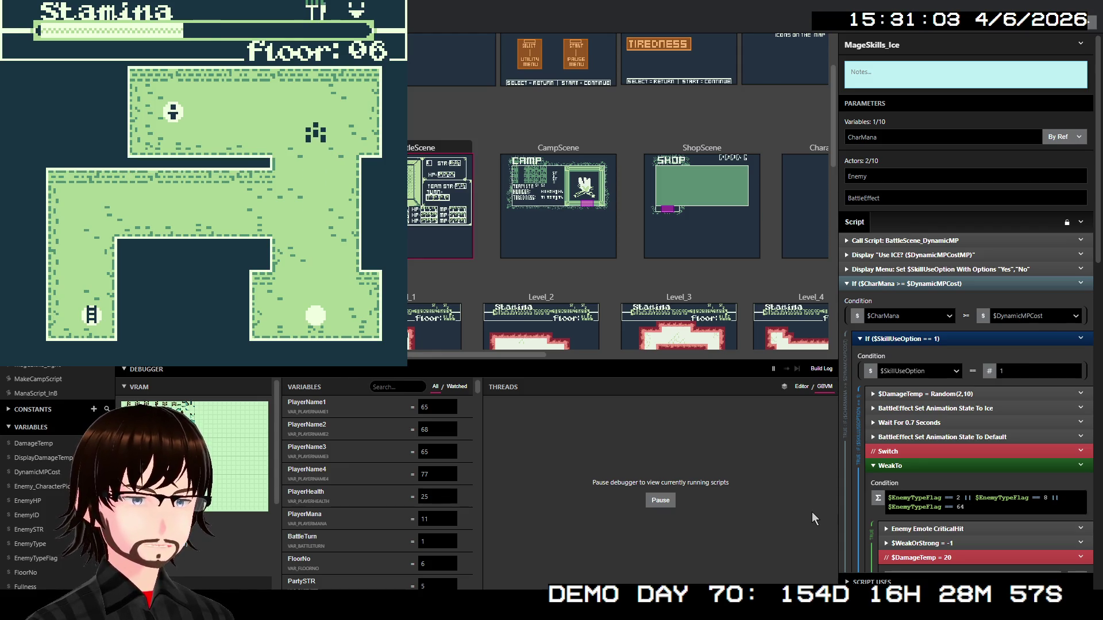
key(Left)
key(Left)
key(Left)
key(Up)
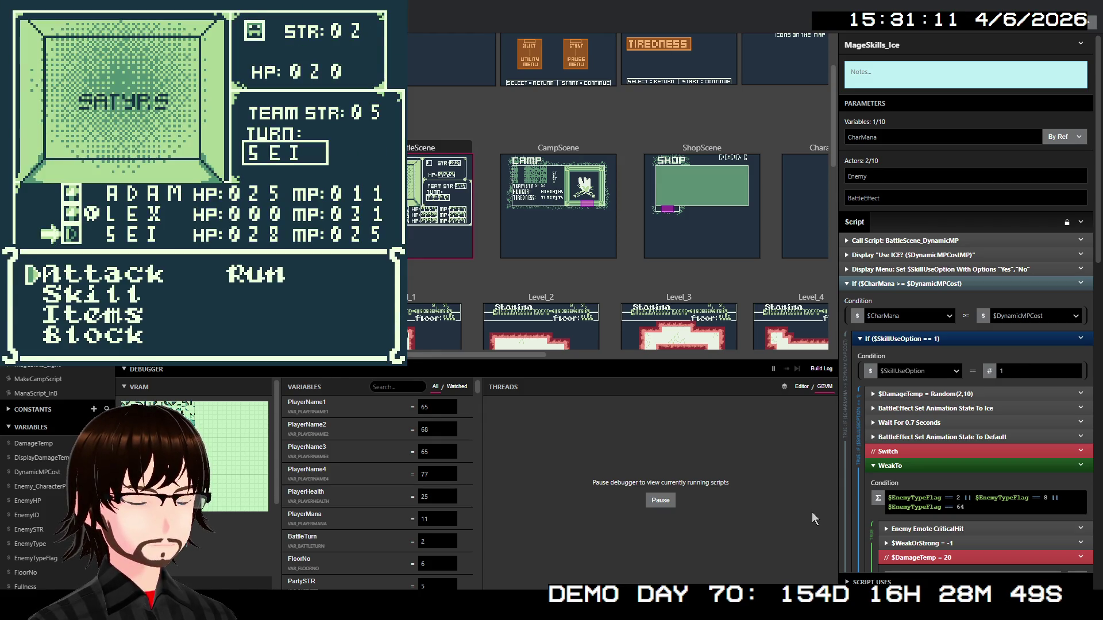
Have SEI attack, then try ADAM's Heal on LEX, who turns out to be dead
key(z)
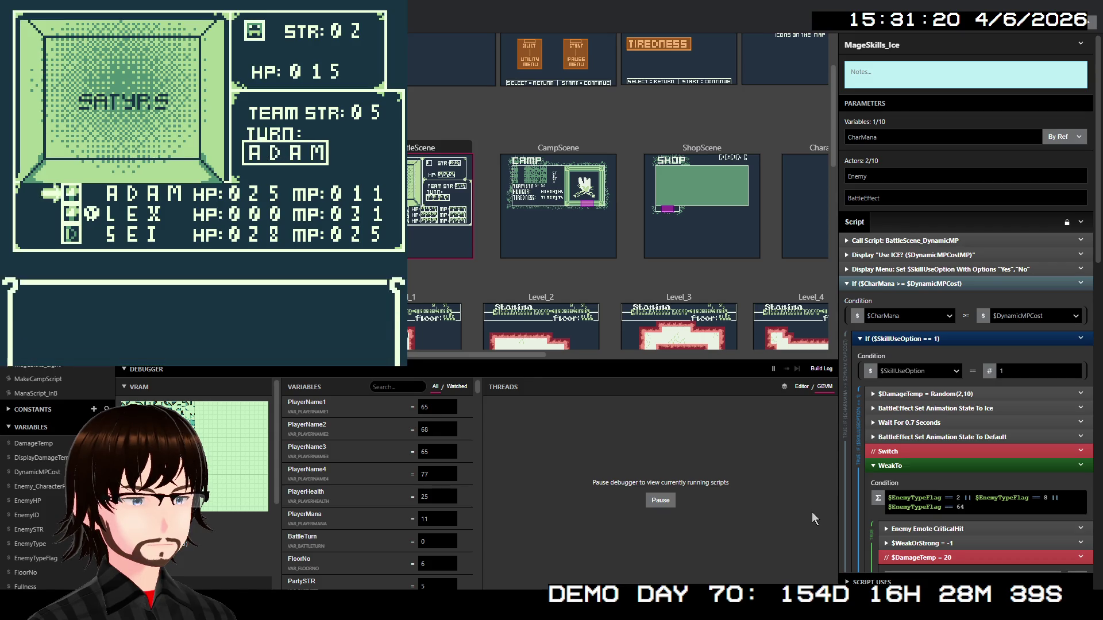
key(Down)
key(z)
key(Down)
key(Right)
key(Down)
key(z)
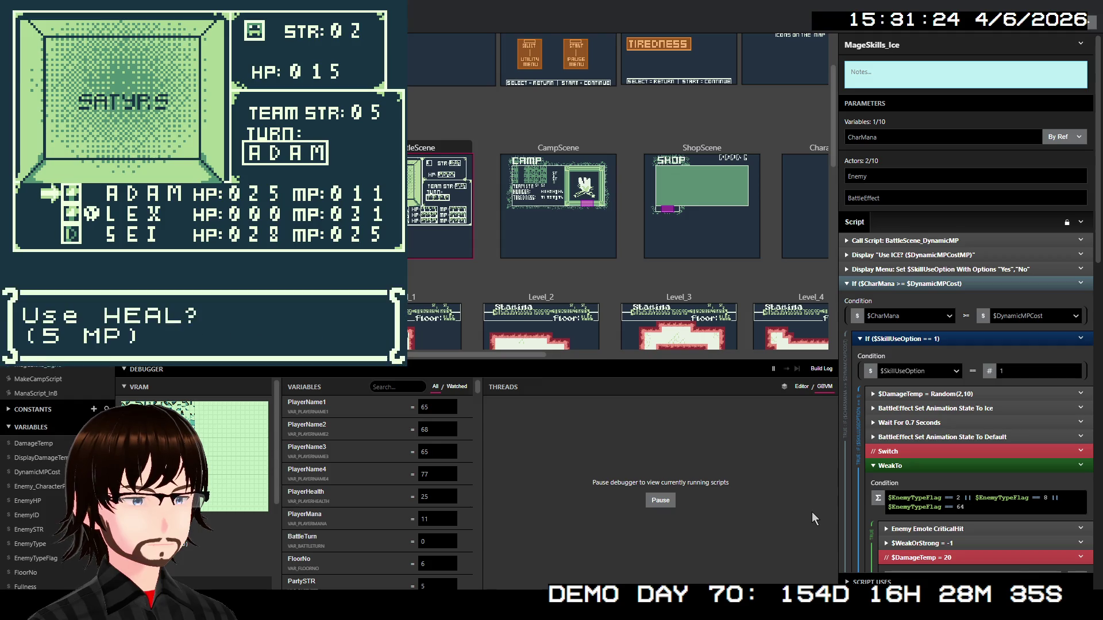
key(z)
key(z)
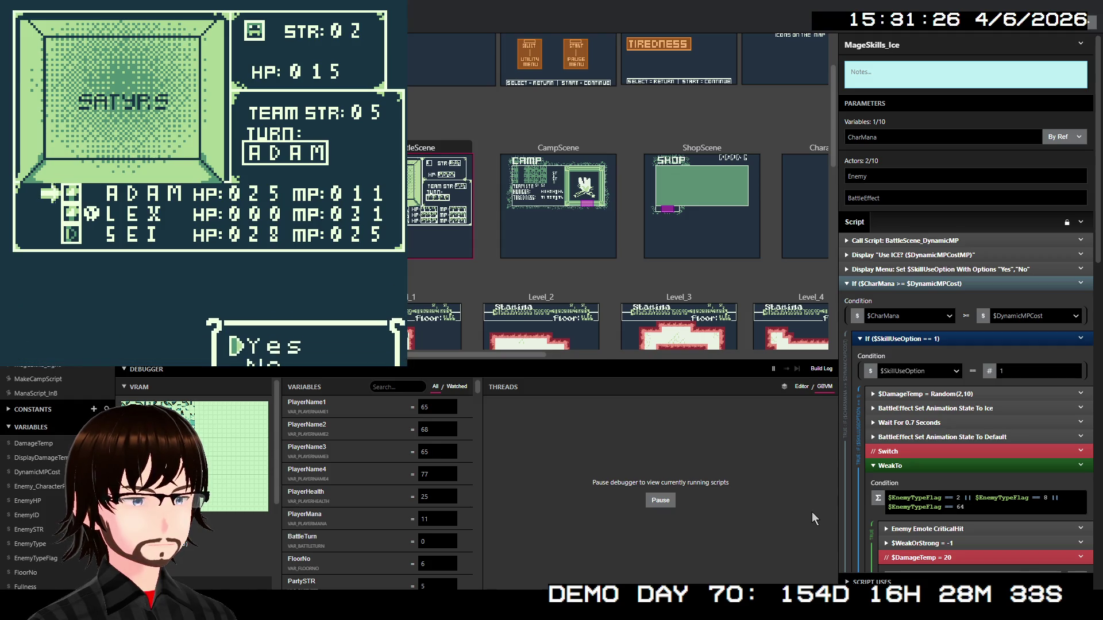
key(z)
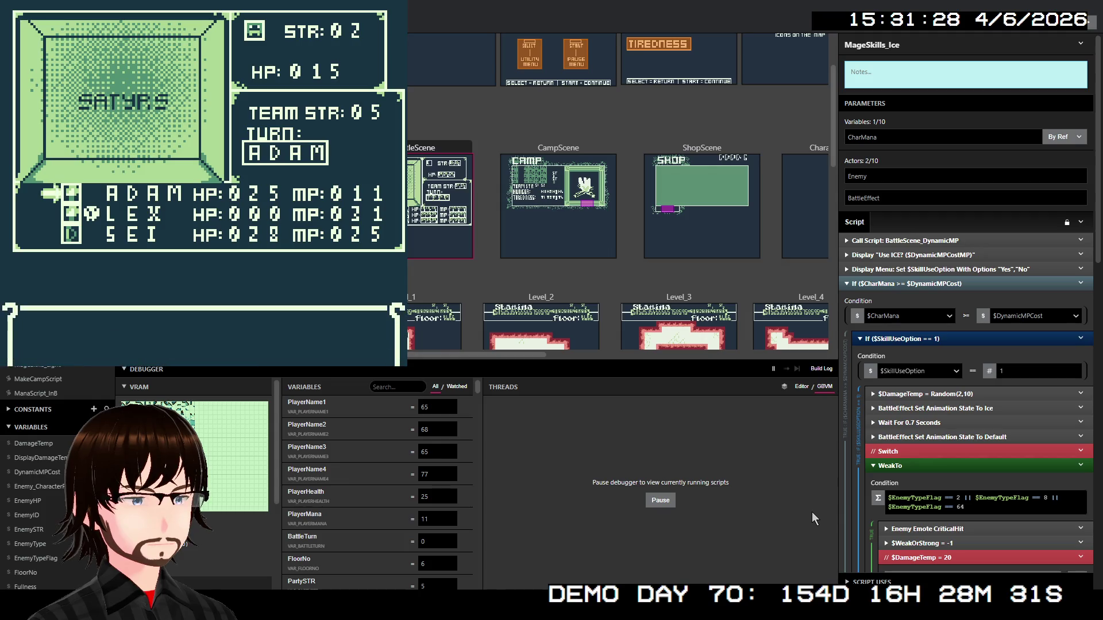
key(Down)
key(Down)
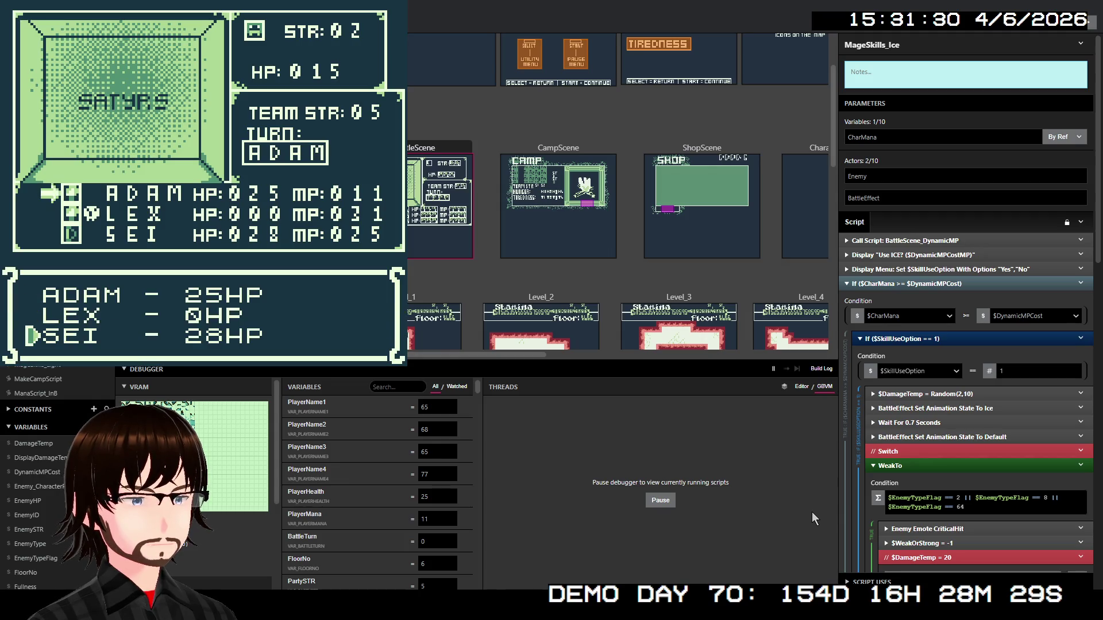
key(Up)
key(z)
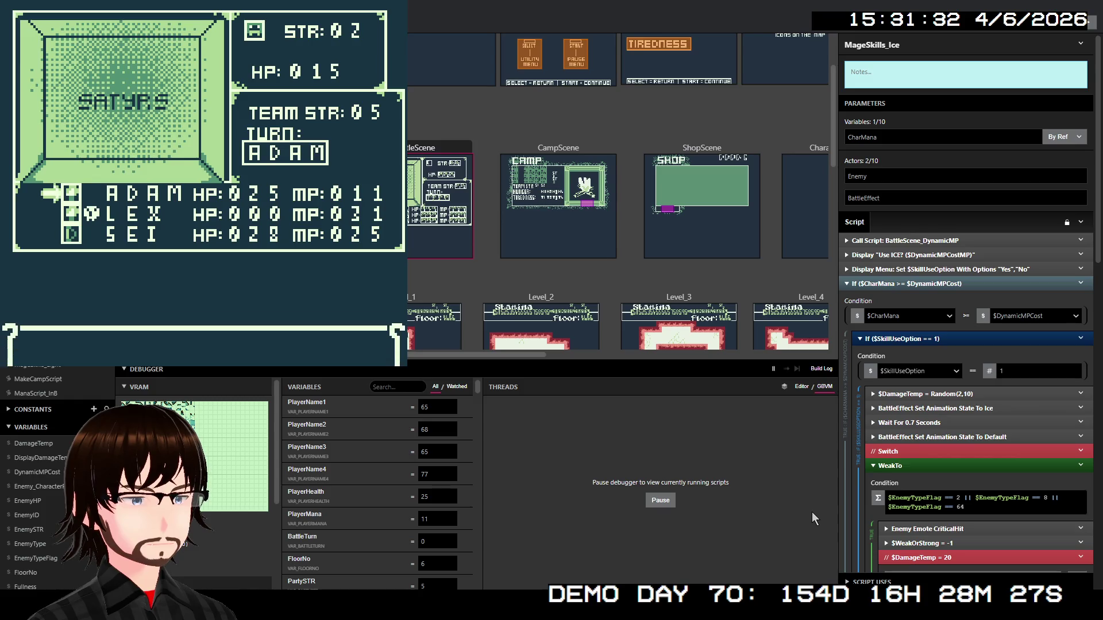
Heal SEI to 35 HP with ADAM's Heal, then attack the Satyrs with SEI
key(Down)
key(z)
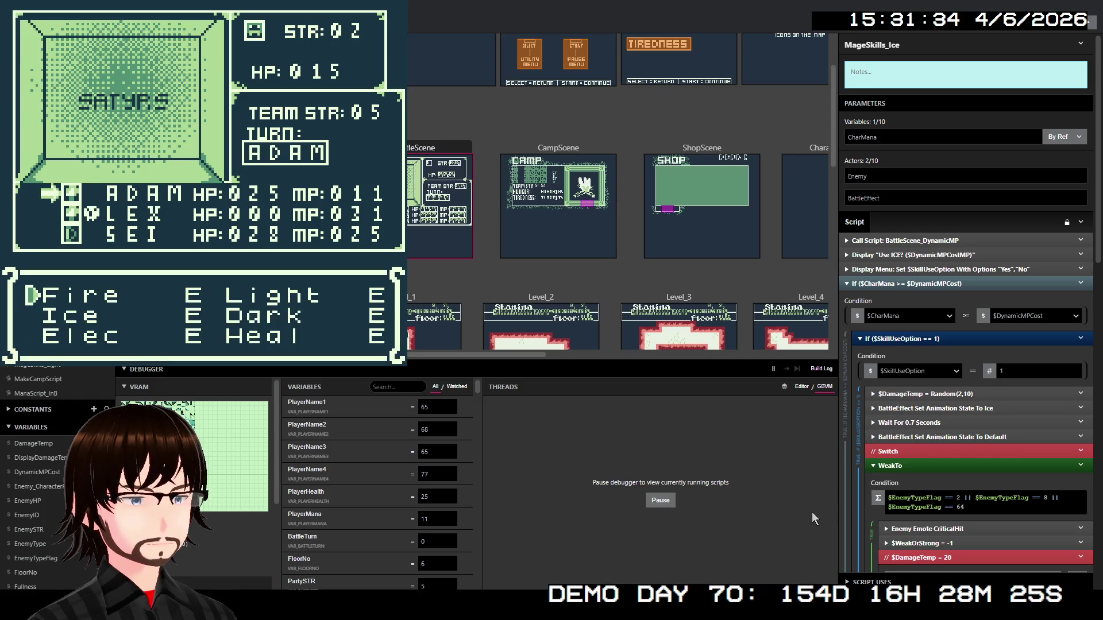
key(Down)
key(Right)
key(Down)
key(z)
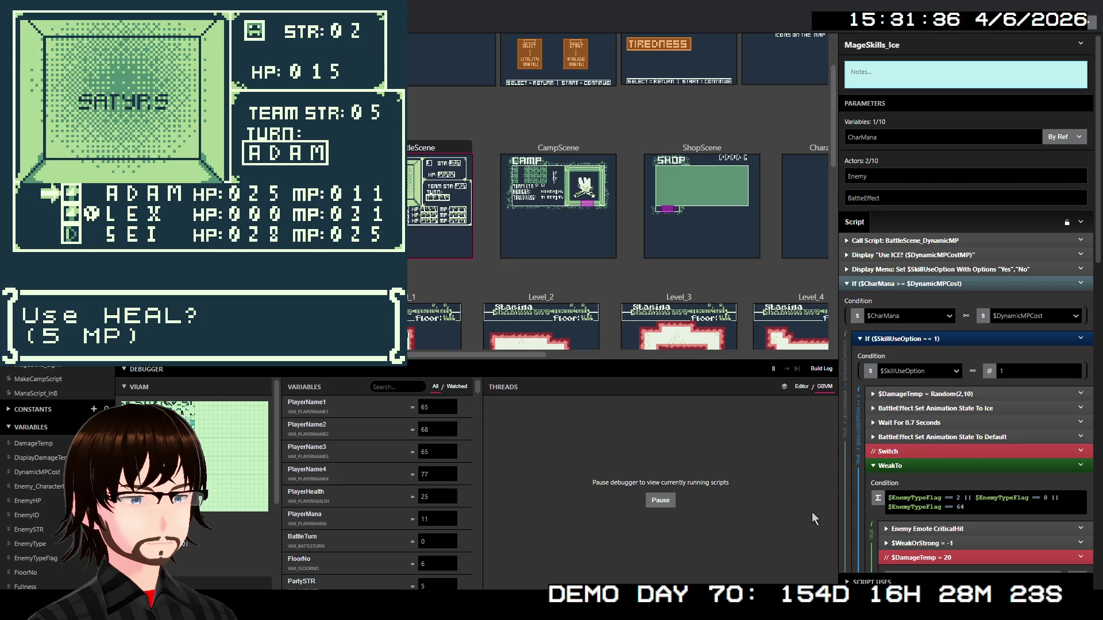
key(z)
key(z)
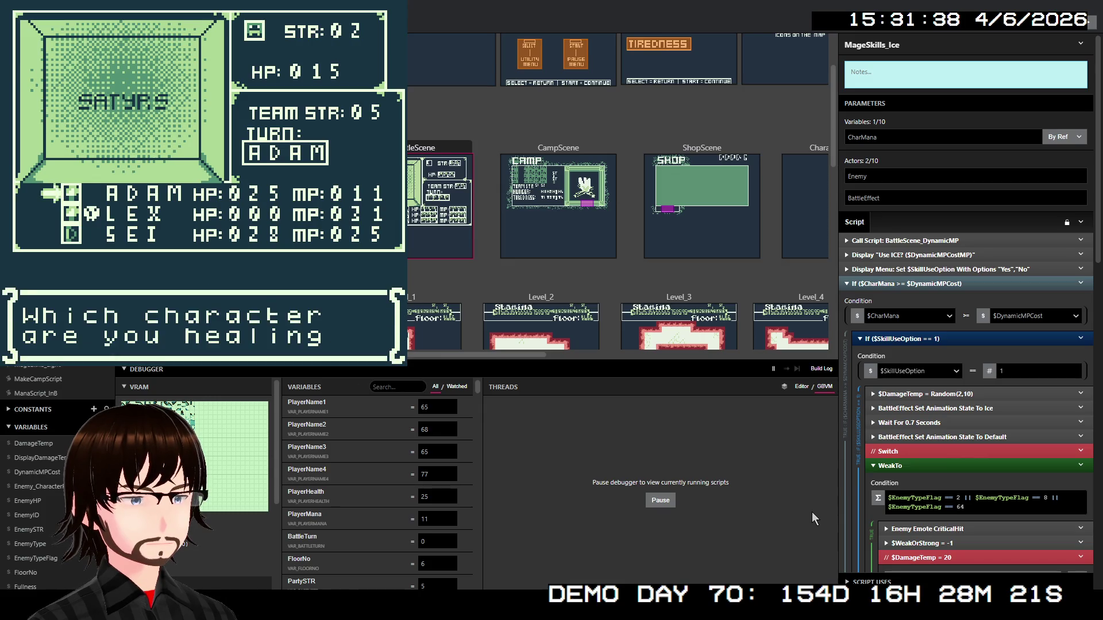
key(z)
key(Down)
key(Down)
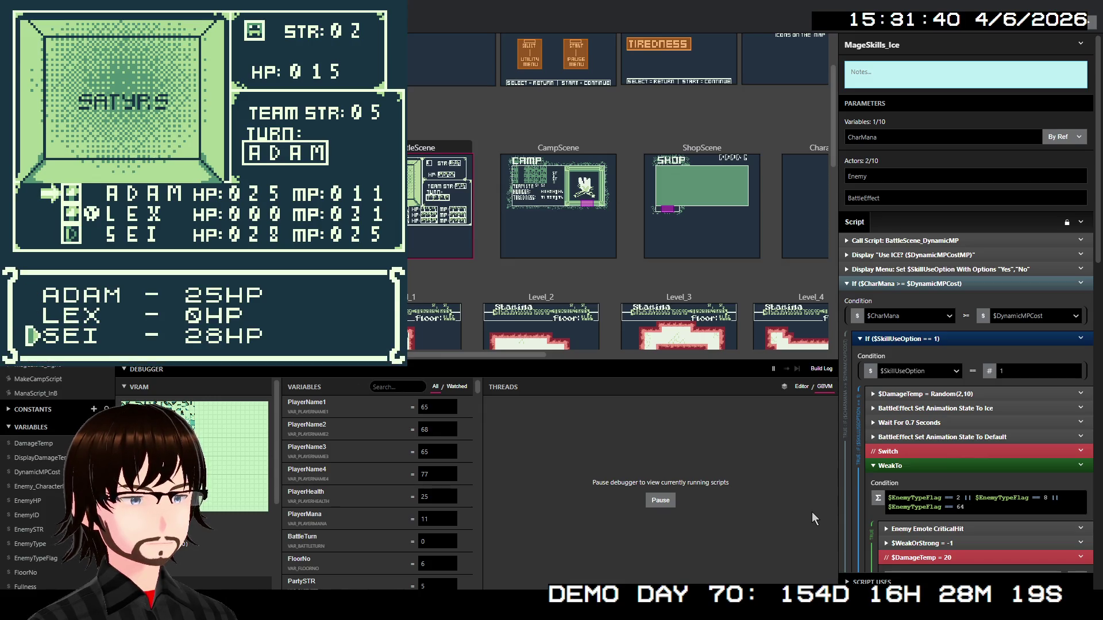
key(z)
key(z)
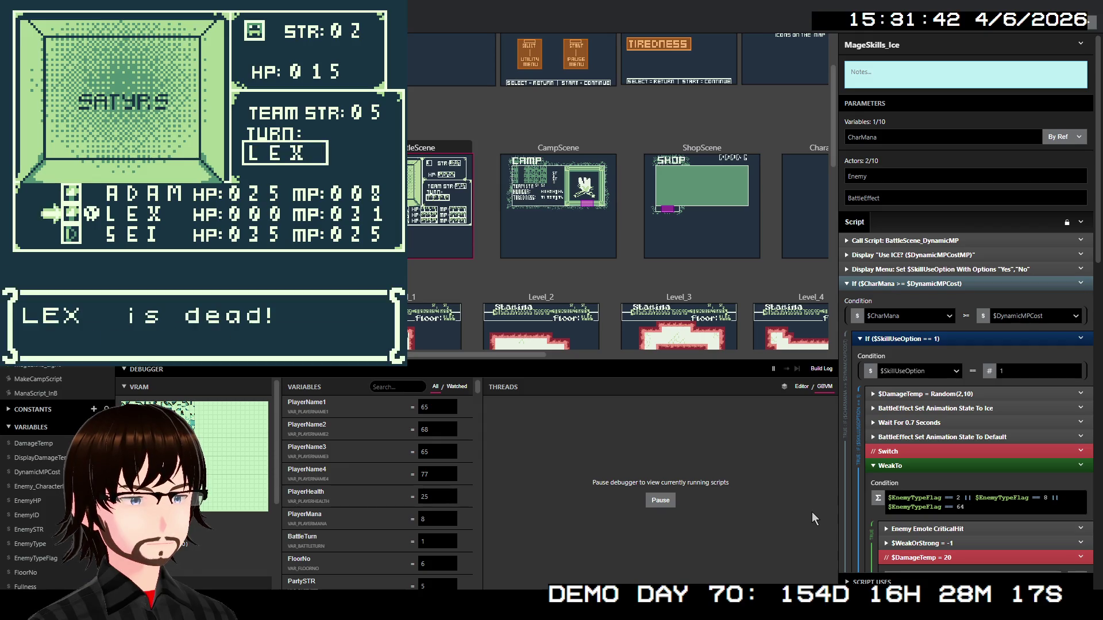
key(z)
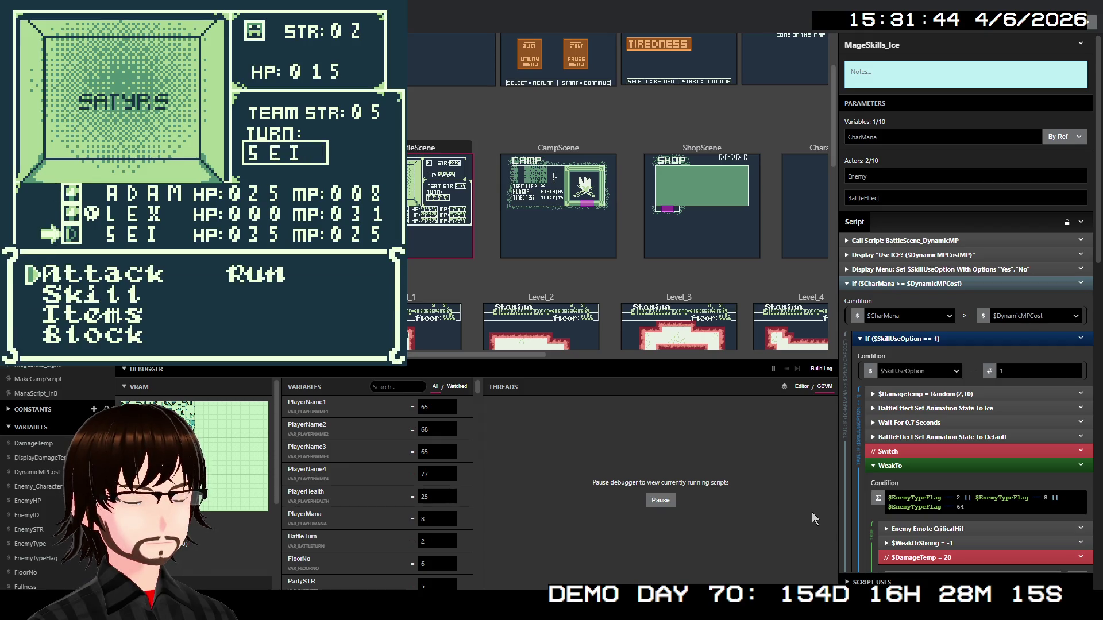
key(z)
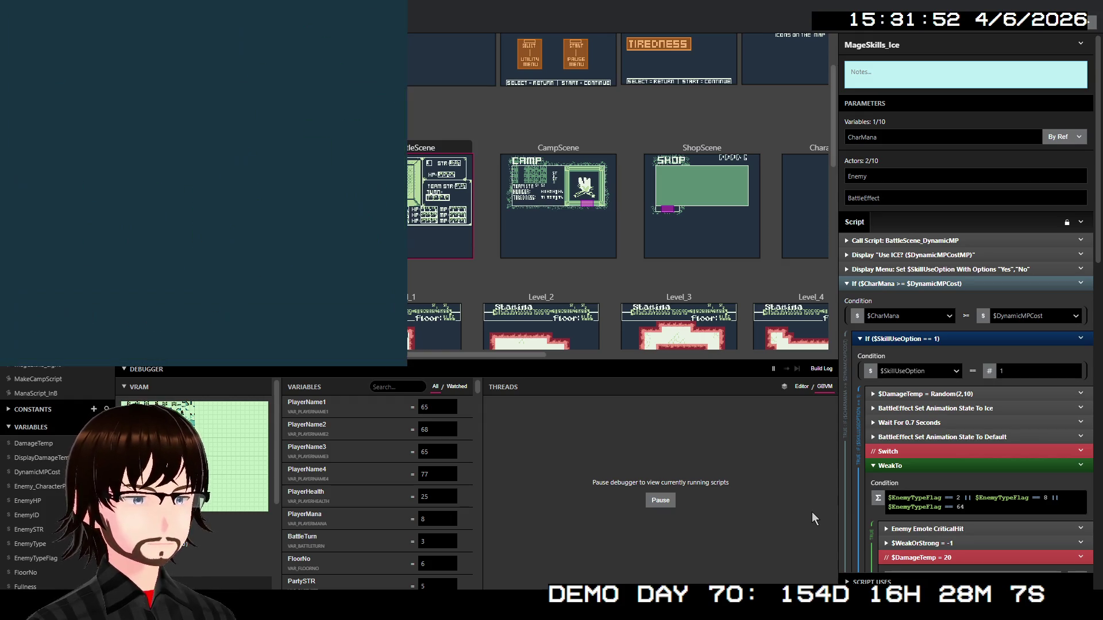
Greet the nearby adventurer to start the zombie battle
key(Left)
key(Left)
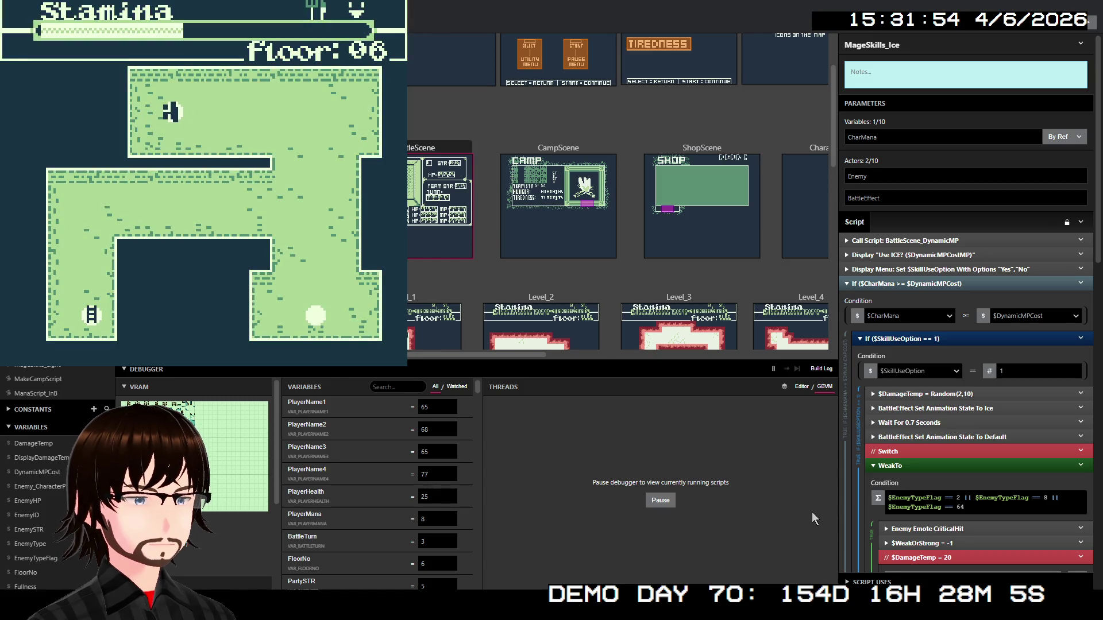
key(z)
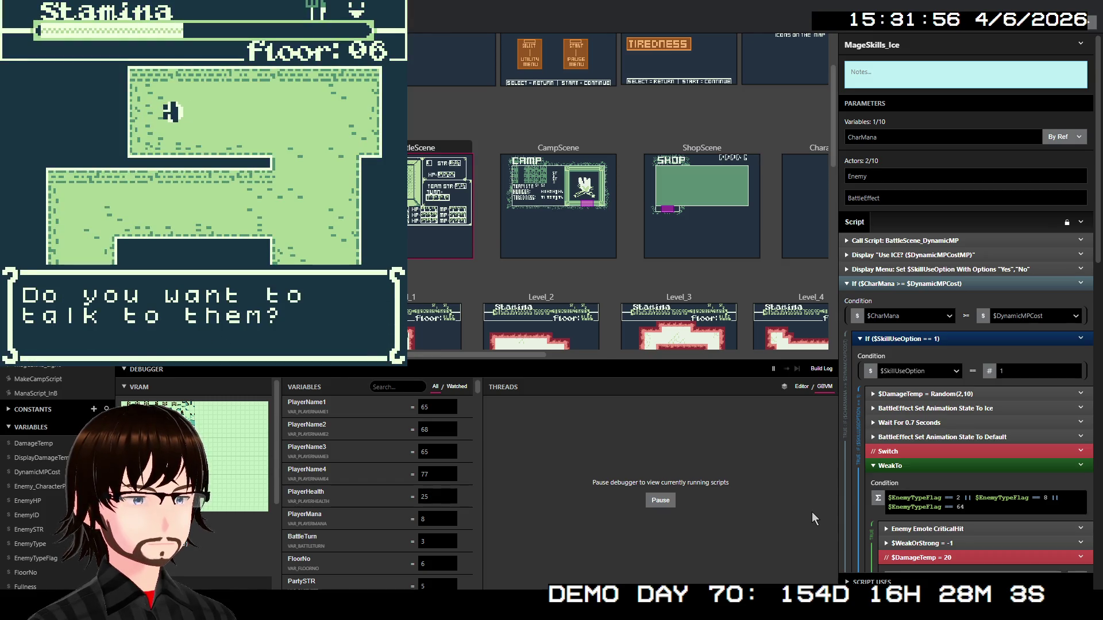
key(z)
key(z)
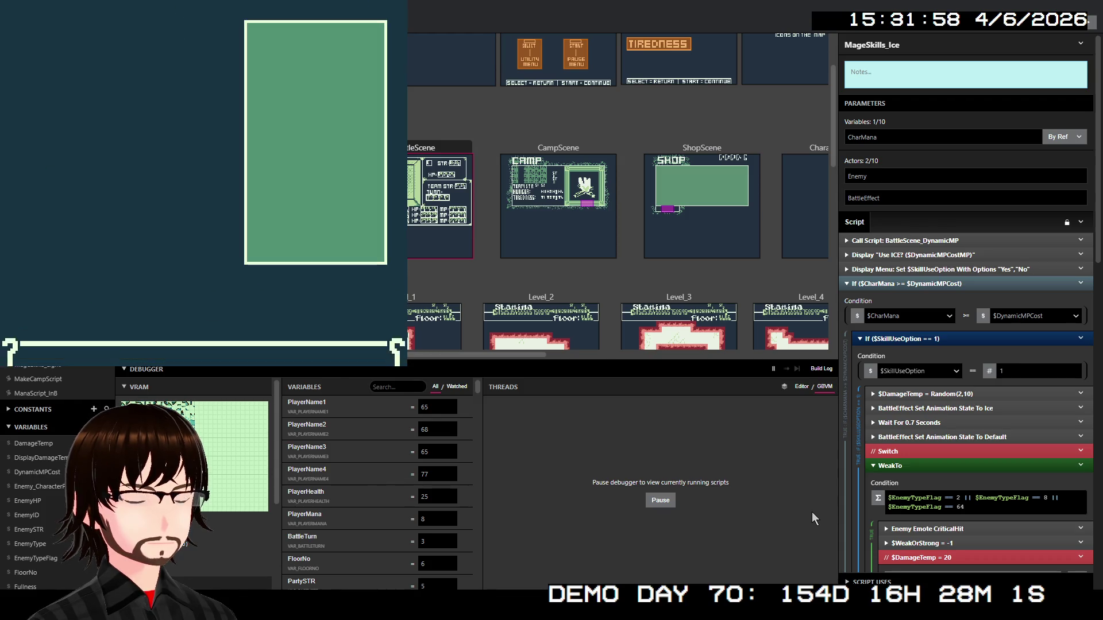
key(z)
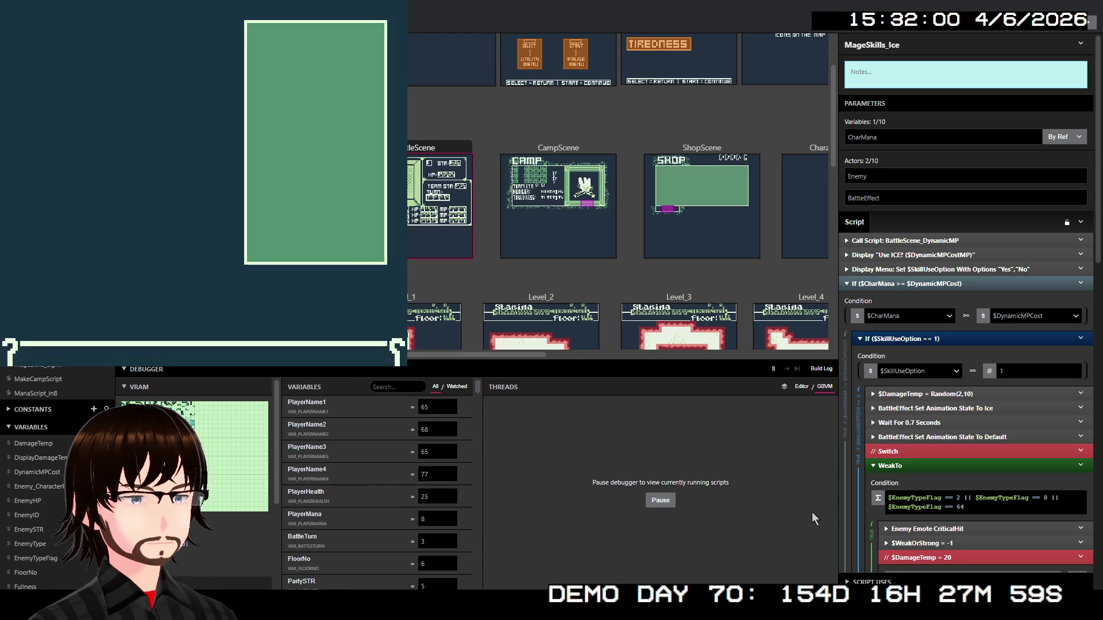
key(z)
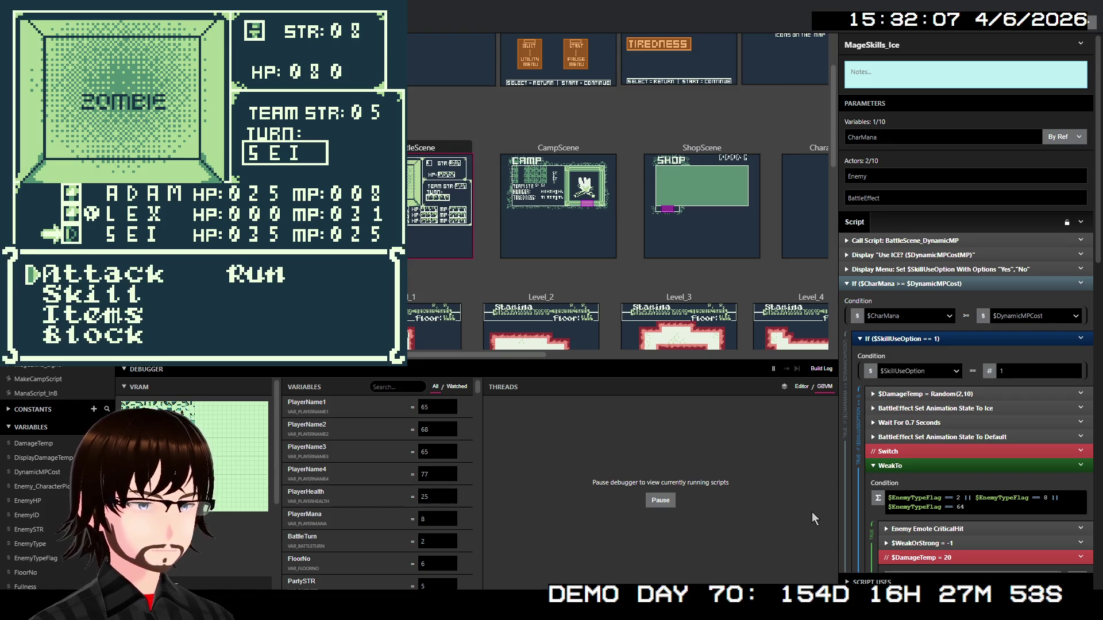
Defeat the Zombie with Sei's TrueShot skill (11 MP) and walk right on floor 06
key(Down)
key(z)
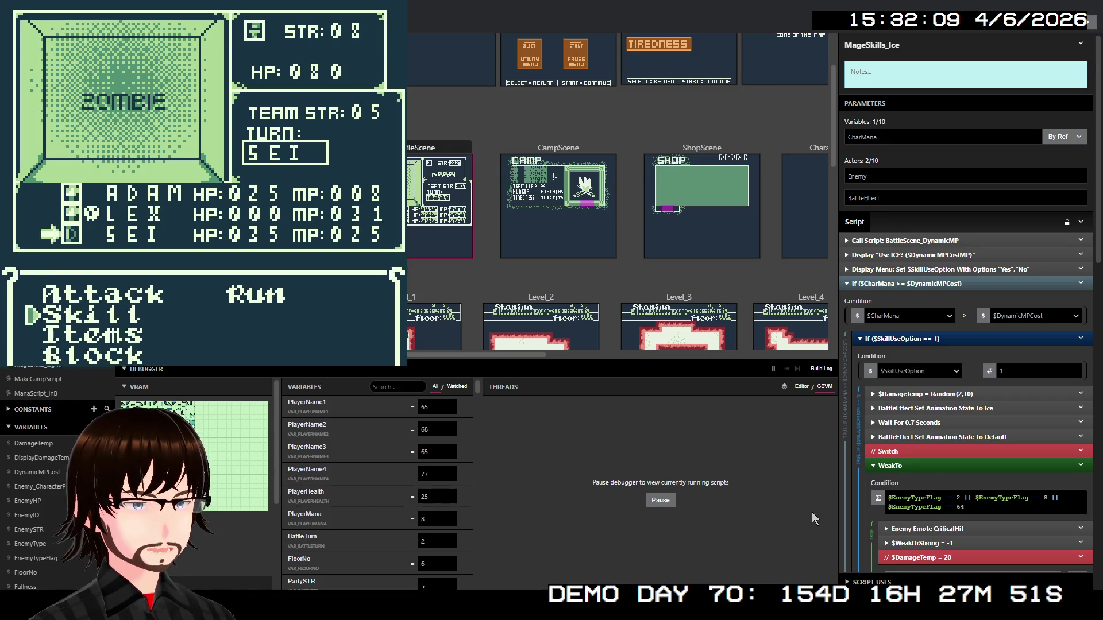
key(z)
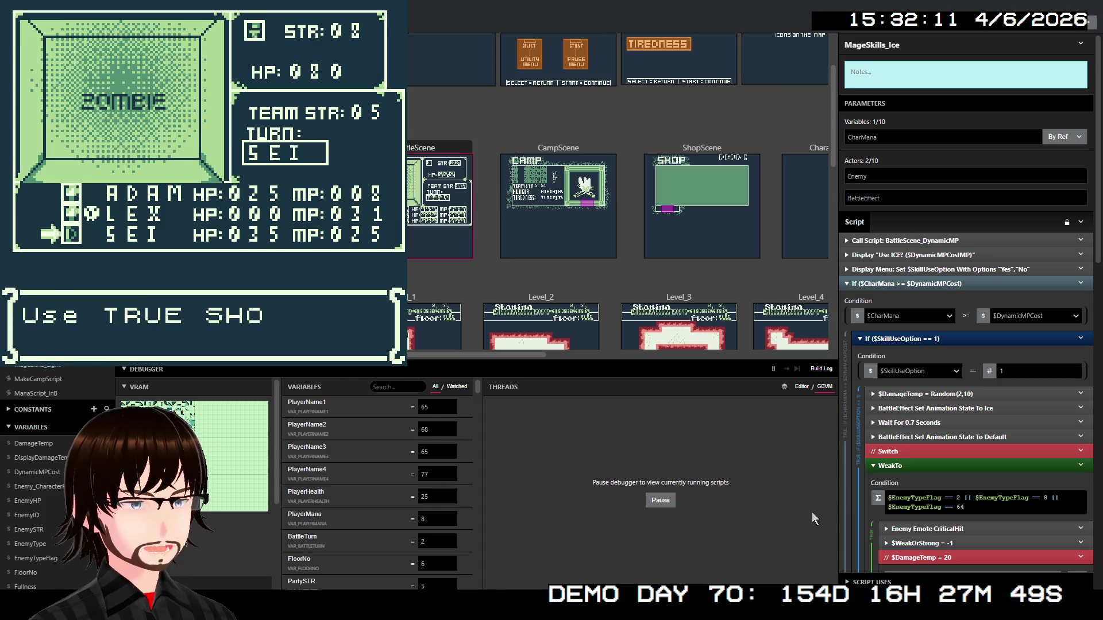
key(z)
key(z)
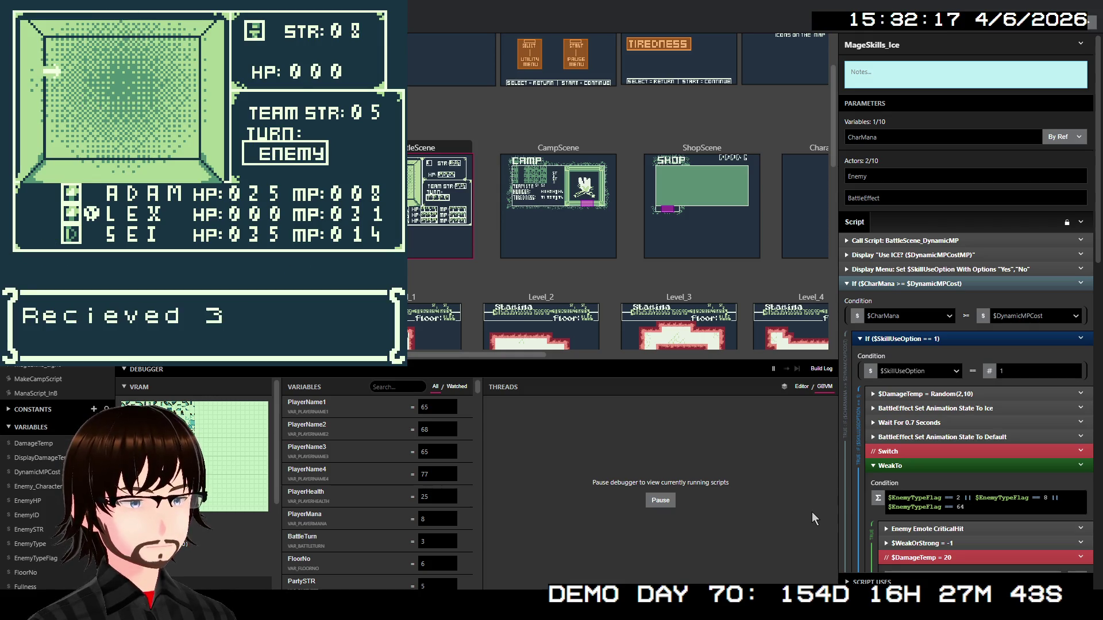
key(Right)
key(Right)
key(Right)
key(Right)
key(Right)
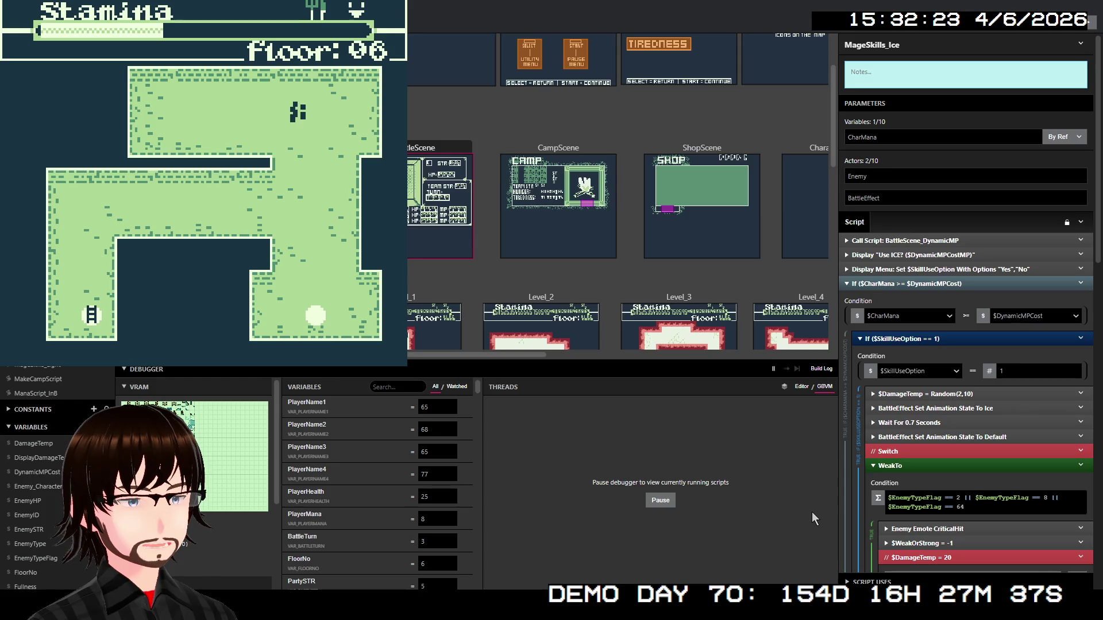
Defeat the slime with normal attacks and return to the dungeon map
key(Down)
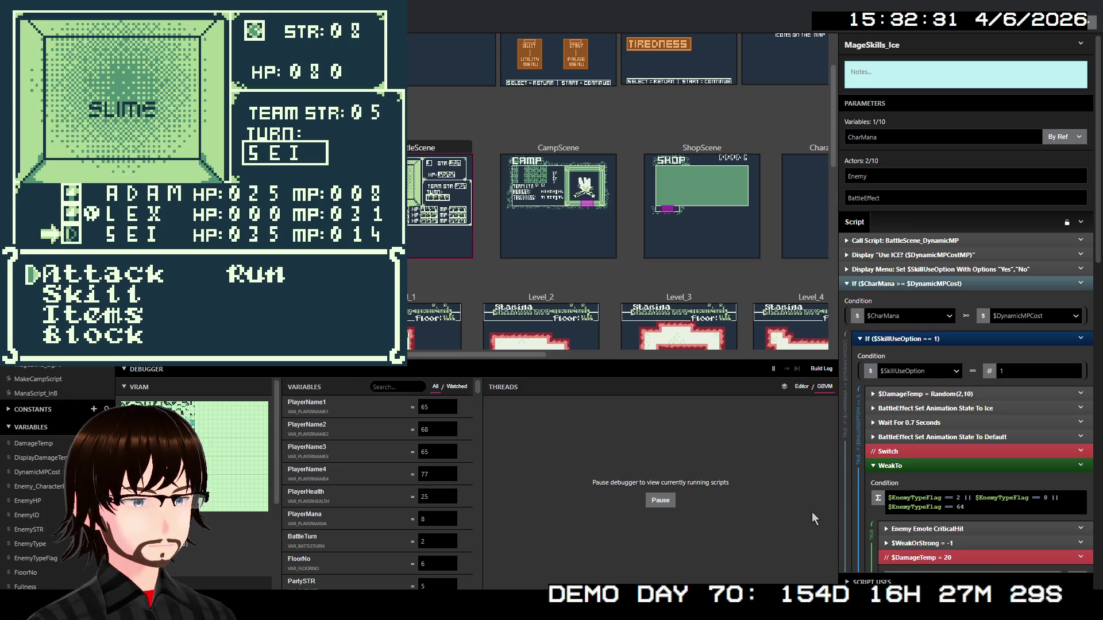
key(z)
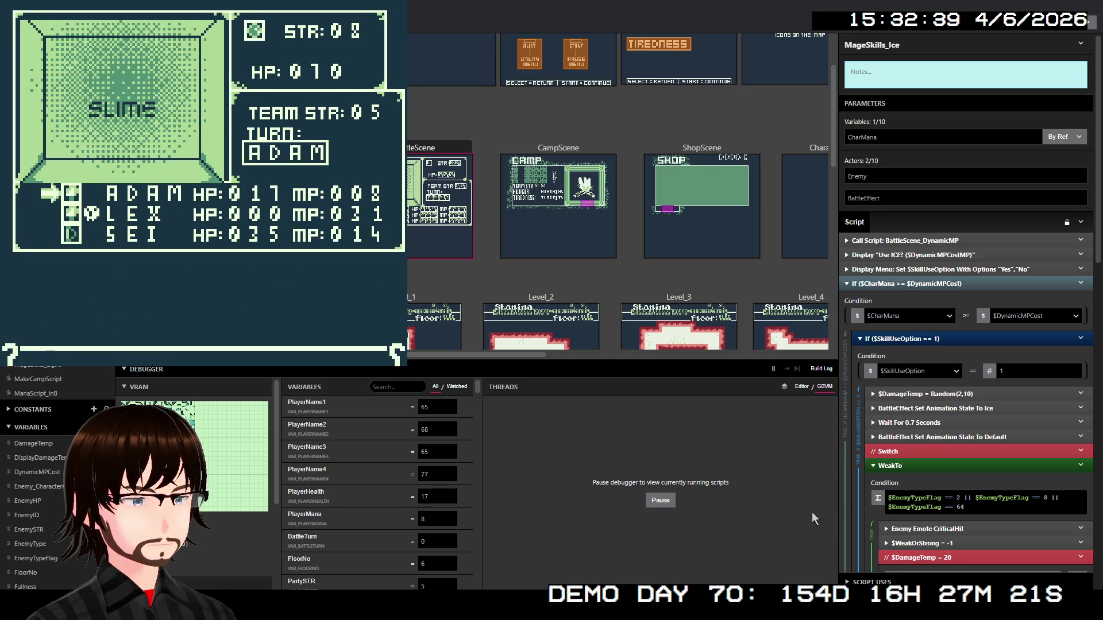
key(Down)
key(z)
key(z)
key(z)
key(z)
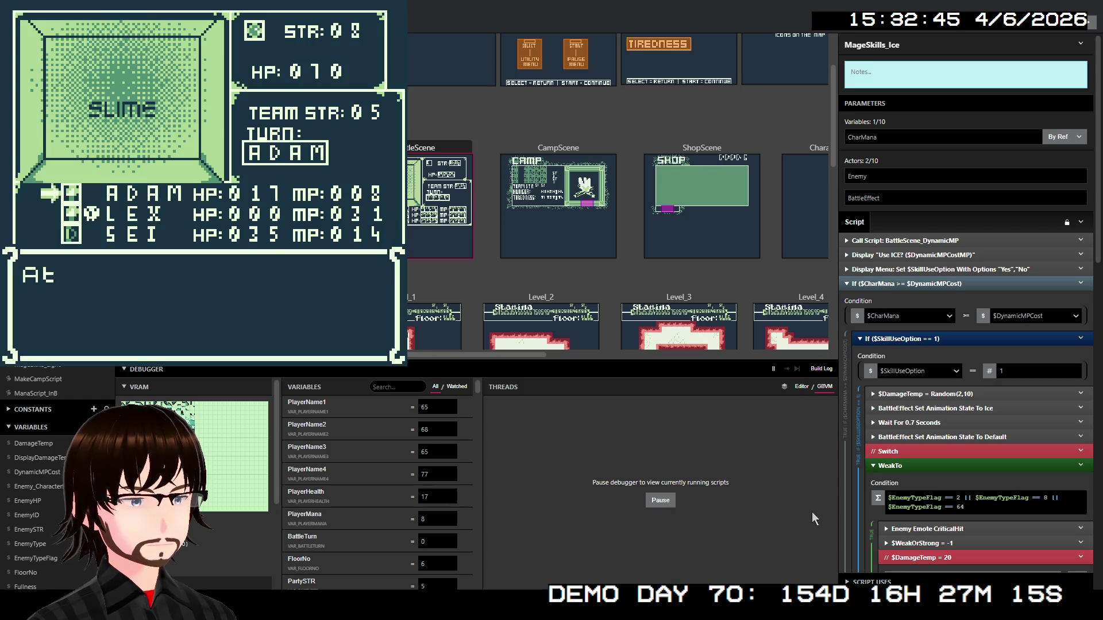
key(z)
key(z)
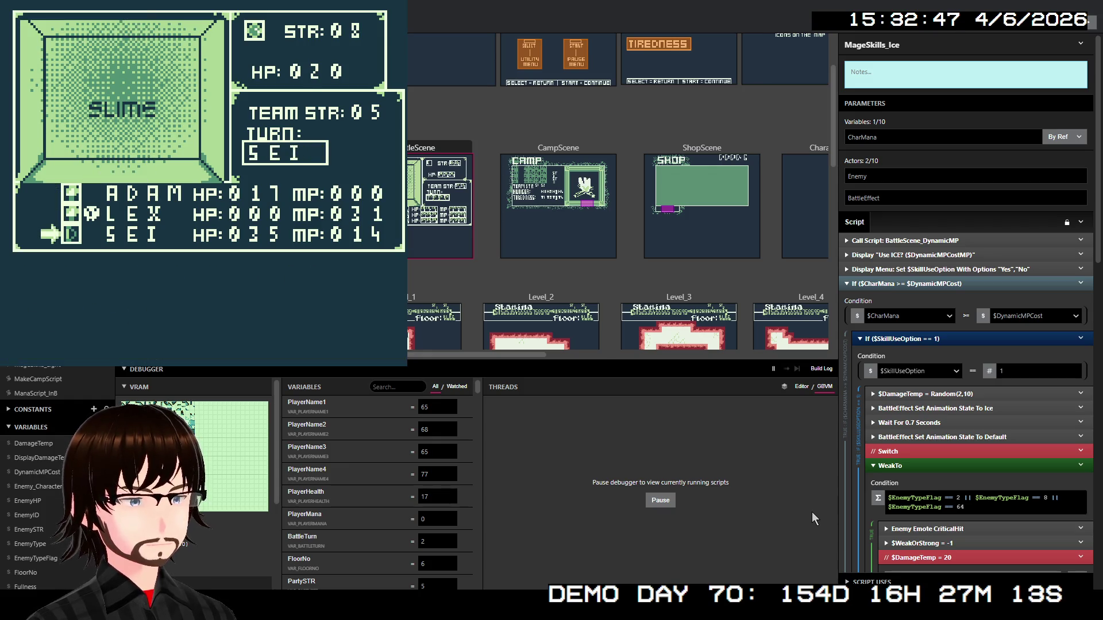
key(z)
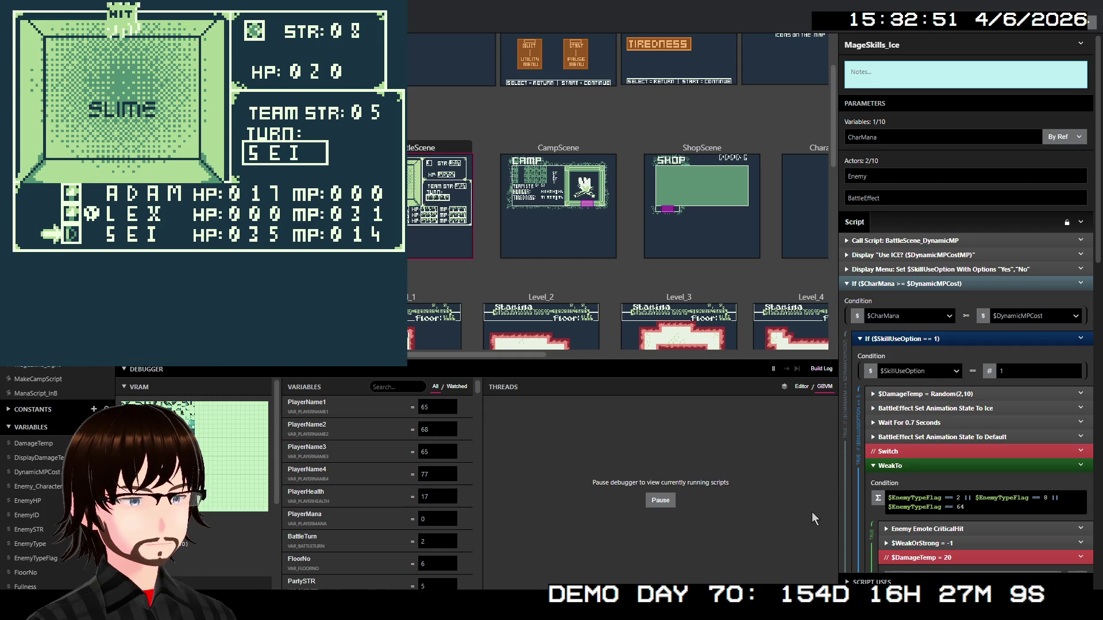
key(z)
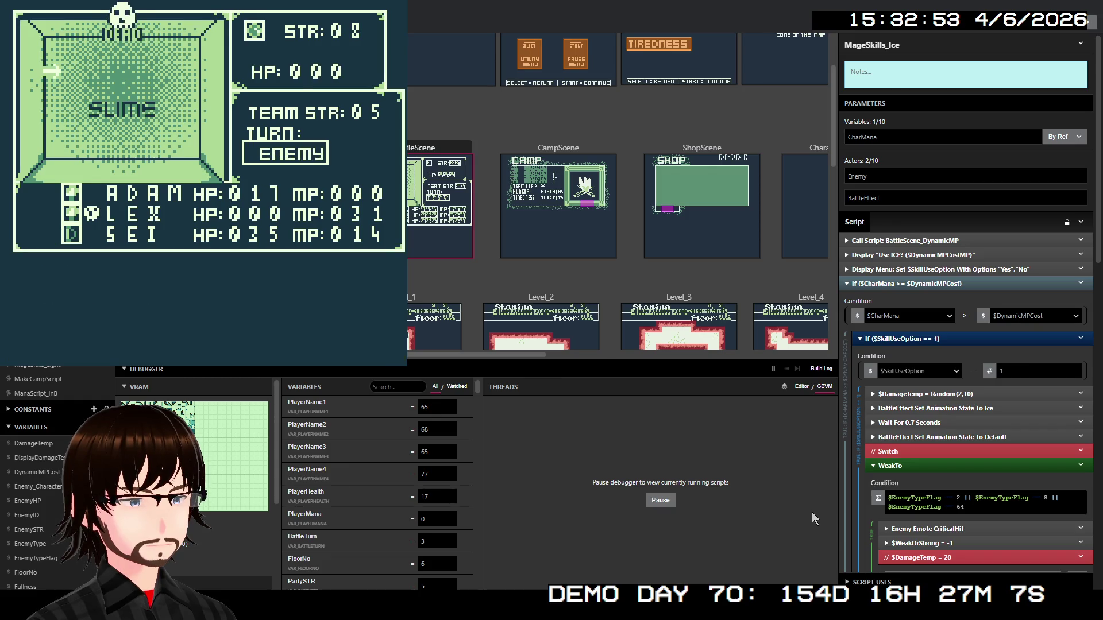
key(z)
key(z)
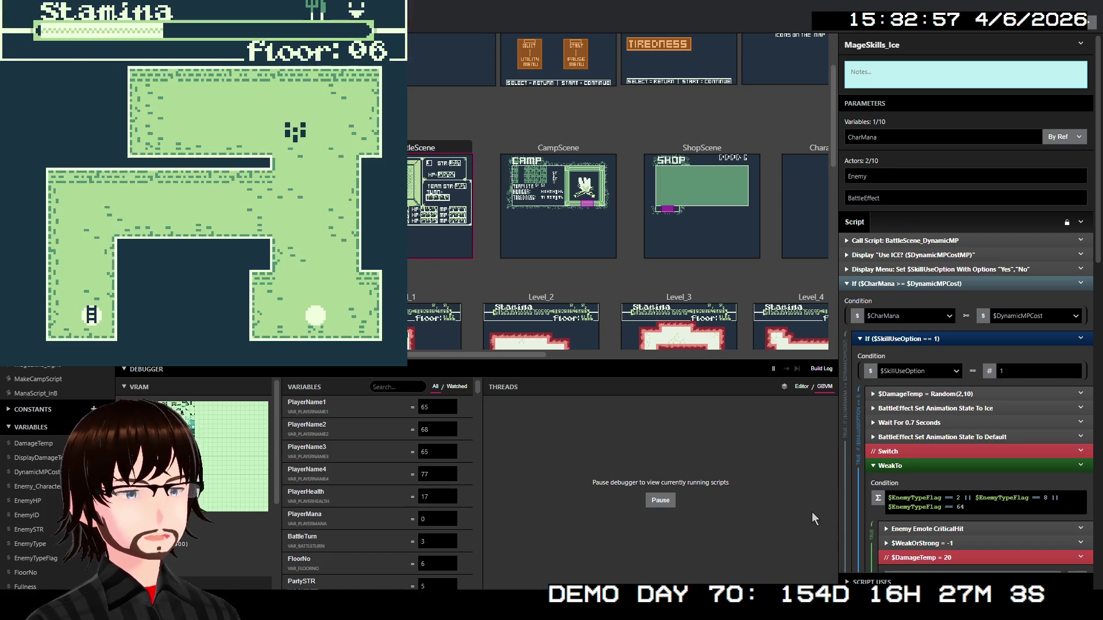
Walk into a Living Armour encounter and attack until ADAM falls to the title screen
key(Down)
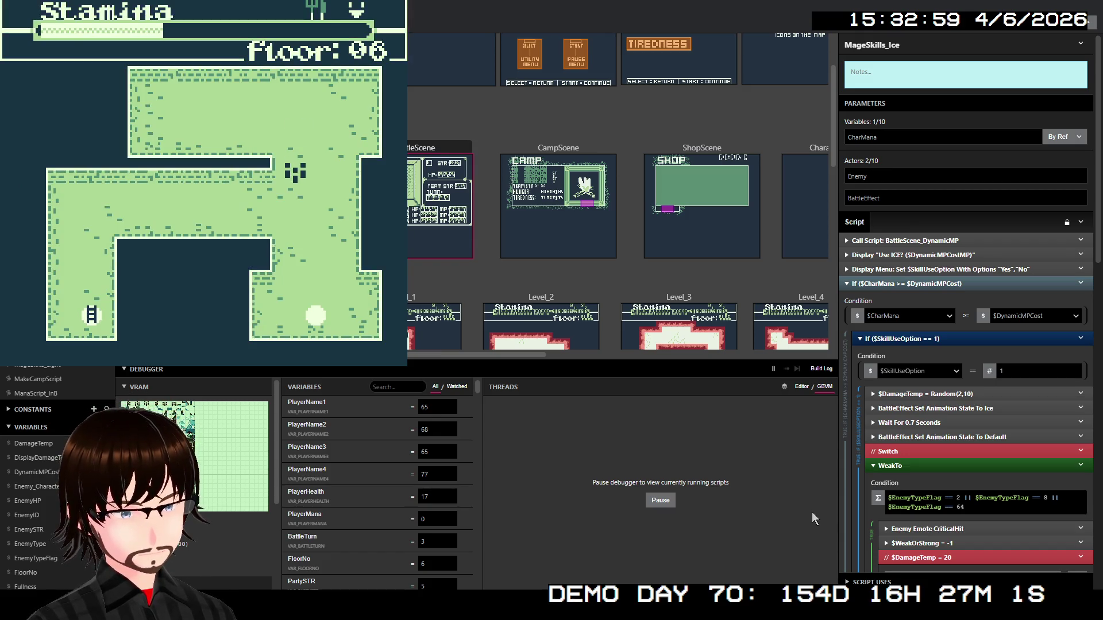
key(Left)
key(Left)
key(Left)
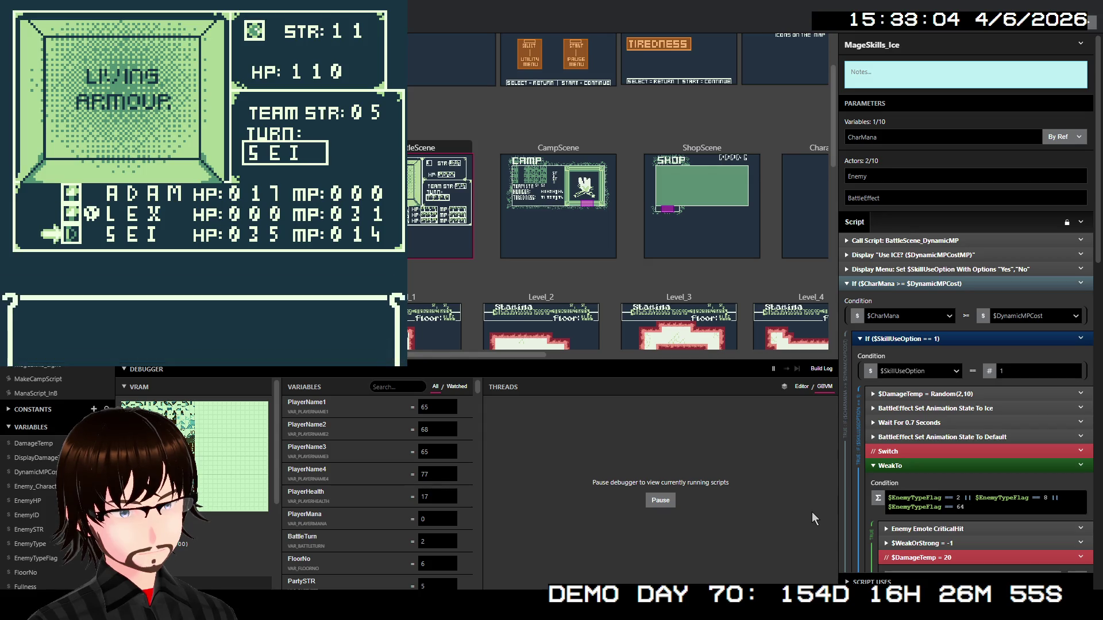
key(Down)
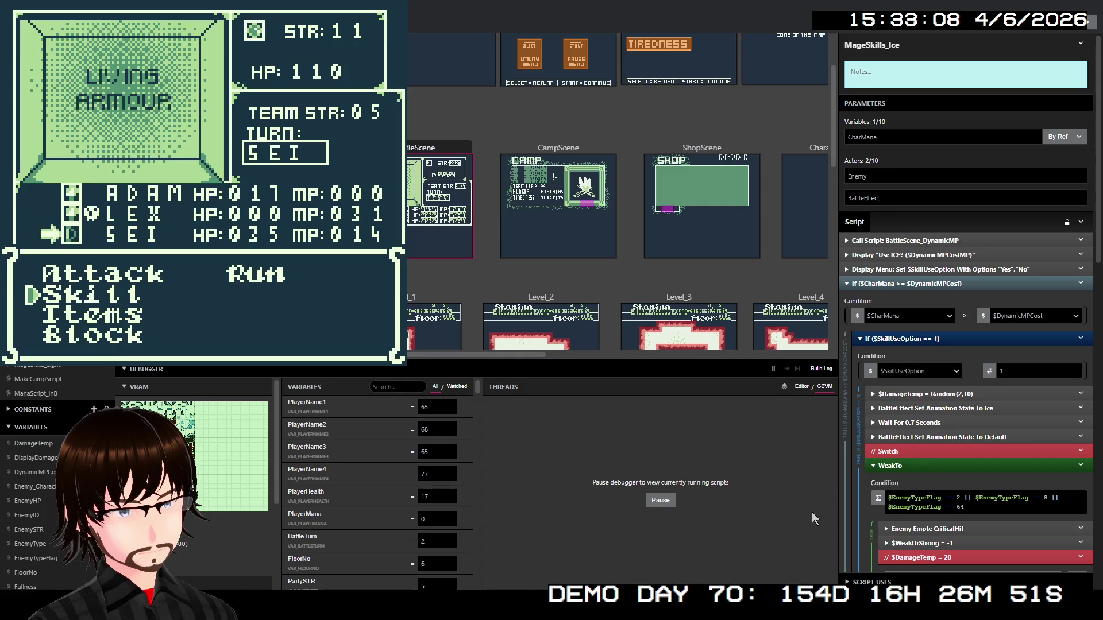
key(z)
key(x)
key(z)
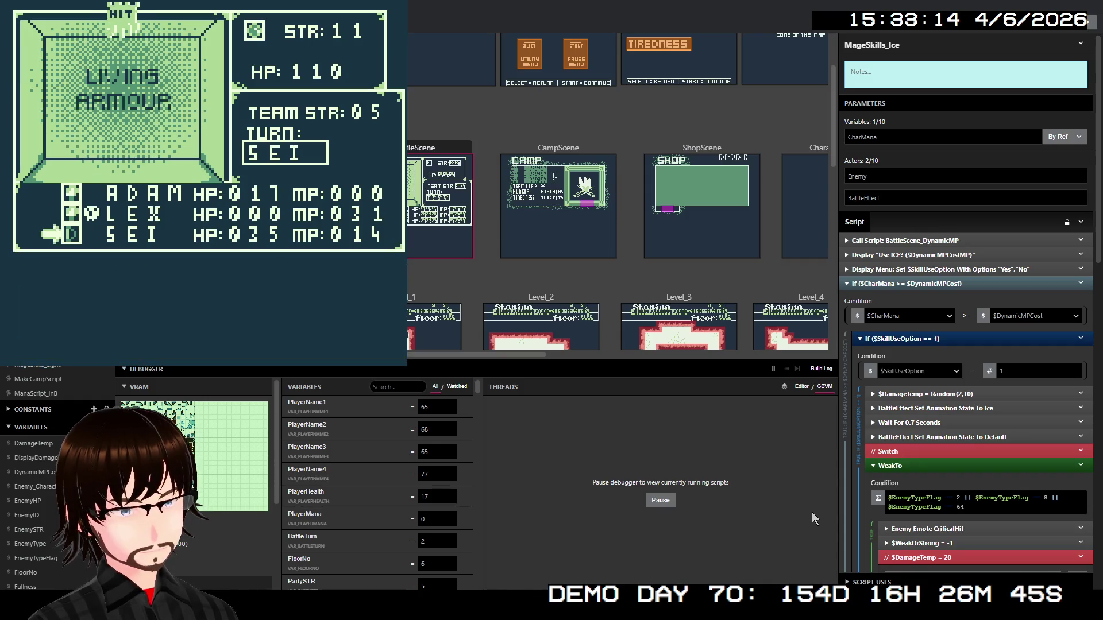
key(z)
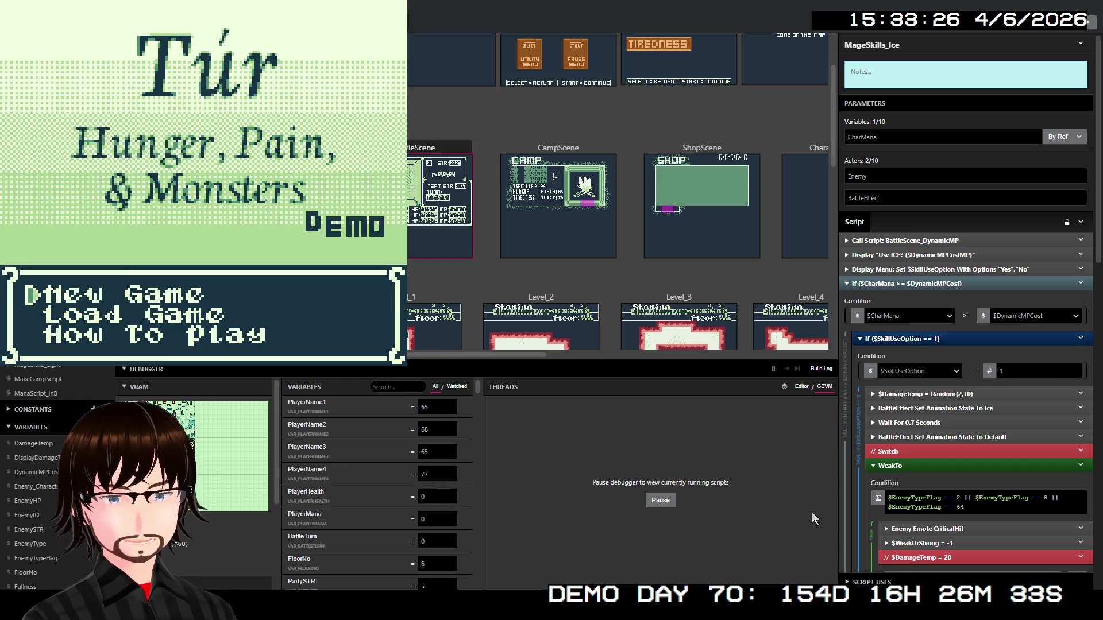
Close the test play and scroll the Notepad to-do notes to the feedback items
key(alt+F4)
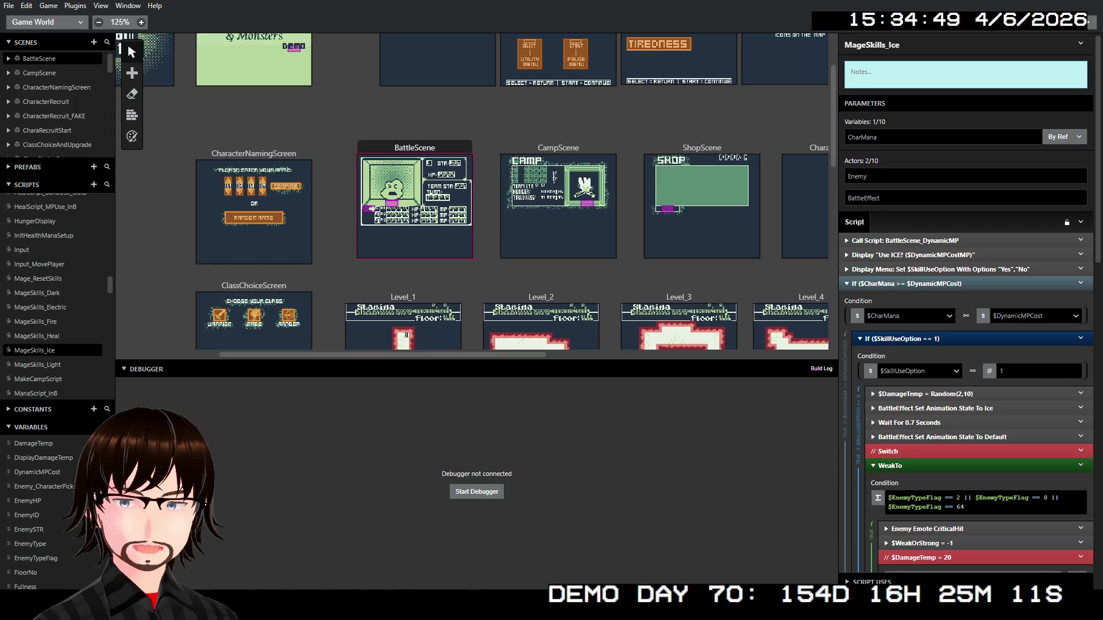
scroll(369, 257, down, 5)
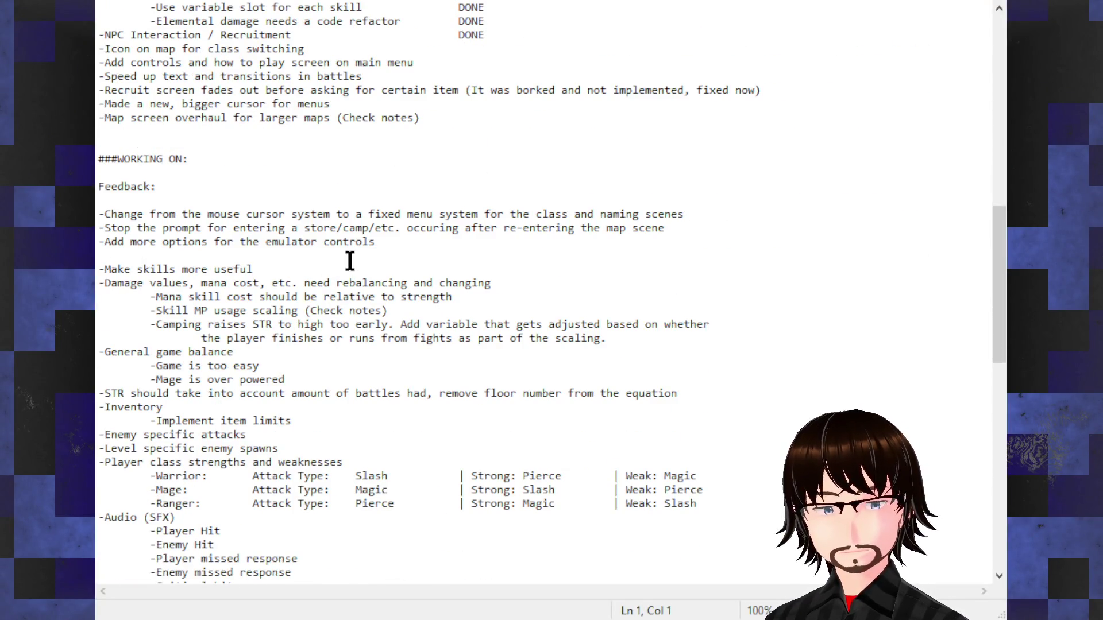
drag(255, 269, 100, 269)
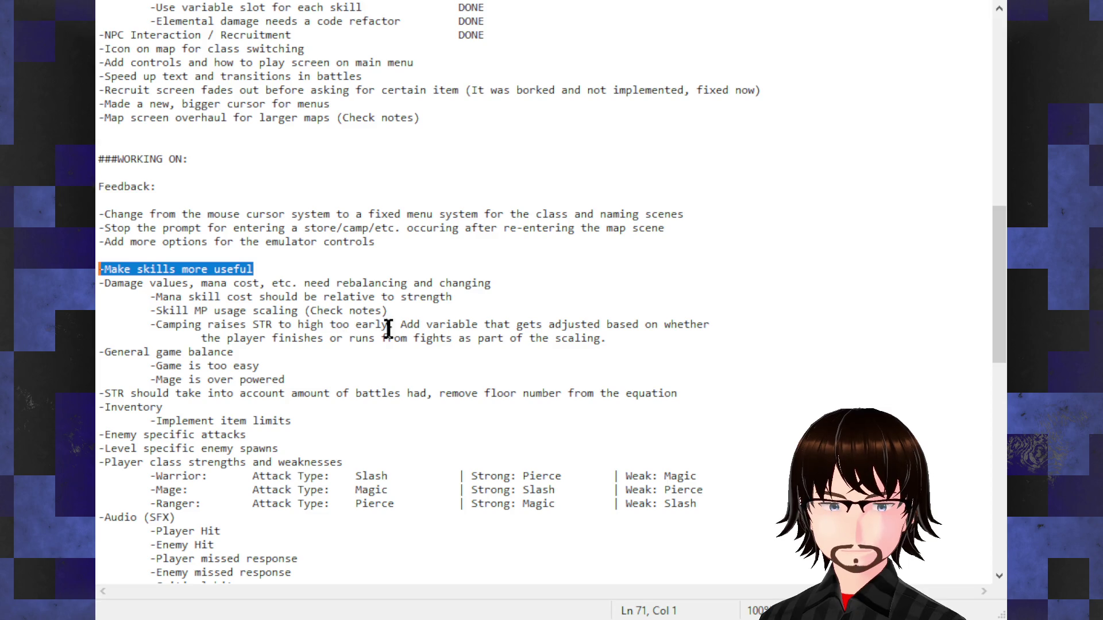
mouse_move(607, 339)
mouse_down()
mouse_move(236, 312)
mouse_move(123, 320)
mouse_move(153, 322)
mouse_move(142, 323)
mouse_up()
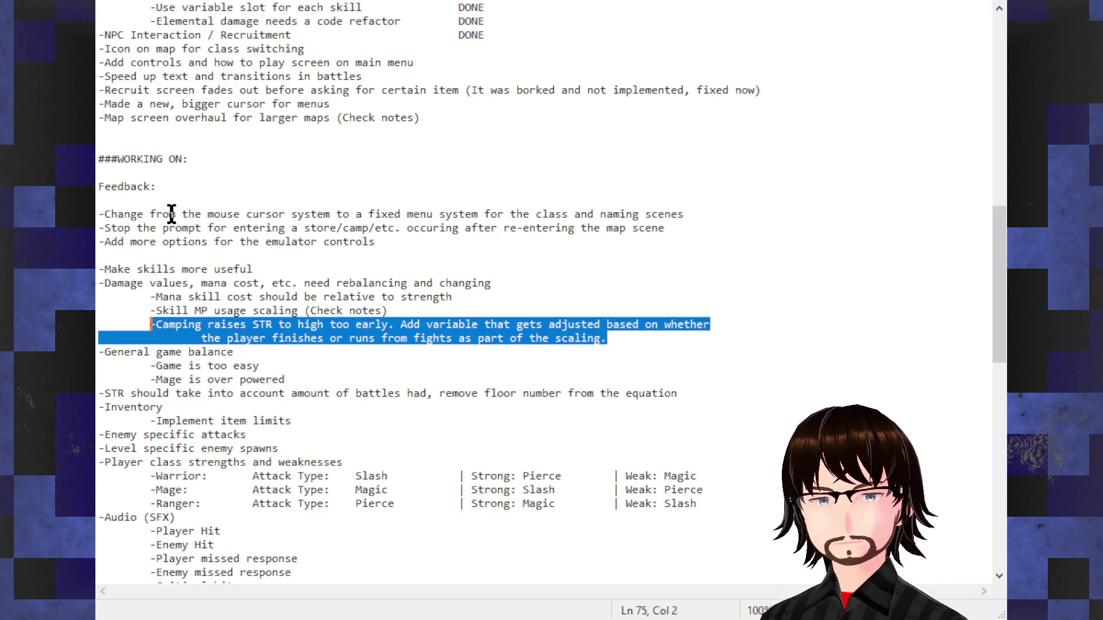
mouse_move(276, 269)
mouse_down()
mouse_move(99, 269)
mouse_move(118, 269)
mouse_move(99, 269)
mouse_move(99, 255)
mouse_move(99, 269)
mouse_up()
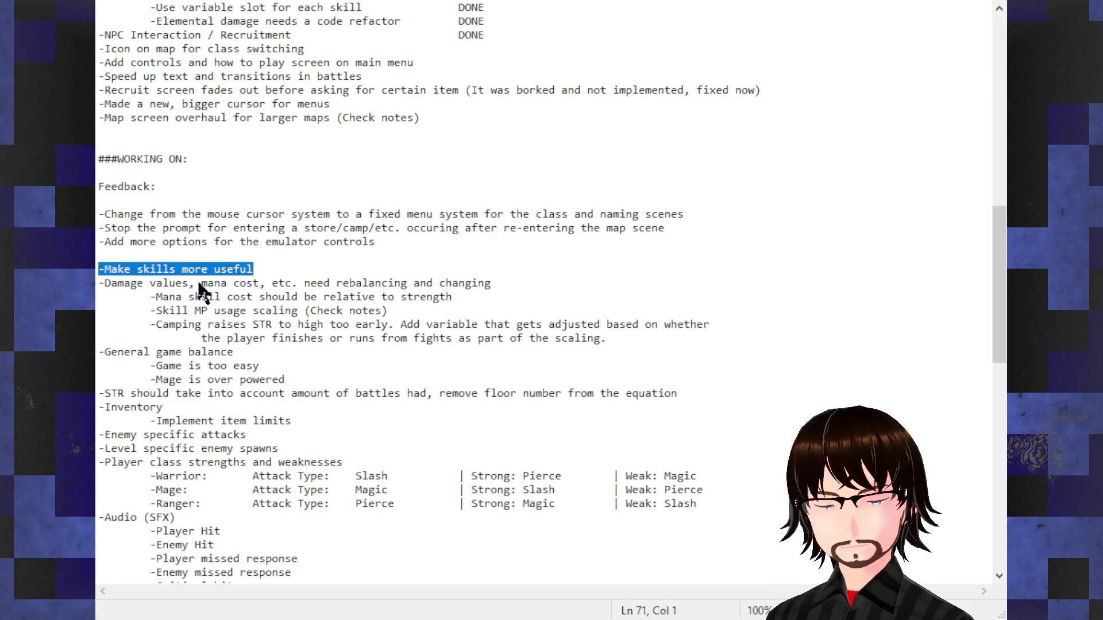
Delete the '-Make skills more useful' line from the Working On list
click(121, 253)
click(267, 268)
key(shift+Home)
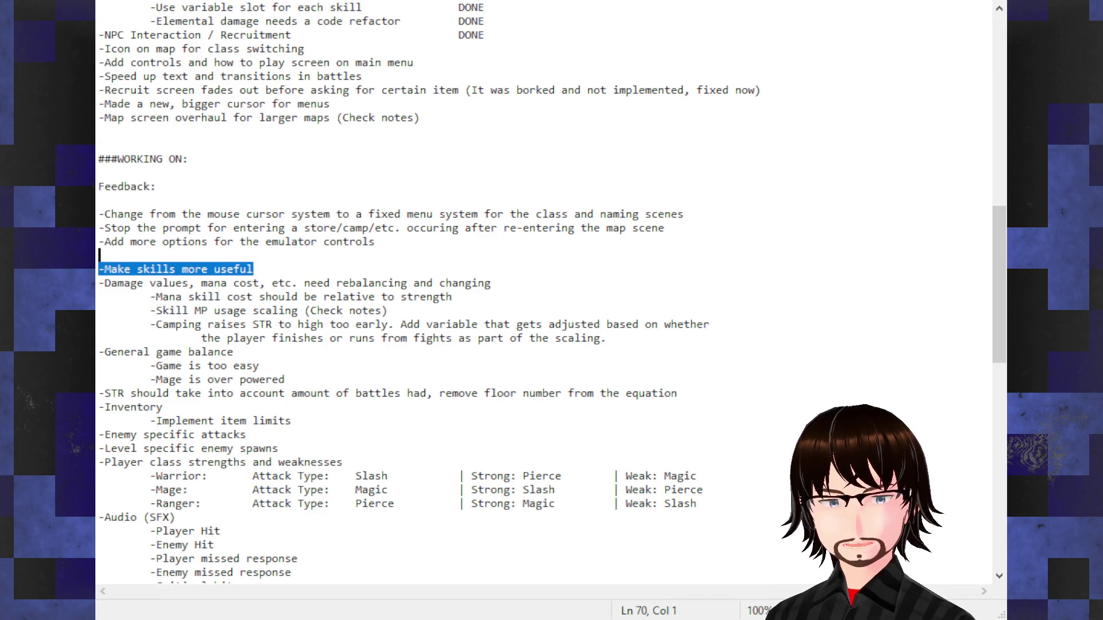
key(BackSpace)
key(BackSpace)
scroll(290, 220, up, 3)
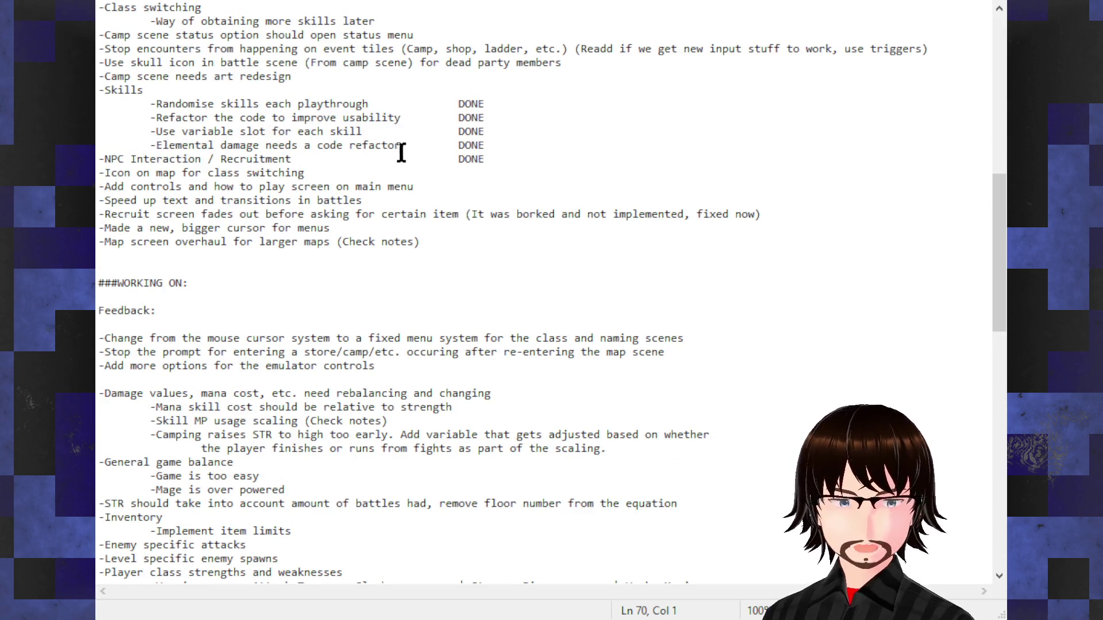
scroll(558, 309, down, 3)
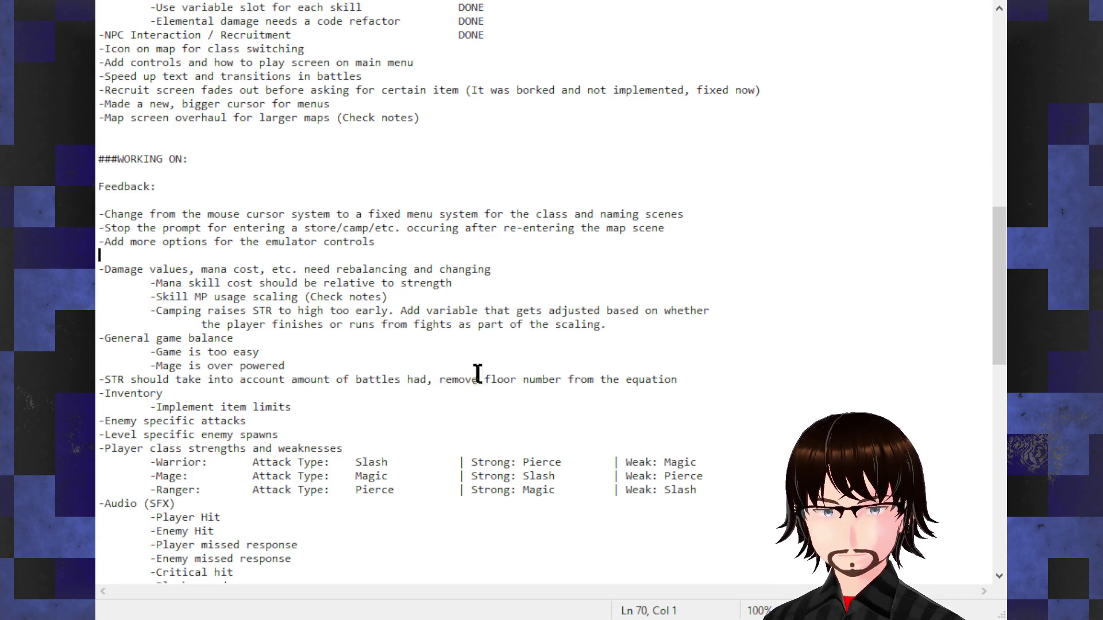
click(702, 376)
text((When )
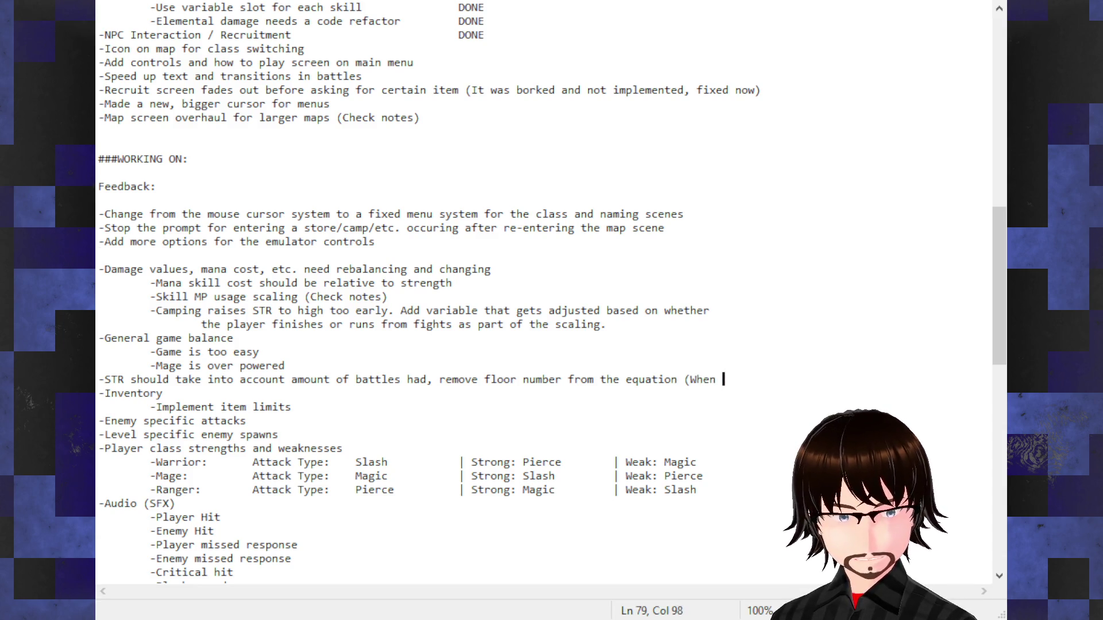
text(resting )
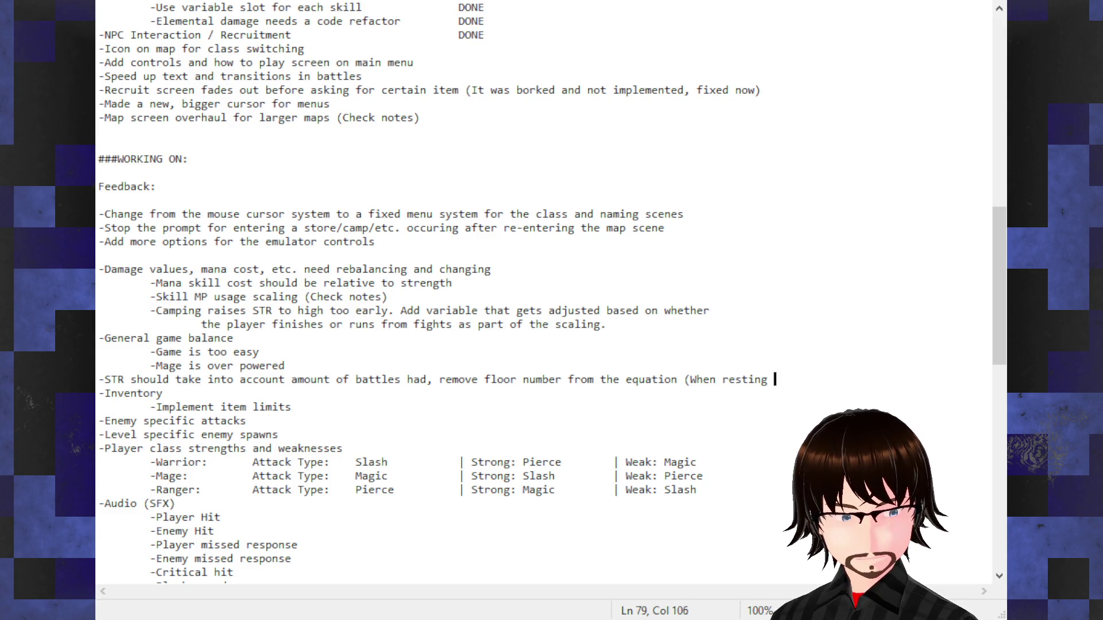
text(at camp)
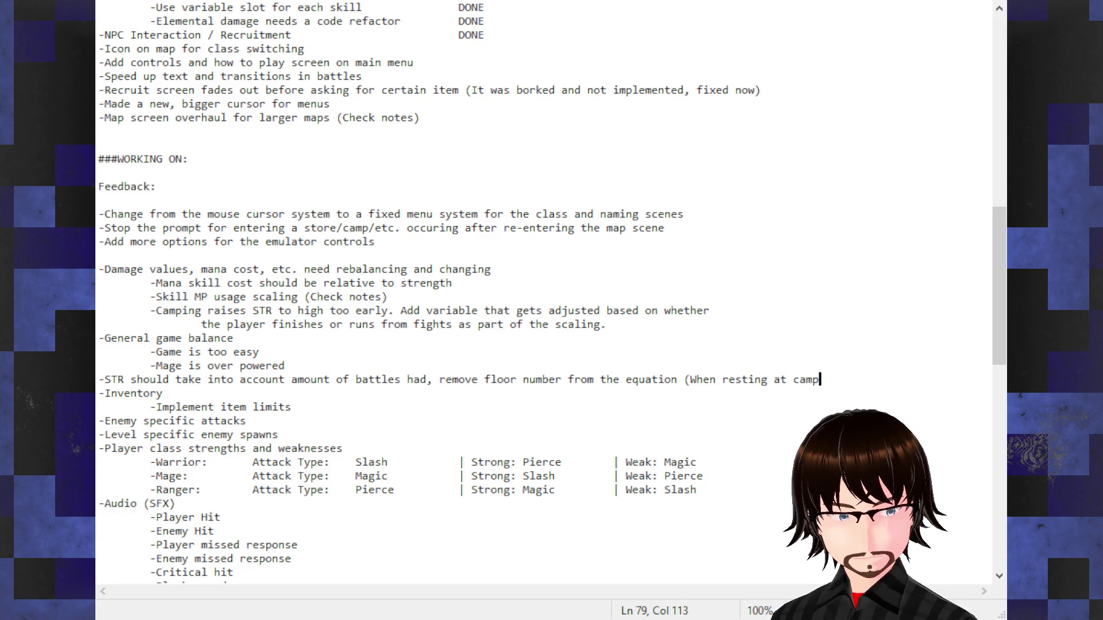
text())
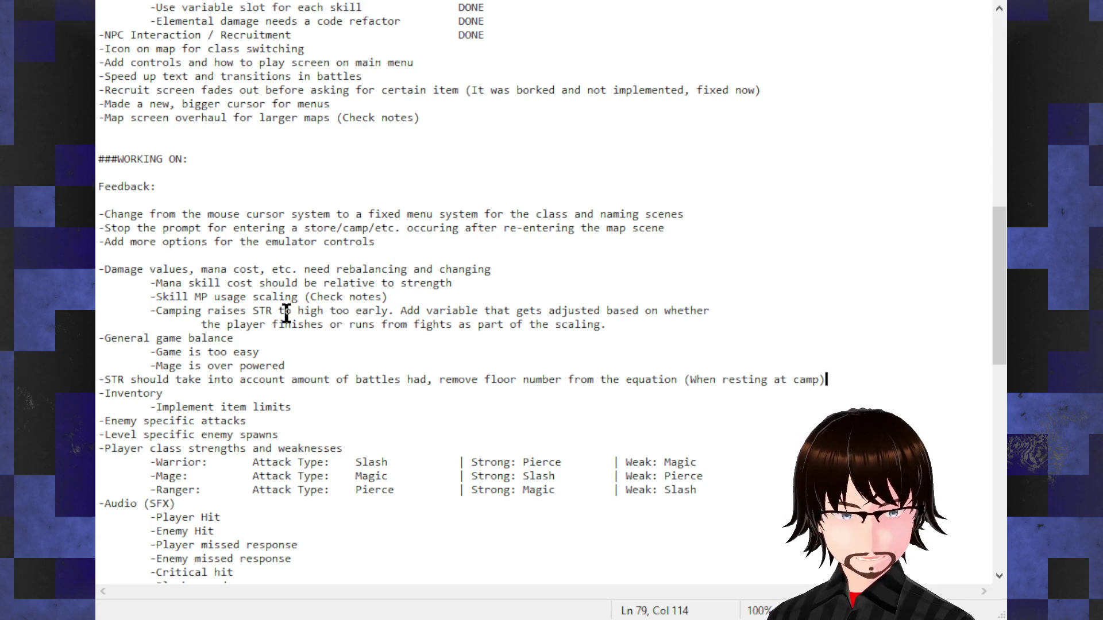
drag(480, 311, 611, 308)
click(612, 309)
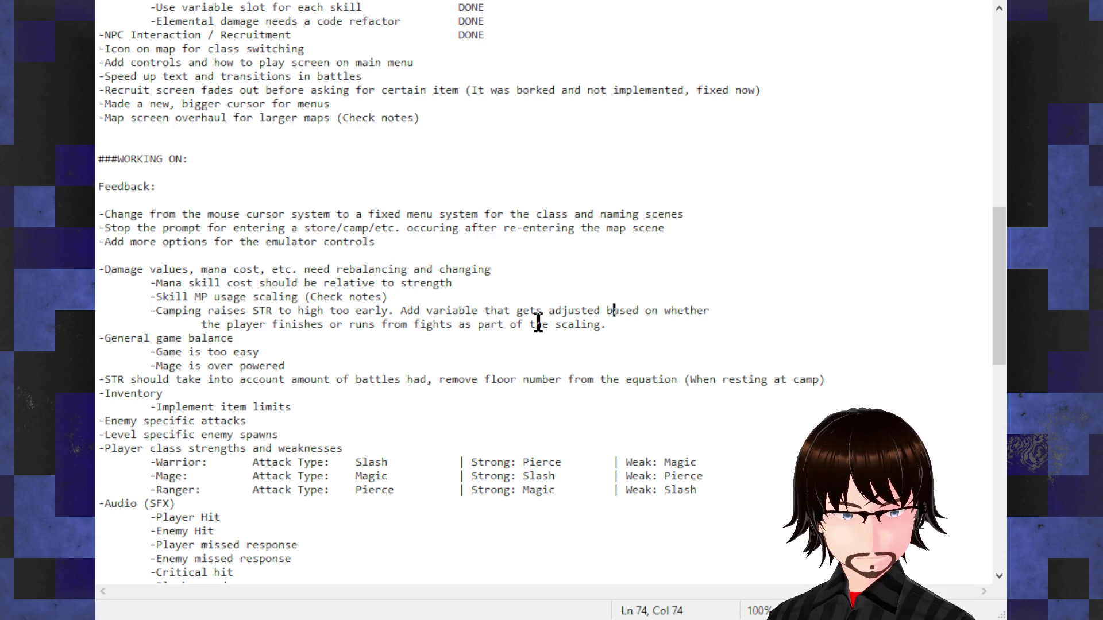
drag(272, 323, 238, 339)
click(500, 325)
click(575, 324)
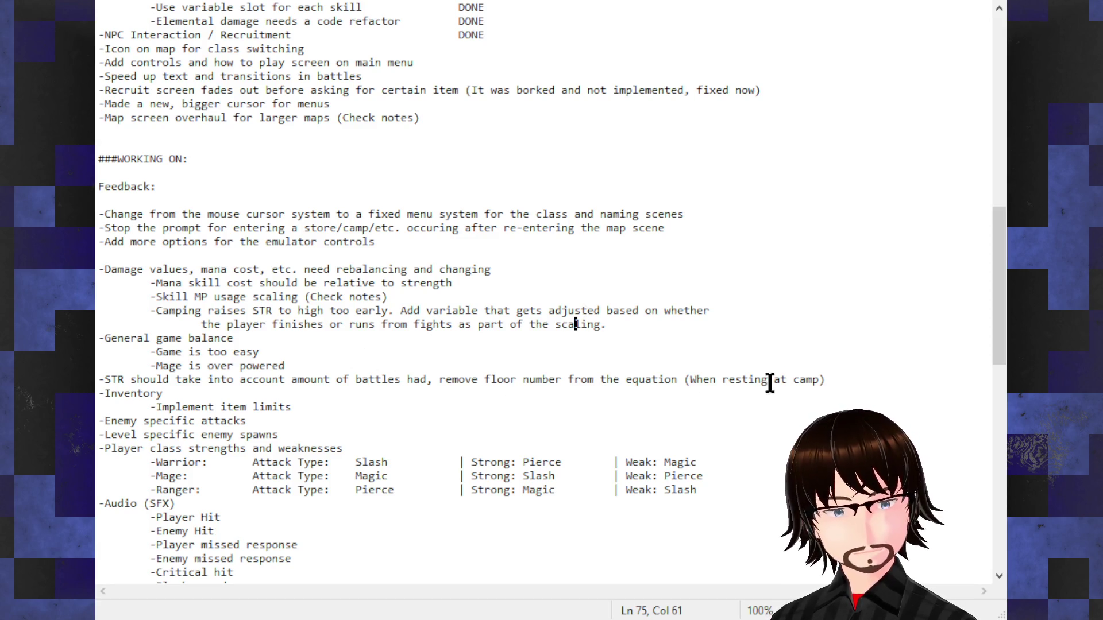
click(837, 382)
key(Return)
Add a note: failed run checks block further escapes, disabled entirely for boss fights
text(-I)
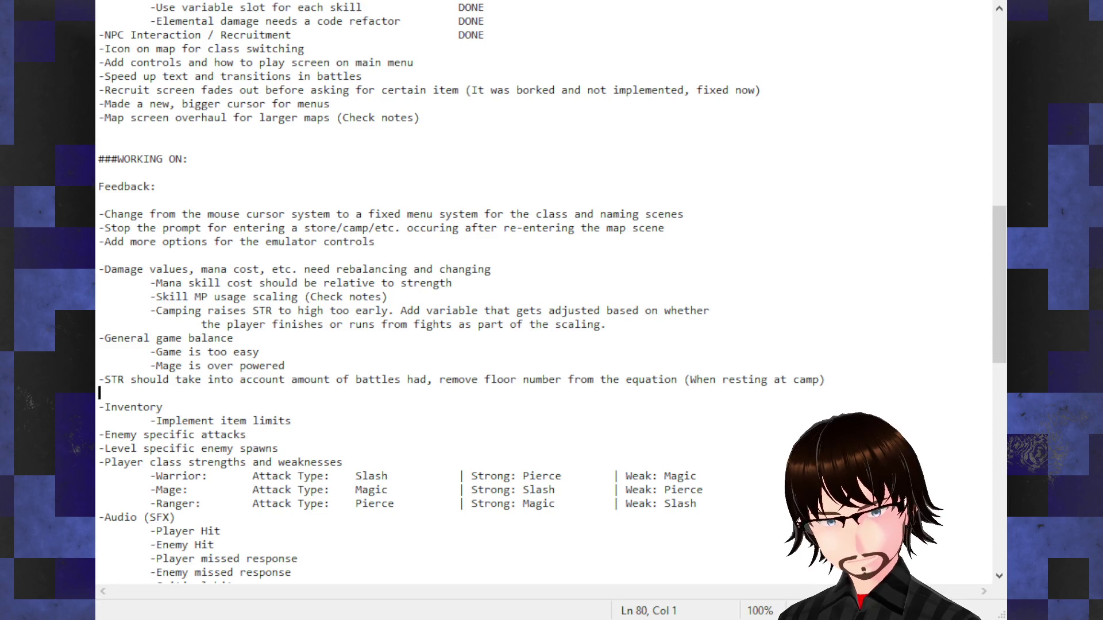
text(f y)
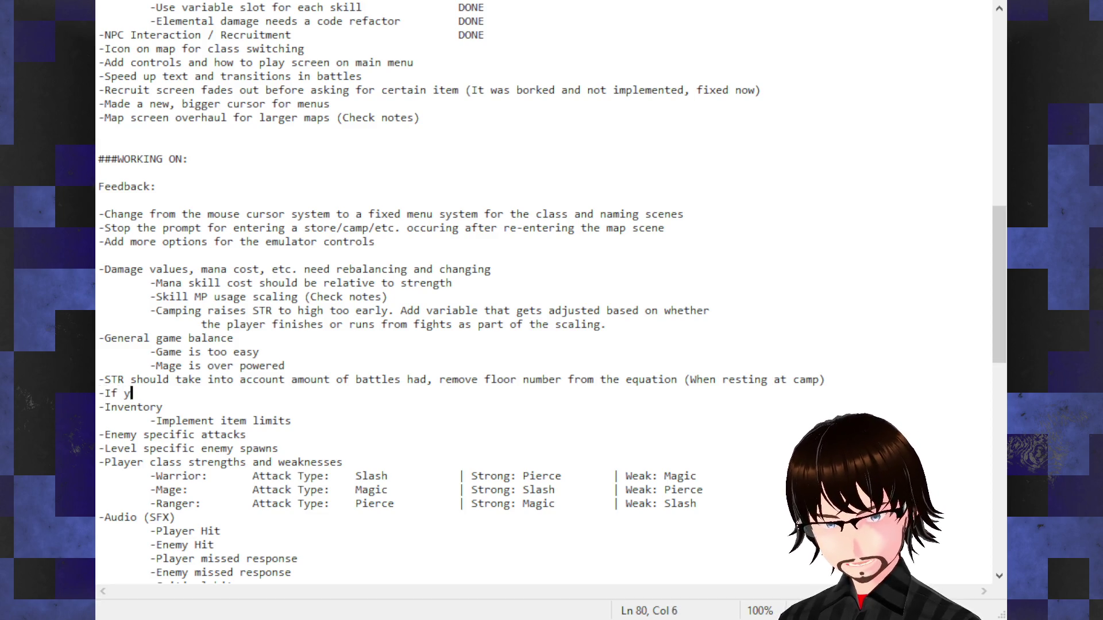
text(ou run )
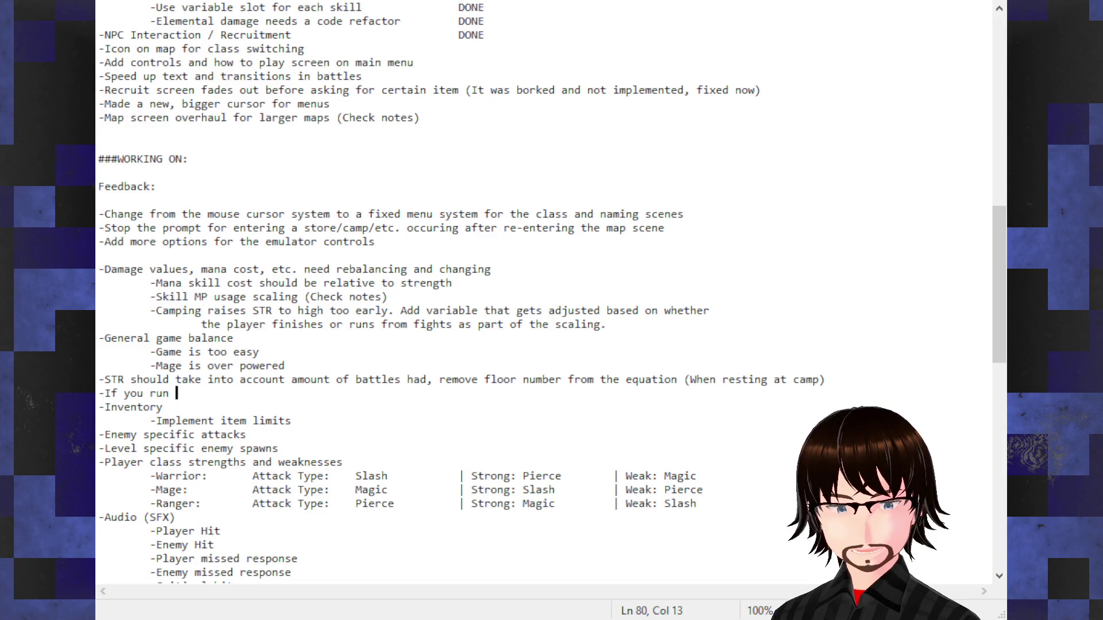
text(from a f)
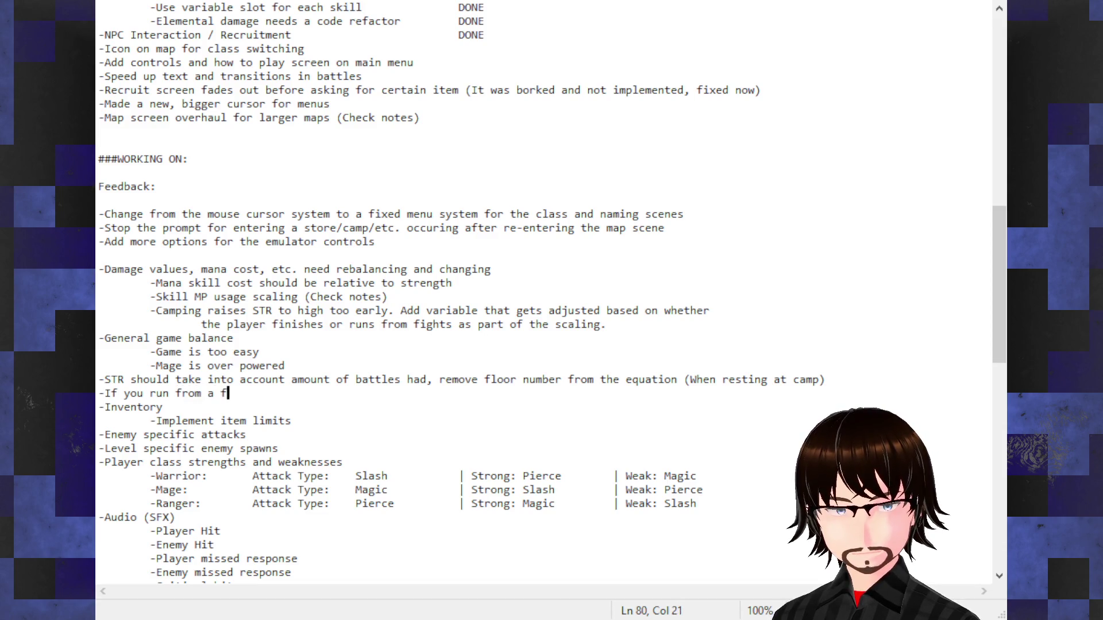
text(ight and the )
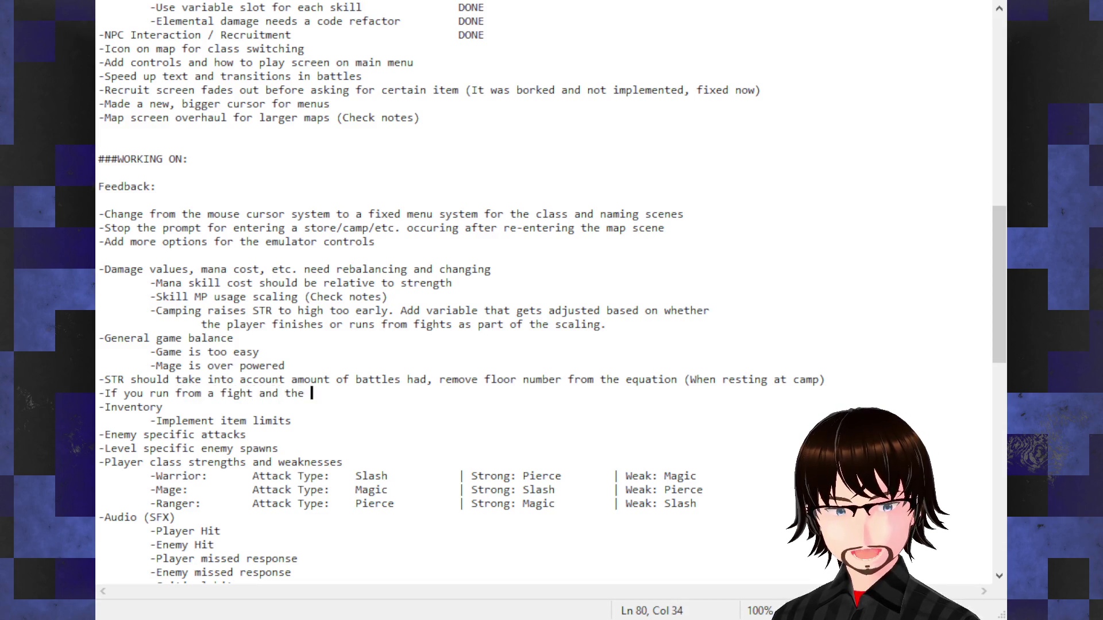
text(check fai)
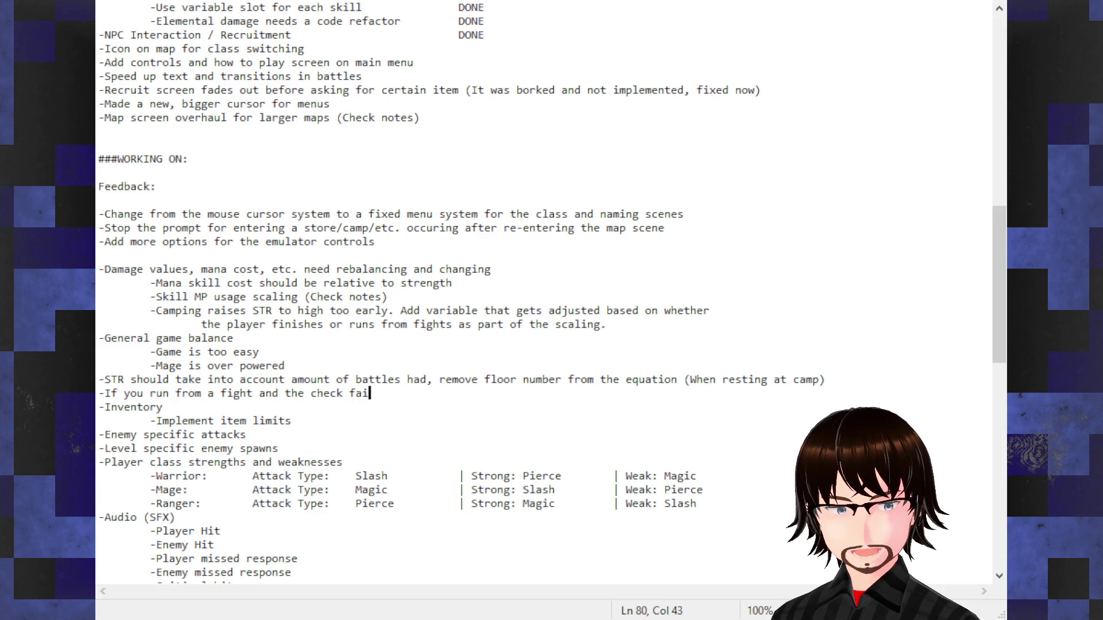
text(ls, you s)
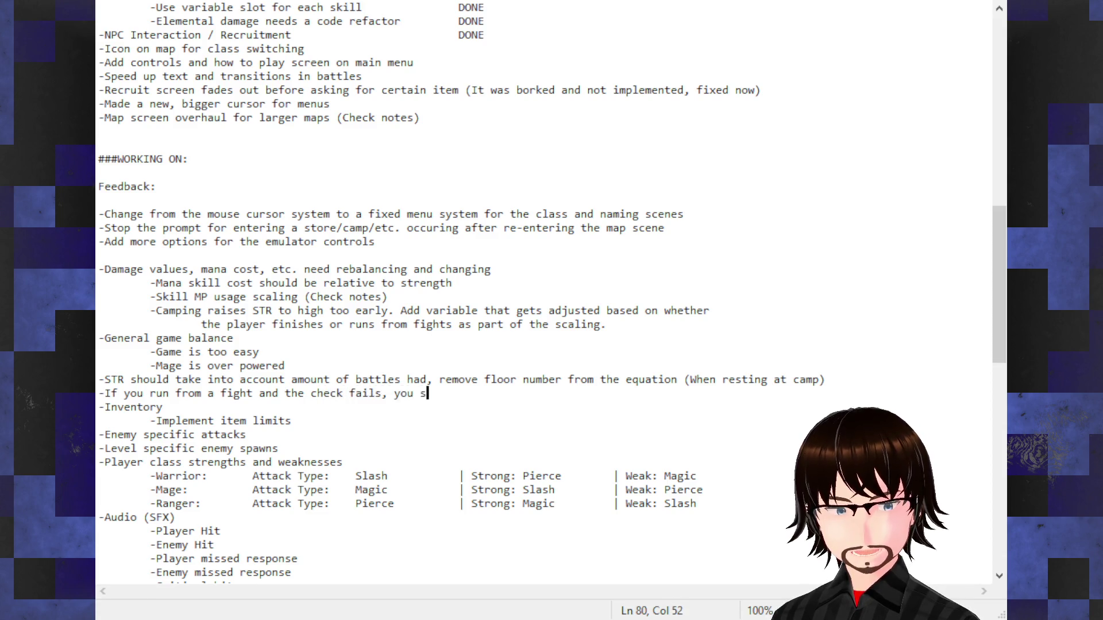
text(houldn't )
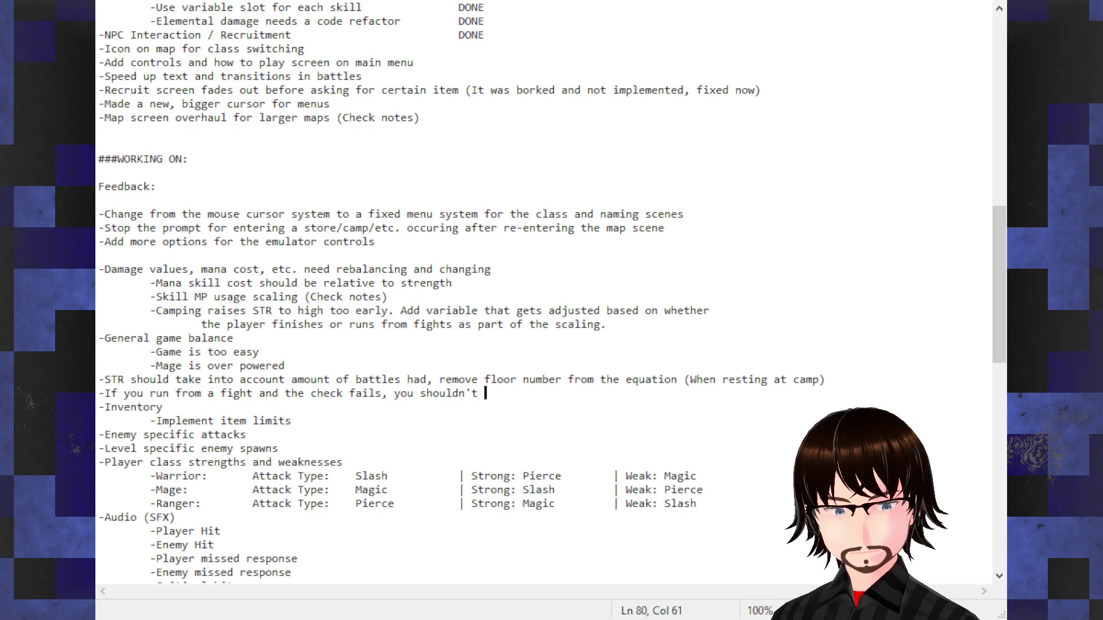
text(be able to)
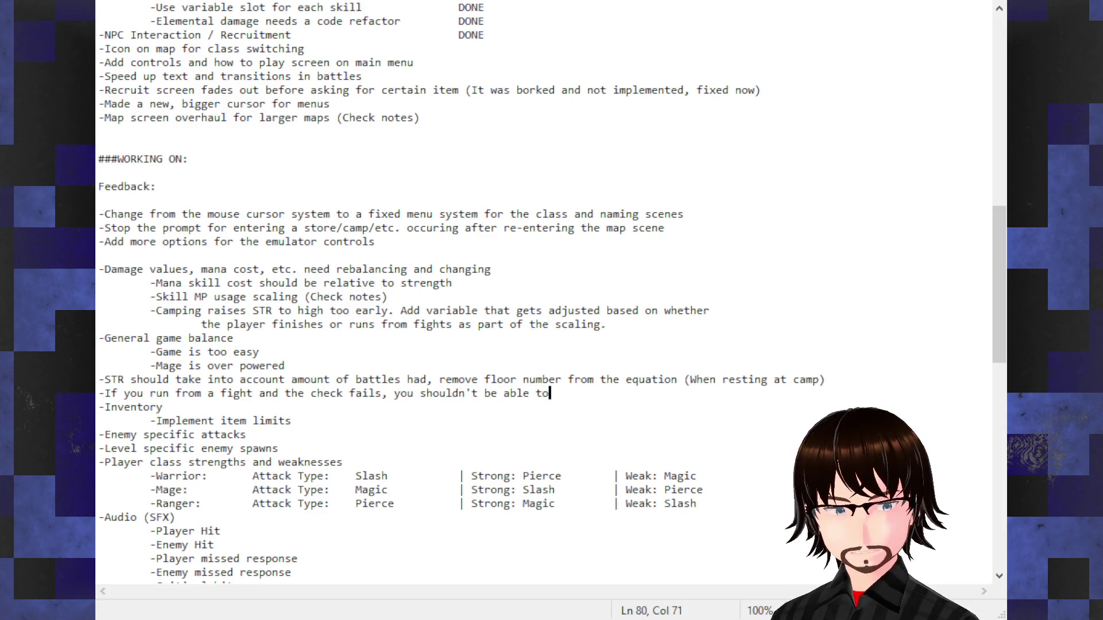
text( run away )
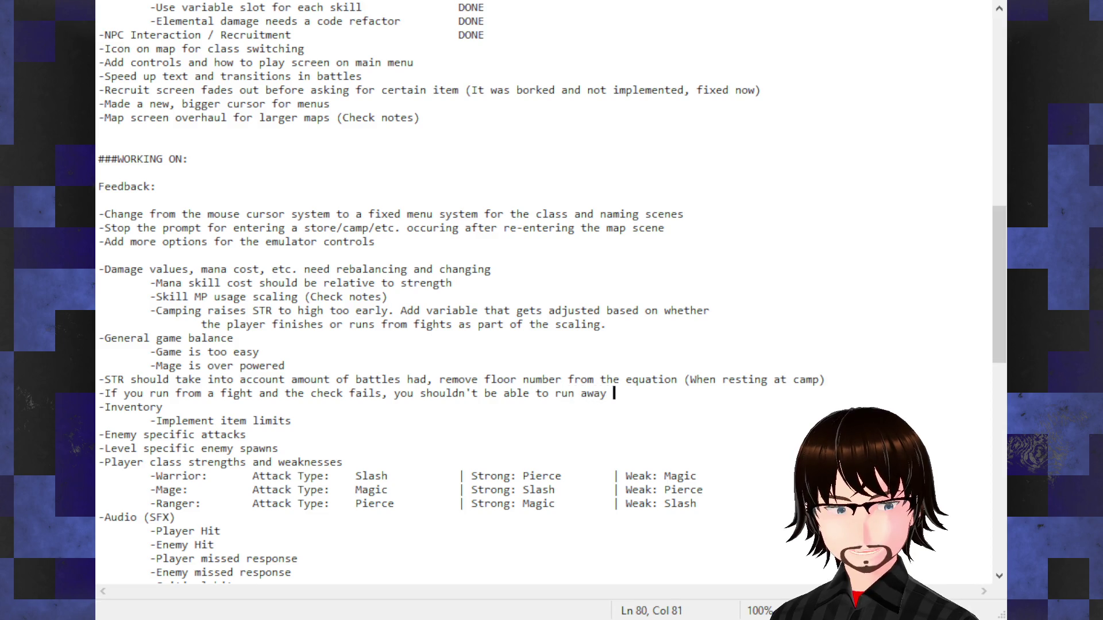
text(again)
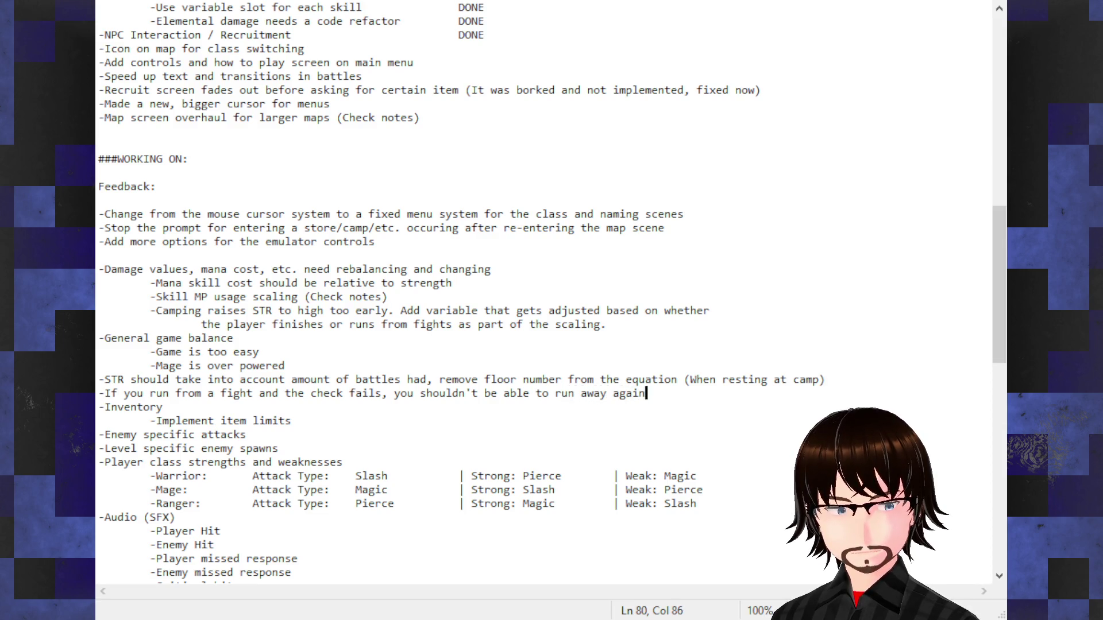
text( for a wh)
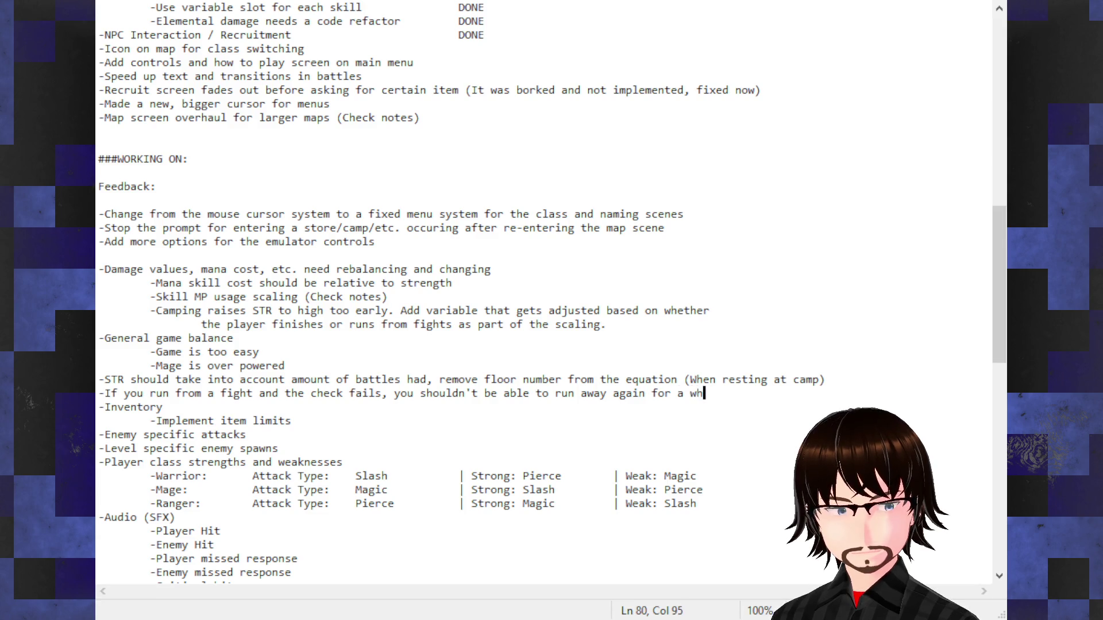
text(ile)
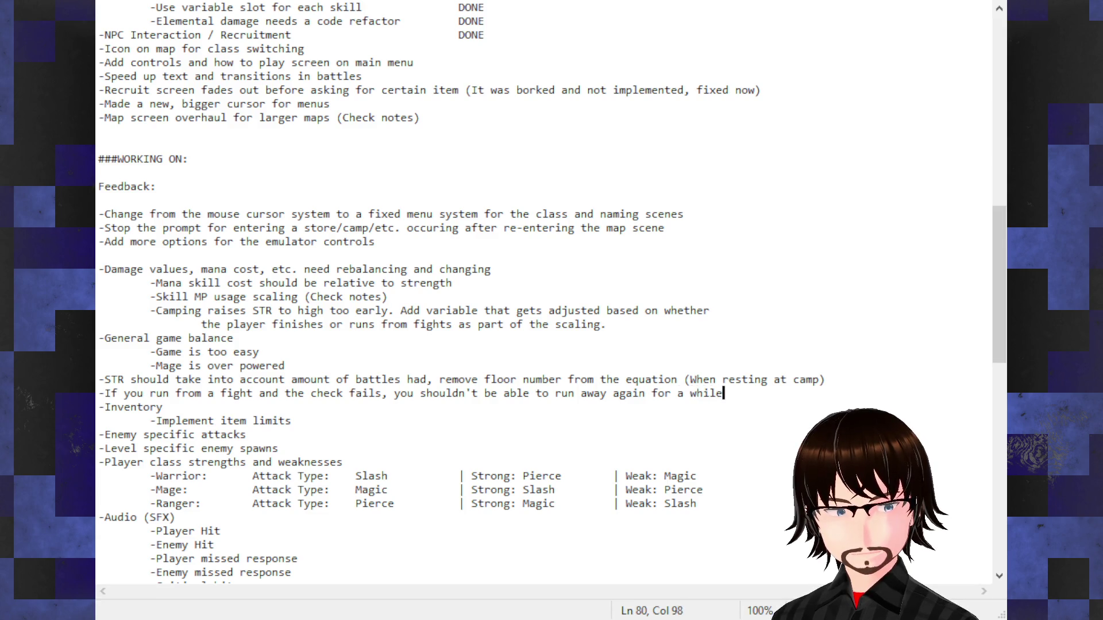
text(. Pkl)
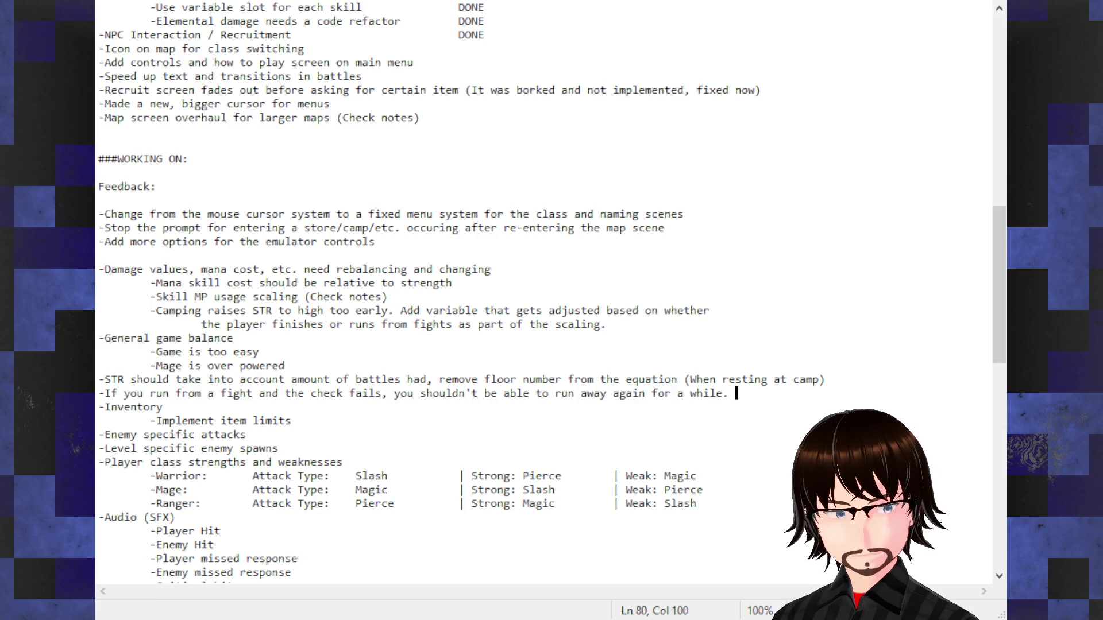
key(BackSpace)
key(BackSpace)
text(lui)
key(BackSpace)
text(s,)
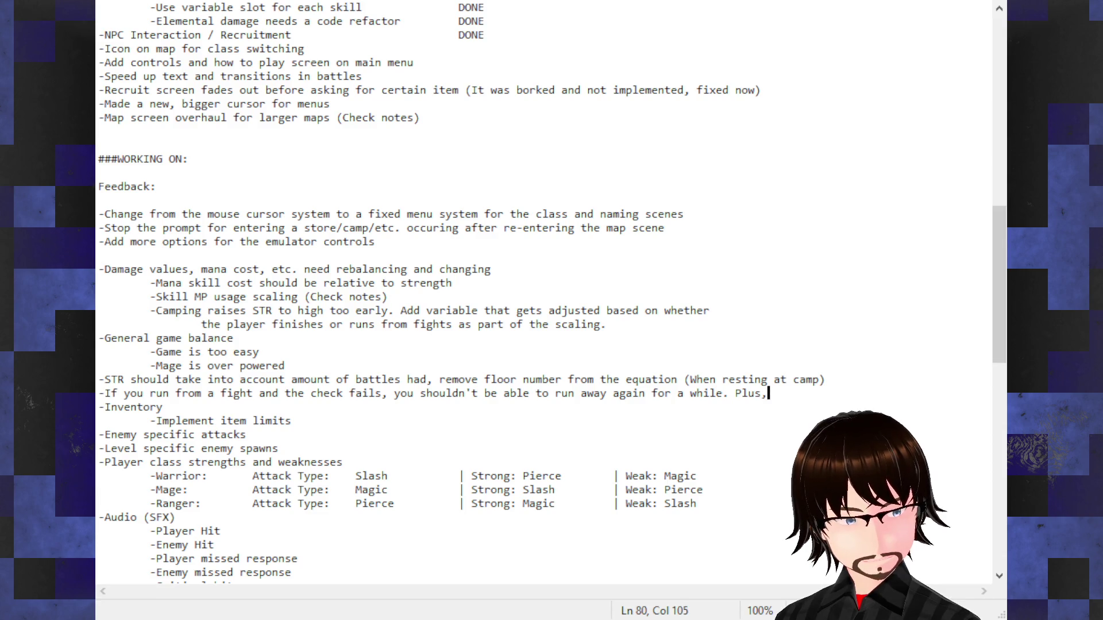
text( di)
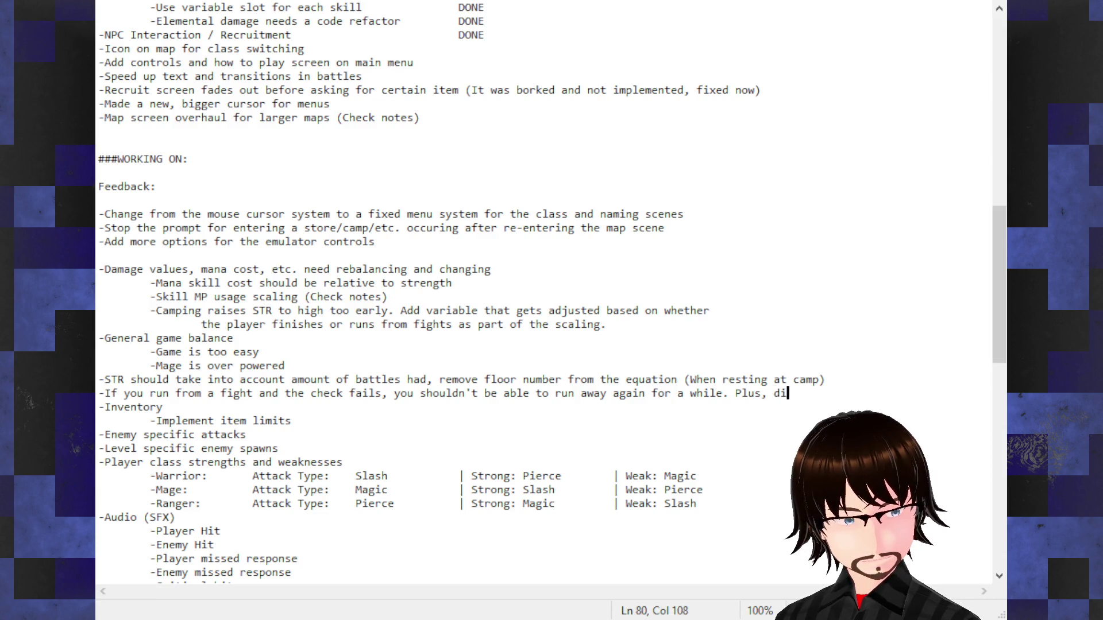
text(sable it e)
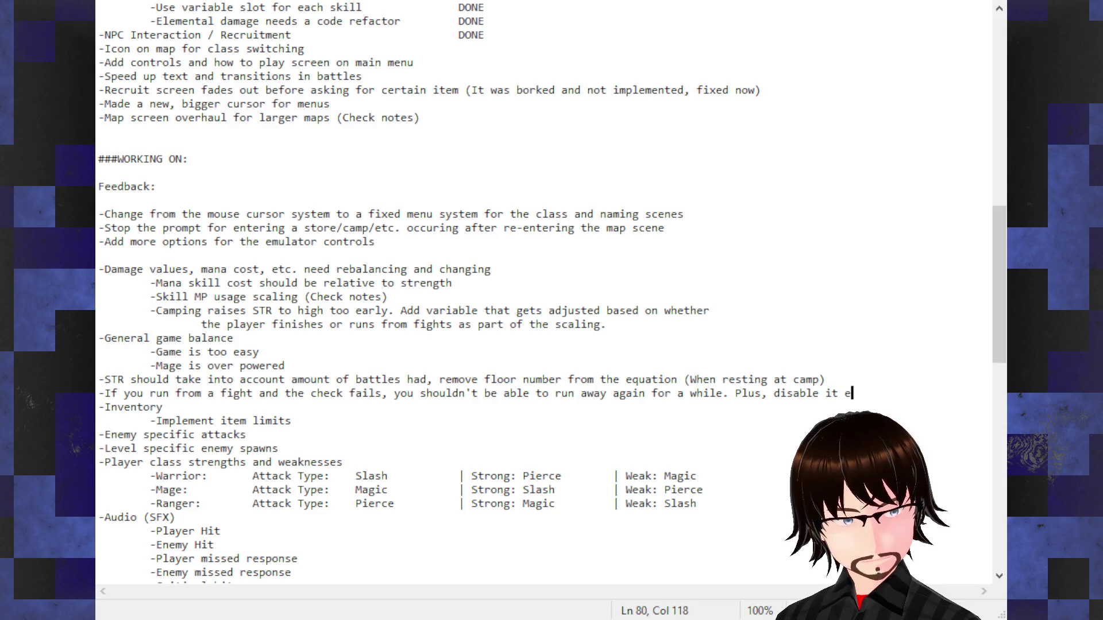
text(ntirely )
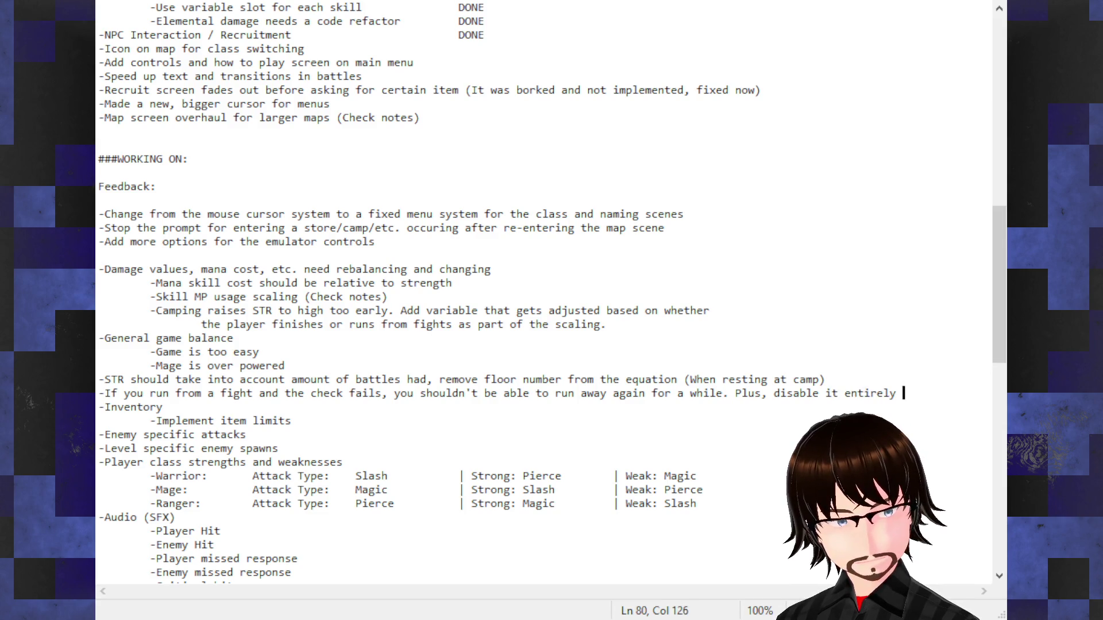
text(for boss fights.)
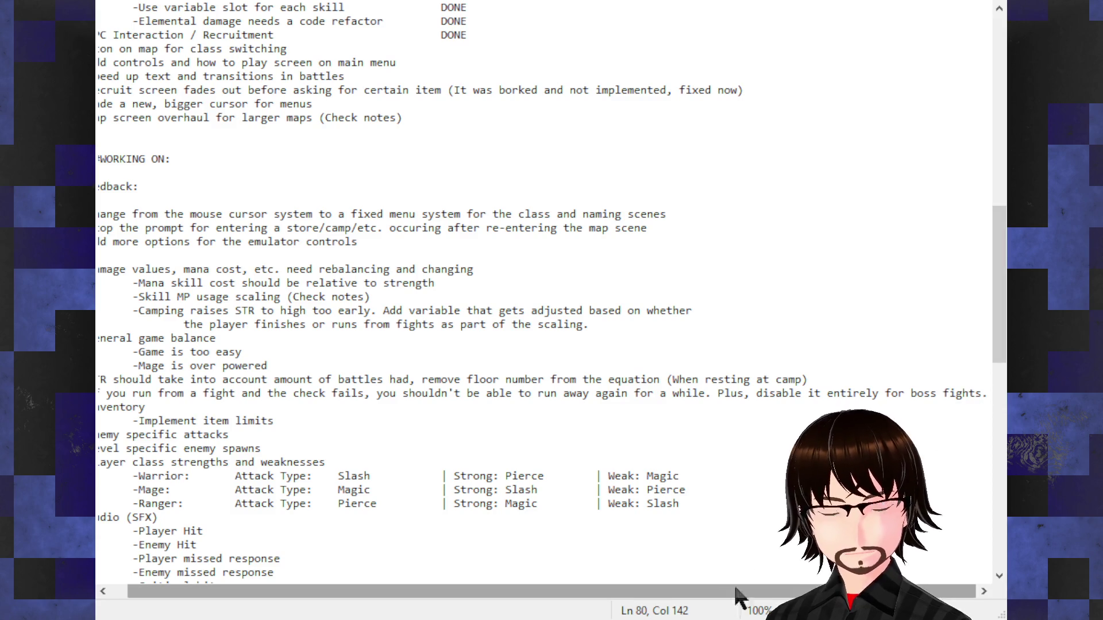
Highlight the item limits line and the Enemy specific attacks line in the notes
drag(599, 592, 475, 590)
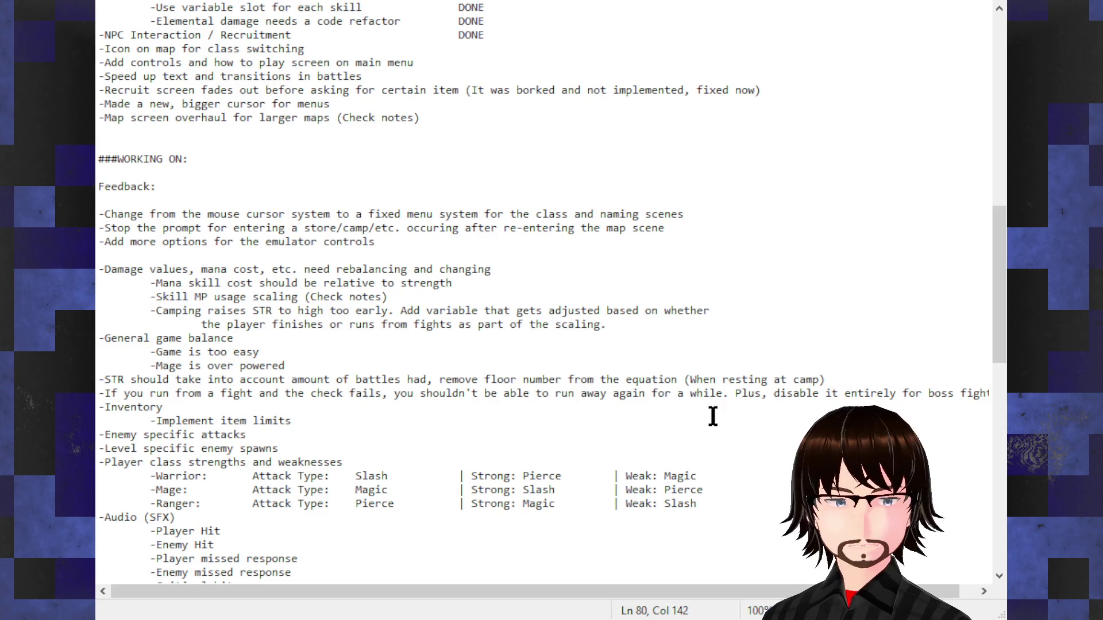
drag(298, 422, 141, 422)
click(380, 458)
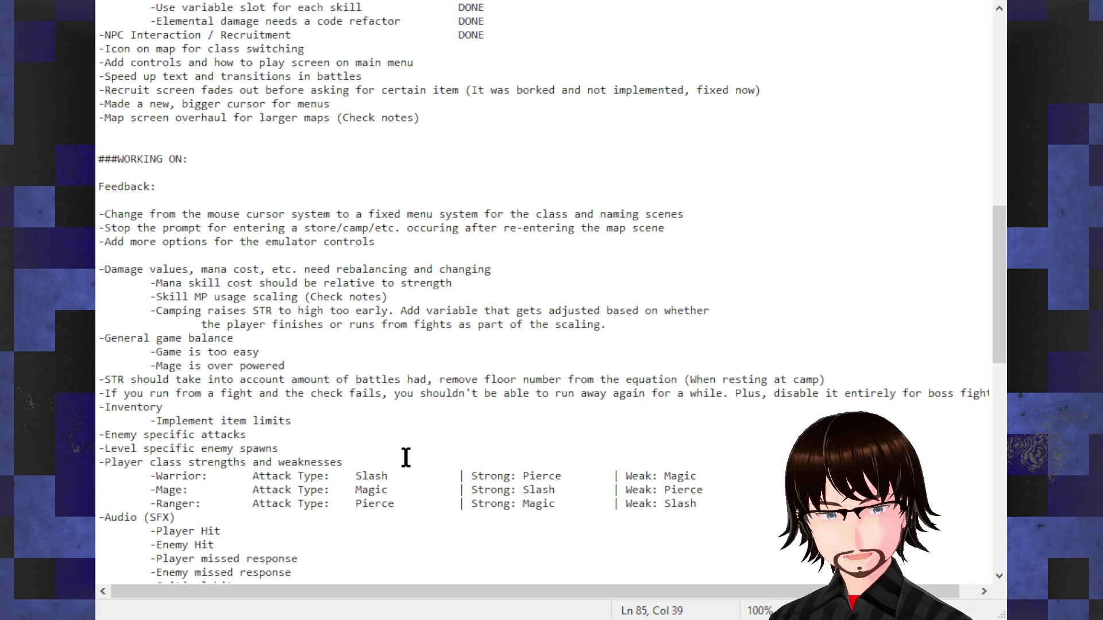
drag(257, 435, 96, 435)
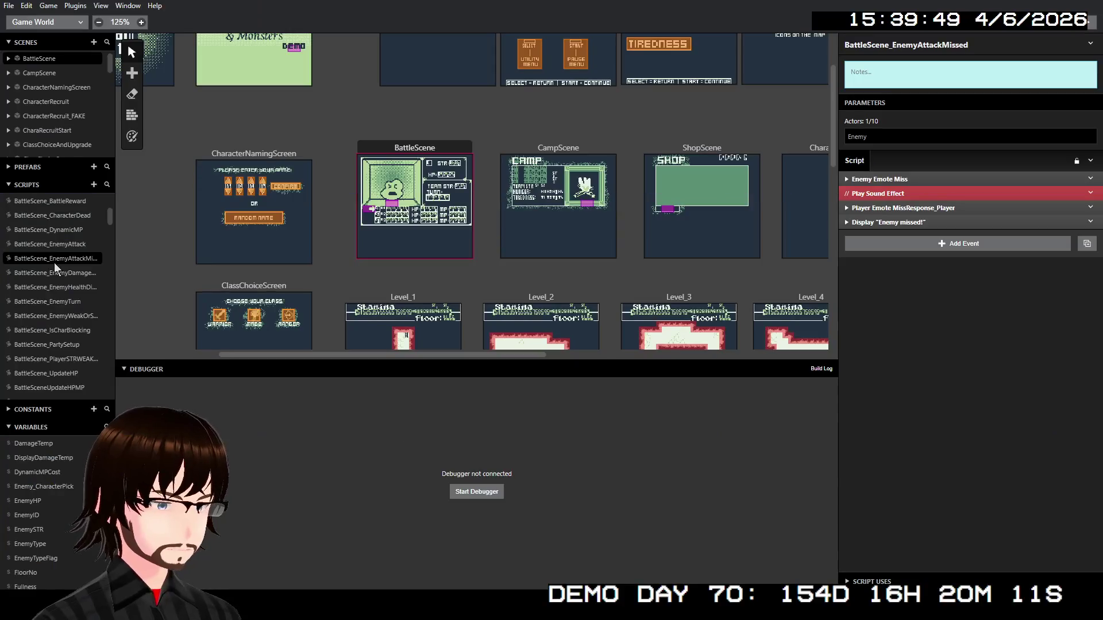
View BattleScene_EnemyAttack, then BattleScene_PlayerSTRWEAKAdjust, from the Scripts list
click(56, 246)
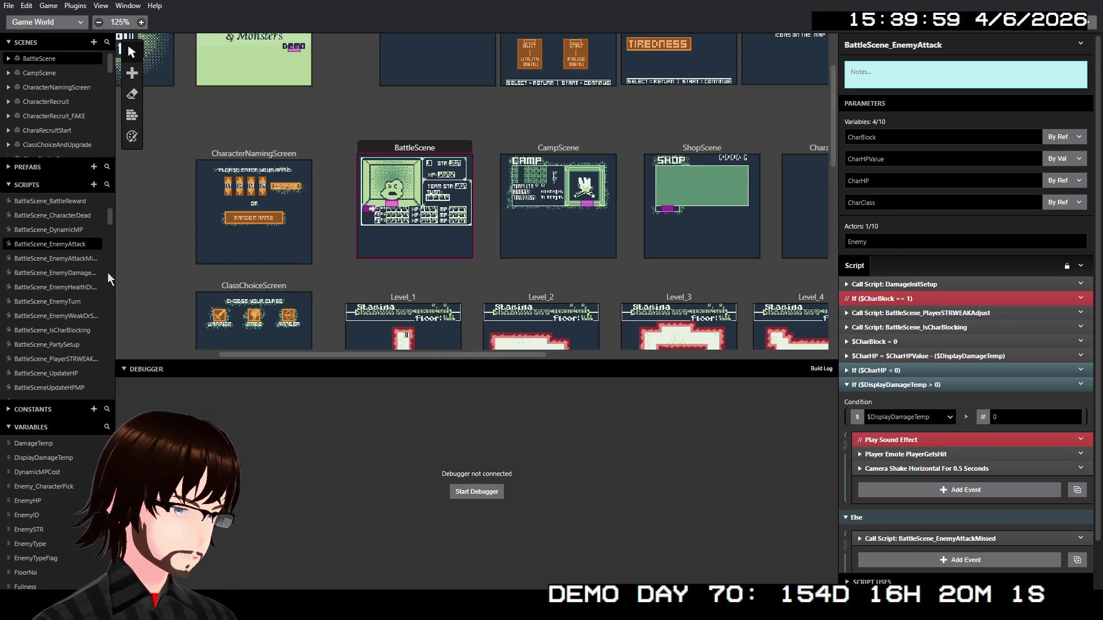
click(74, 360)
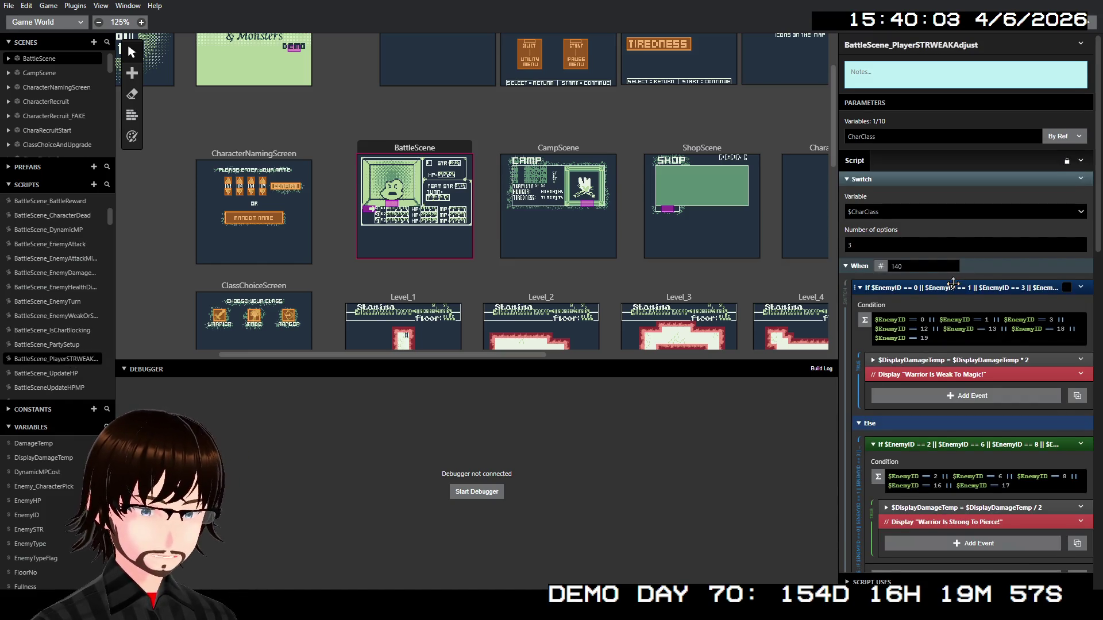
scroll(952, 284, down, 4)
scroll(952, 285, down, 5)
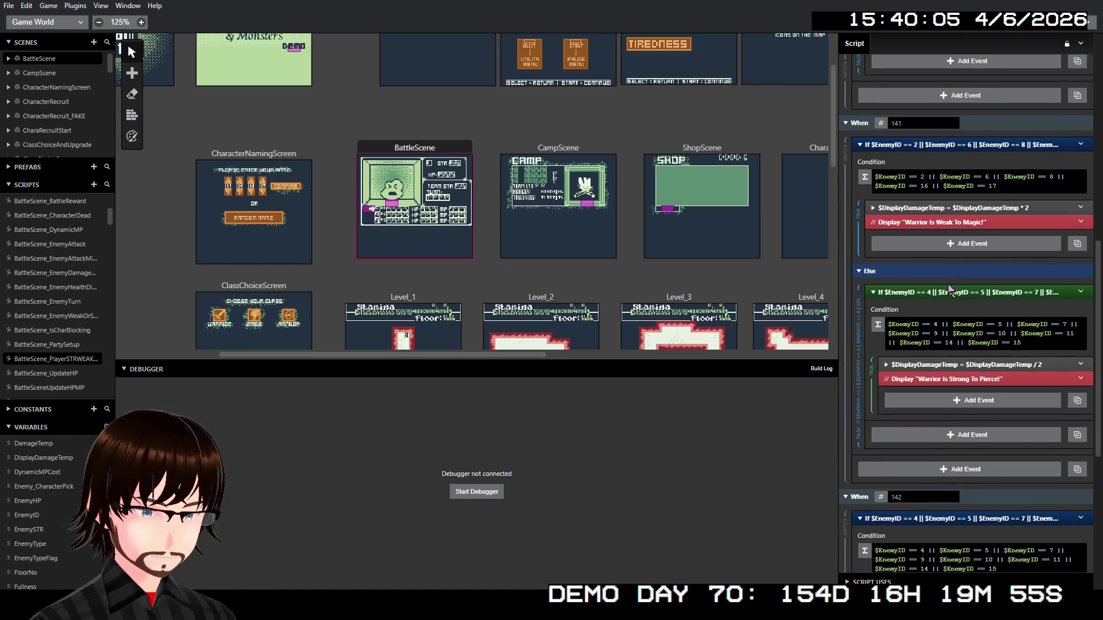
scroll(948, 289, down, 6)
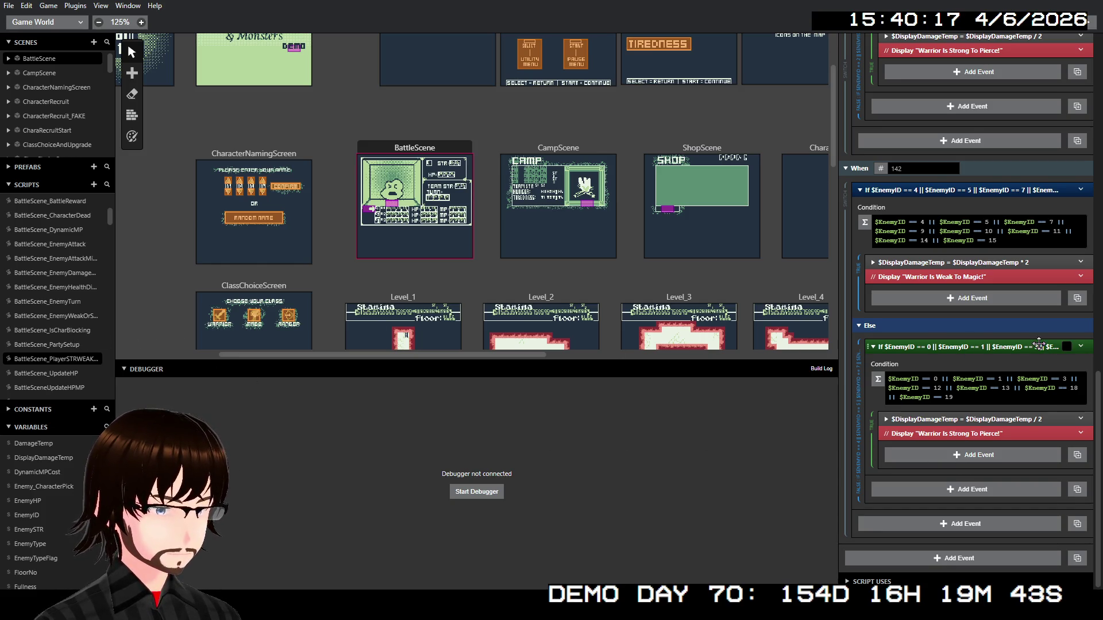
scroll(1022, 340, up, 5)
scroll(1022, 340, up, 5)
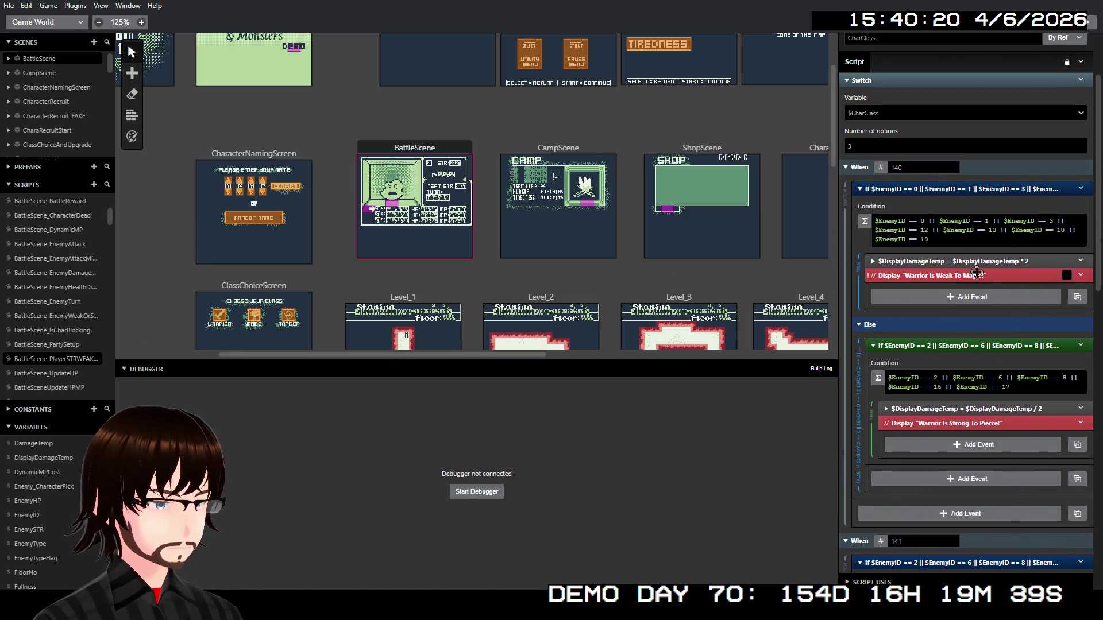
scroll(971, 288, up, 3)
scroll(83, 274, up, 3)
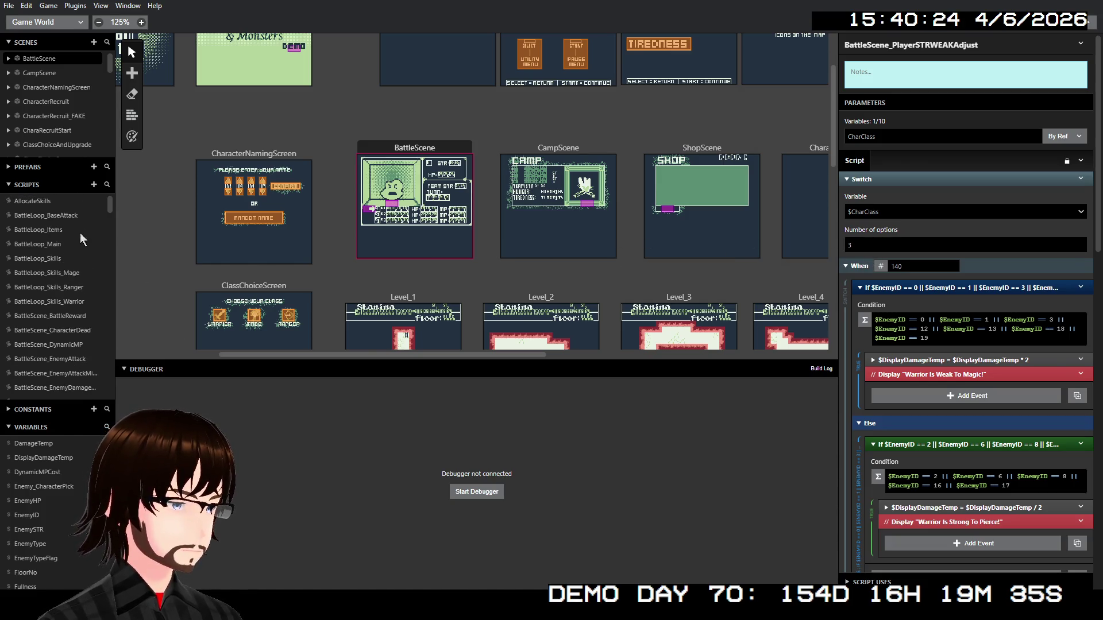
scroll(88, 244, down, 2)
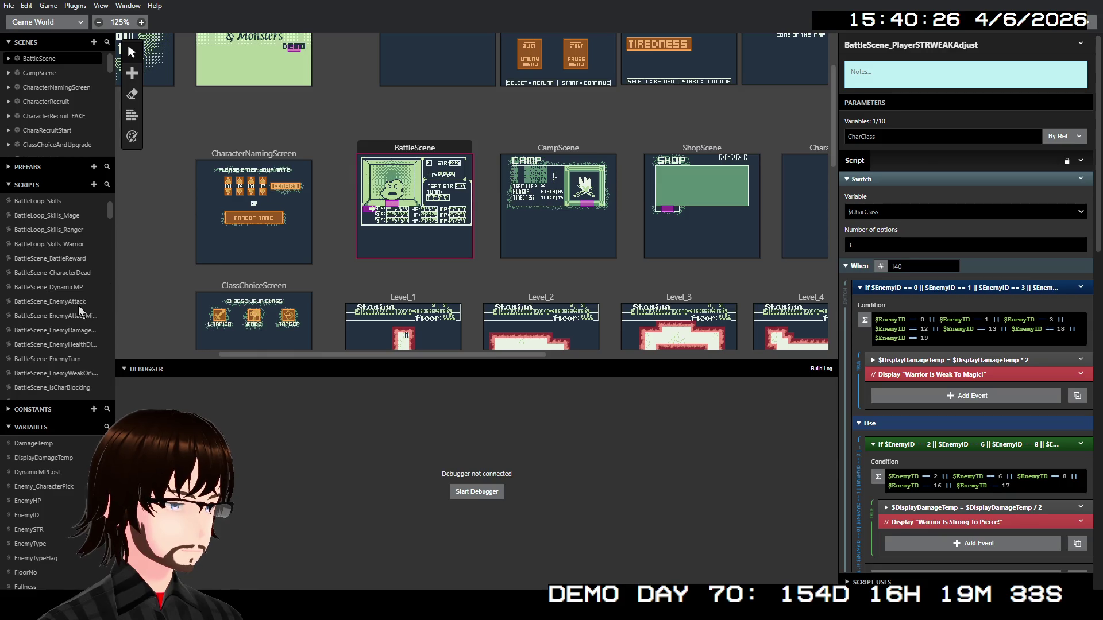
click(79, 304)
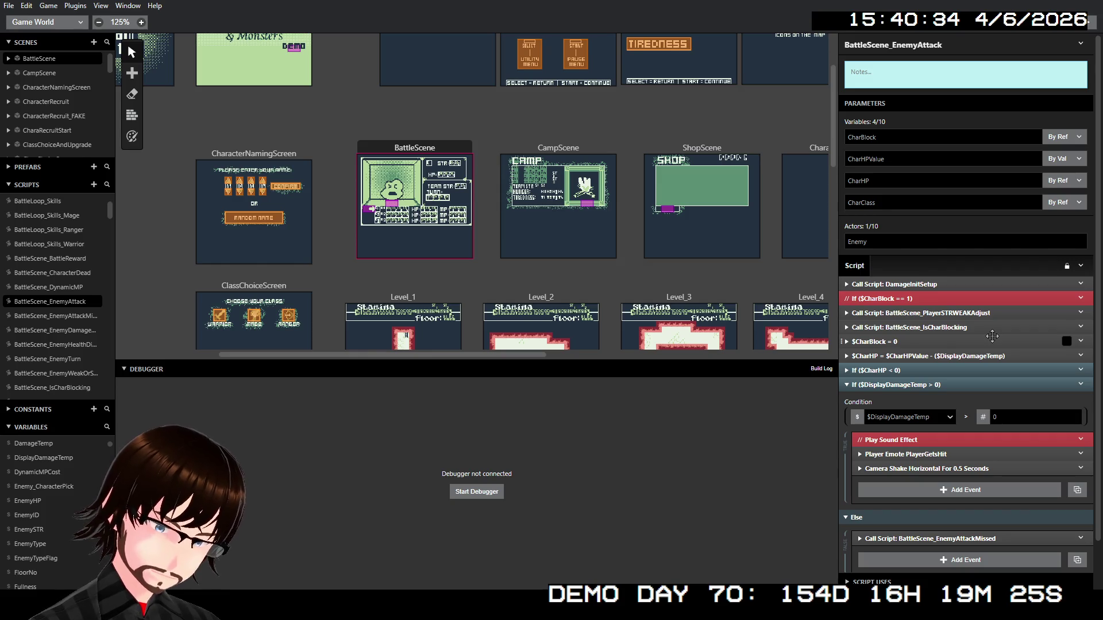
scroll(1009, 367, down, 1)
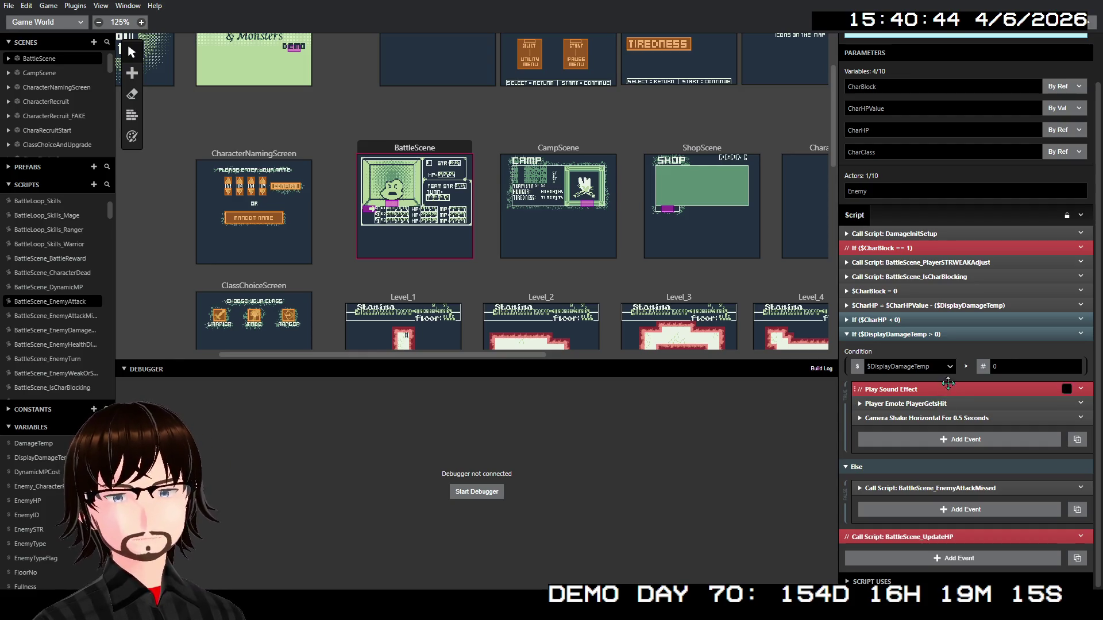
scroll(75, 322, down, 2)
click(73, 302)
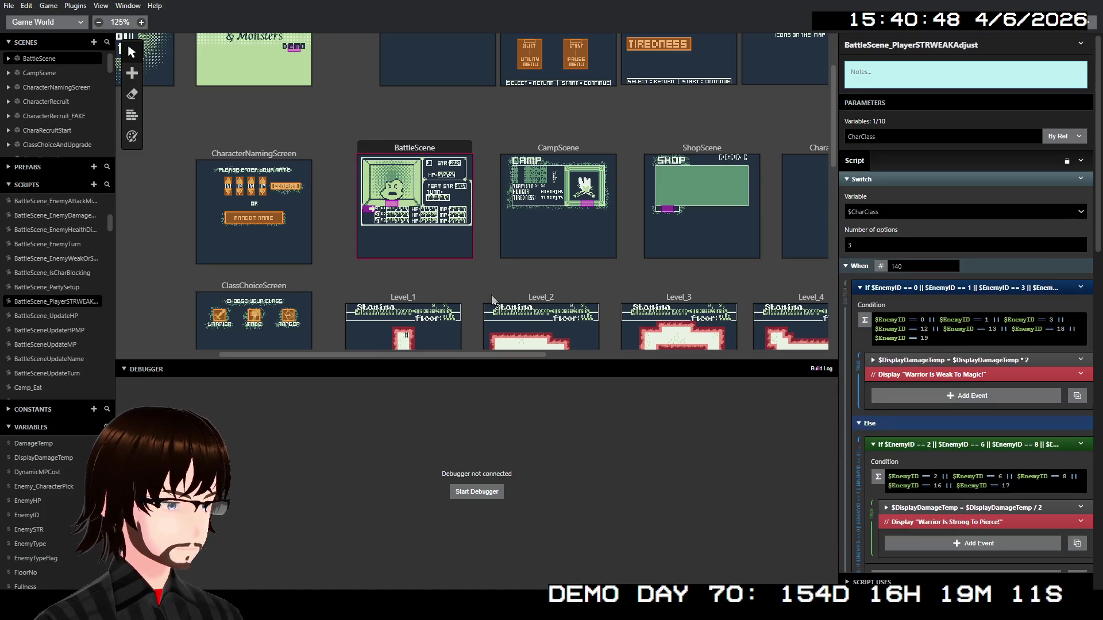
Insert a Variable Set To Value event setting $WeakOrStrong to 1 after the damage doubling
right_click(978, 361)
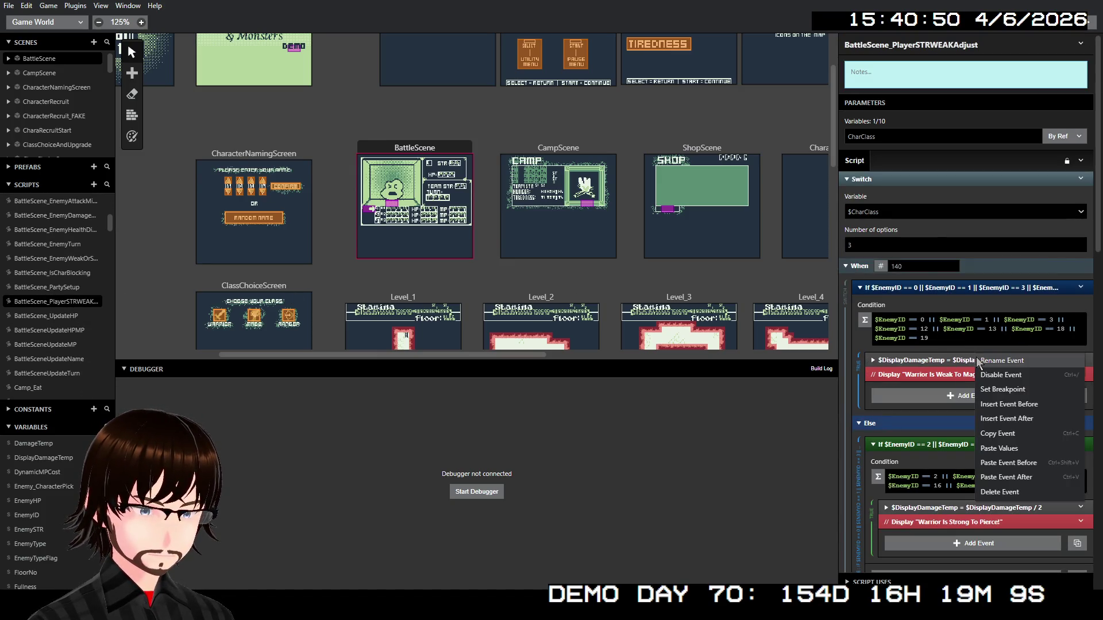
click(1016, 420)
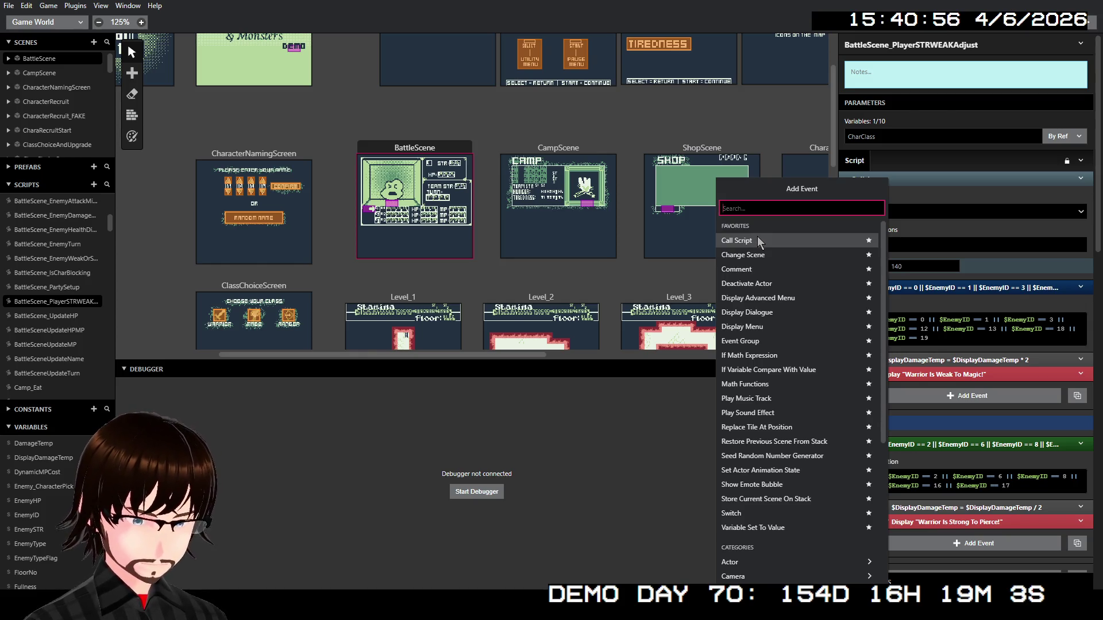
click(784, 525)
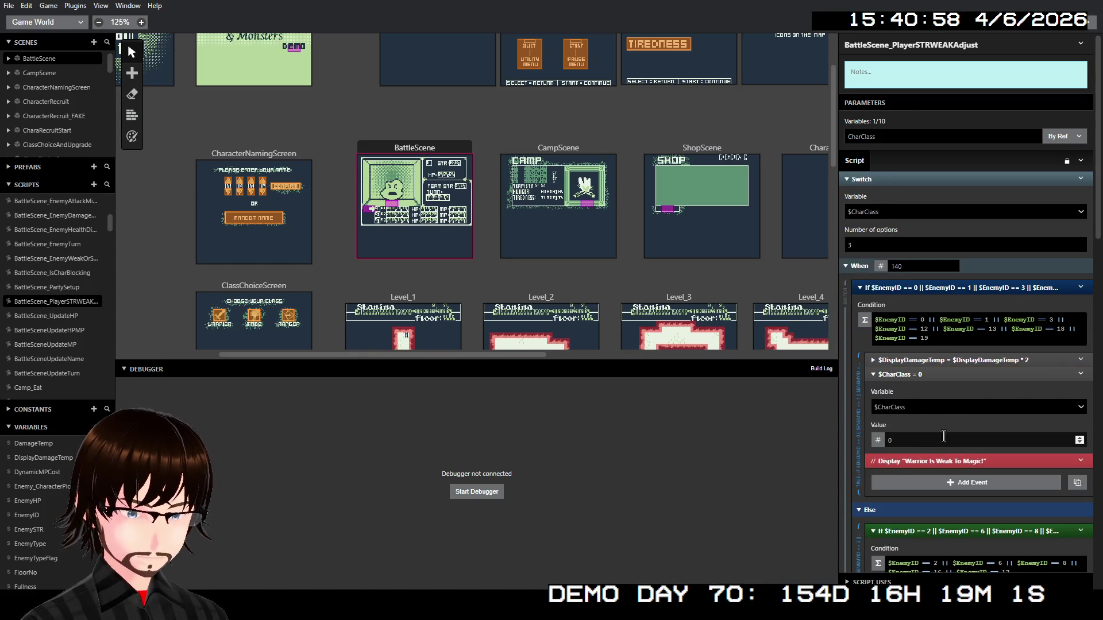
click(922, 406)
text(weak)
key(Return)
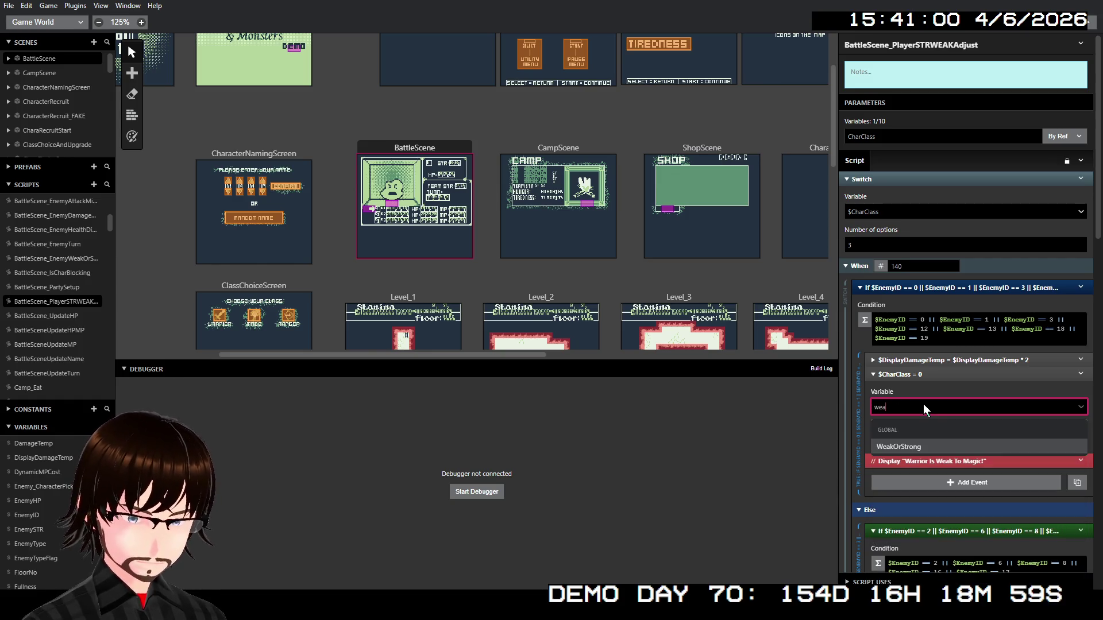
click(896, 440)
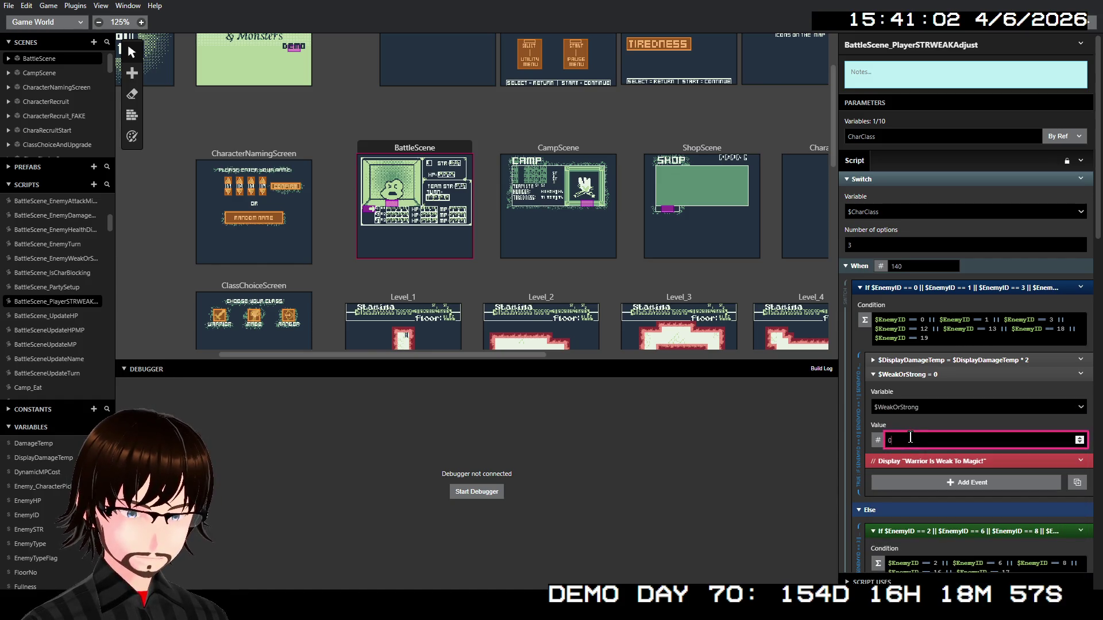
text(1)
scroll(918, 426, down, 3)
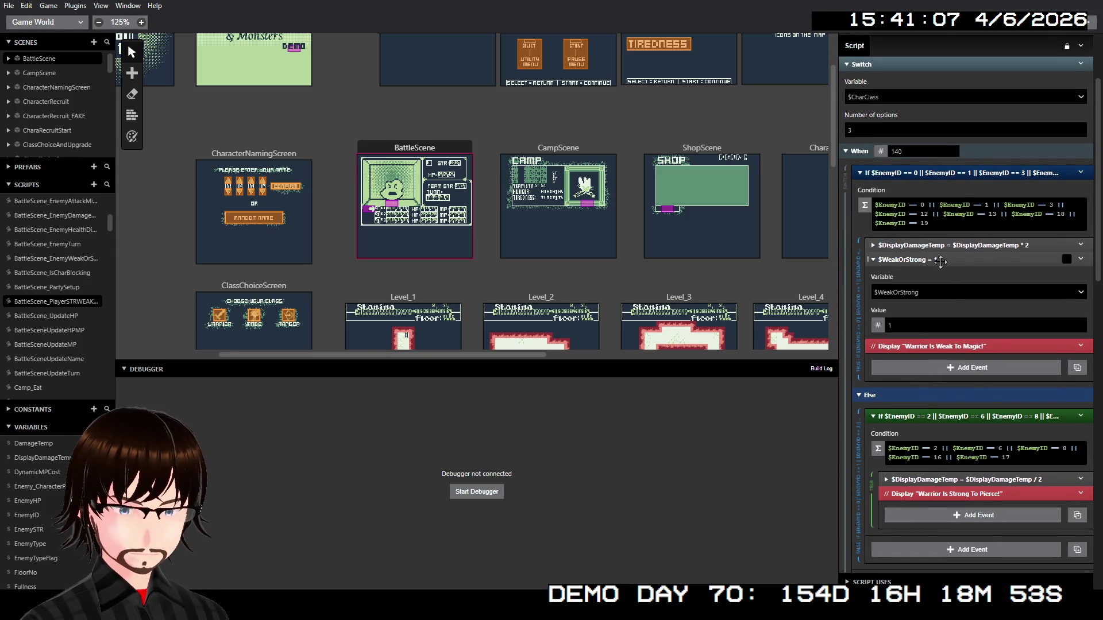
Collapse and copy the $WeakOrStrong = 1 event for the strong branch's damage halving
click(945, 262)
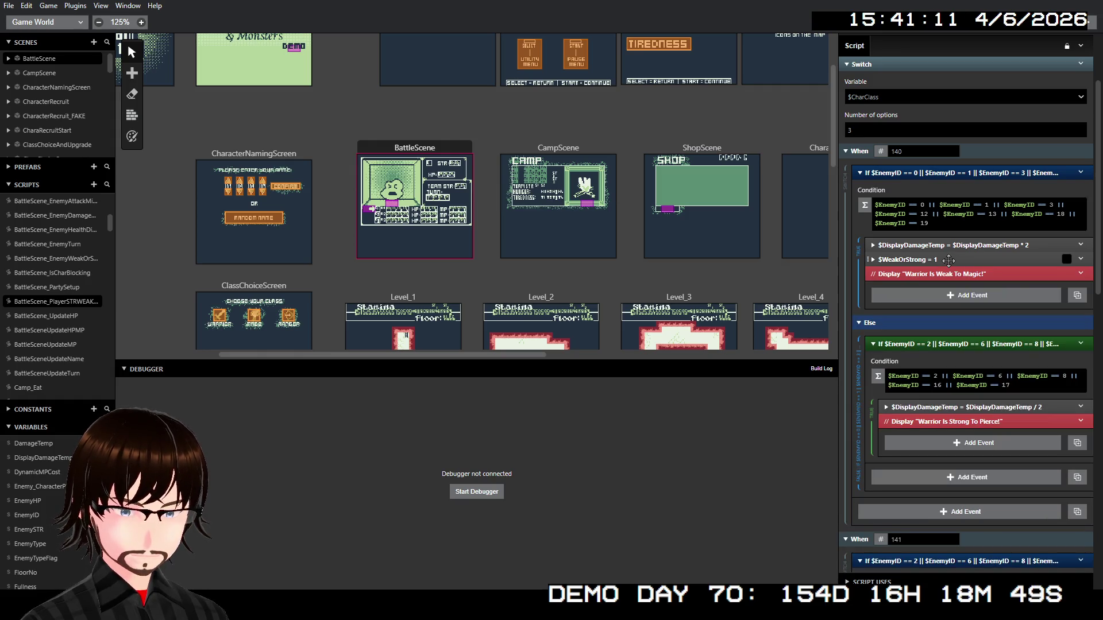
right_click(949, 262)
click(987, 336)
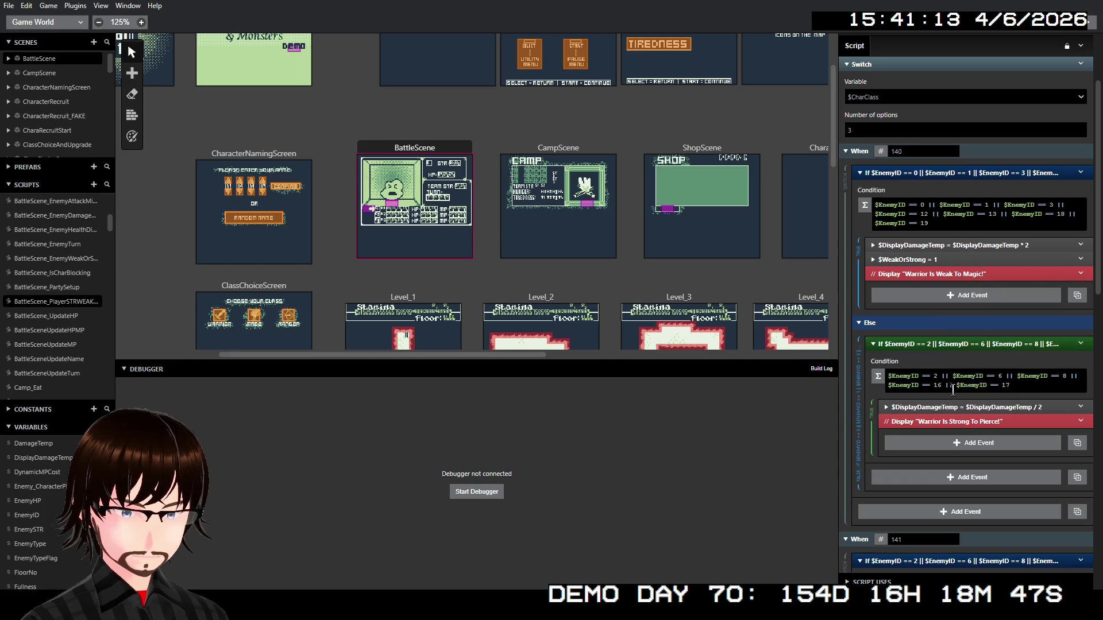
right_click(947, 406)
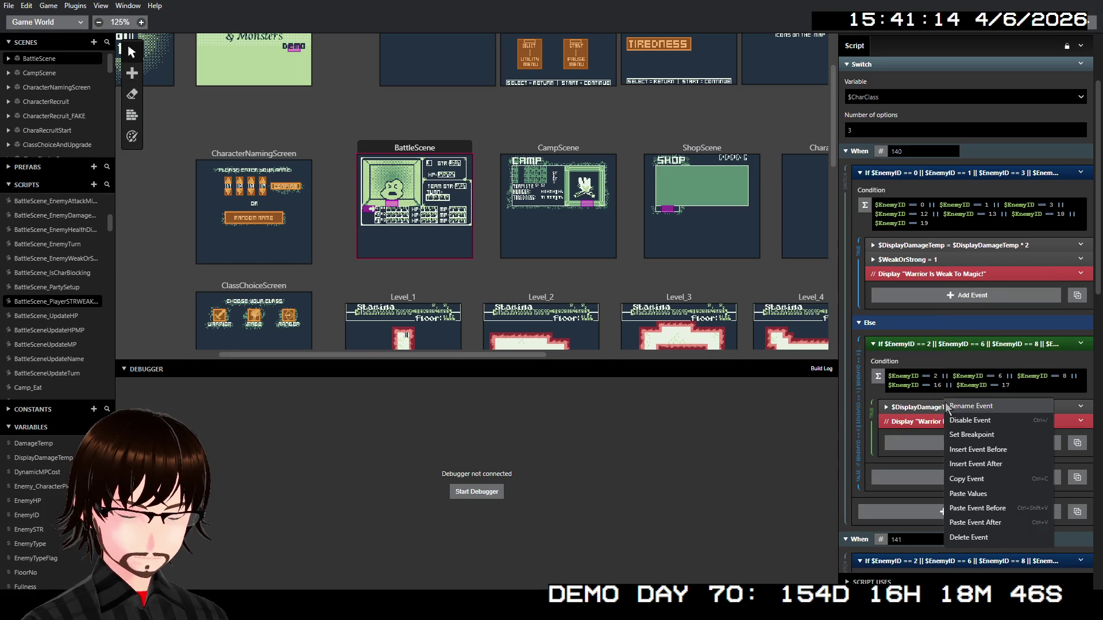
Paste the $WeakOrStrong event after the damage halving, keeping the strong branch's value at 1
click(991, 524)
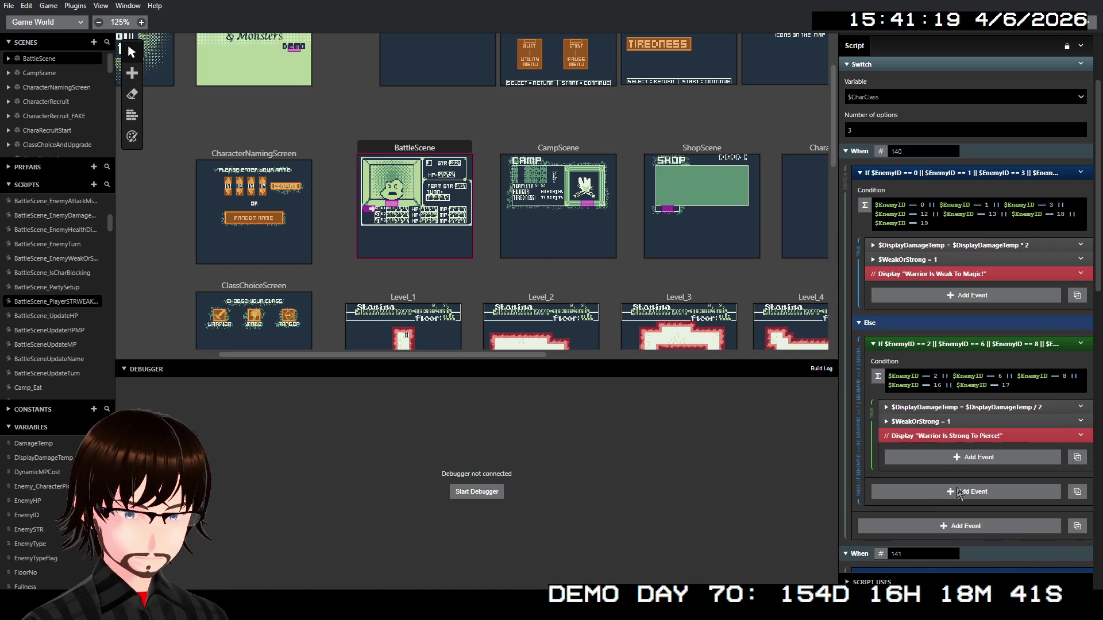
click(948, 423)
click(895, 486)
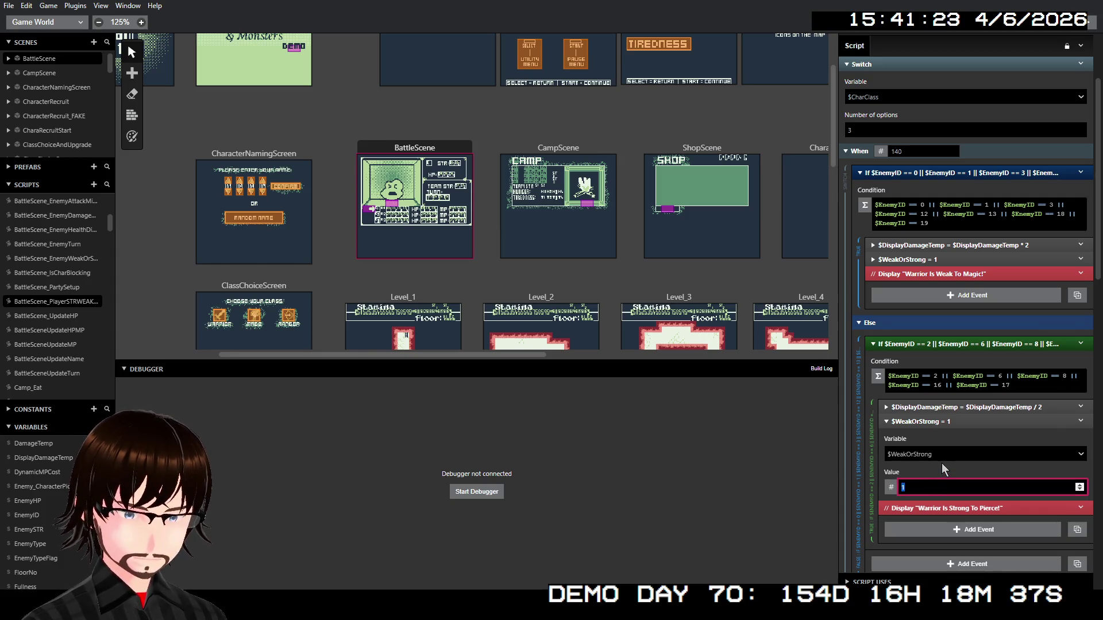
text(-)
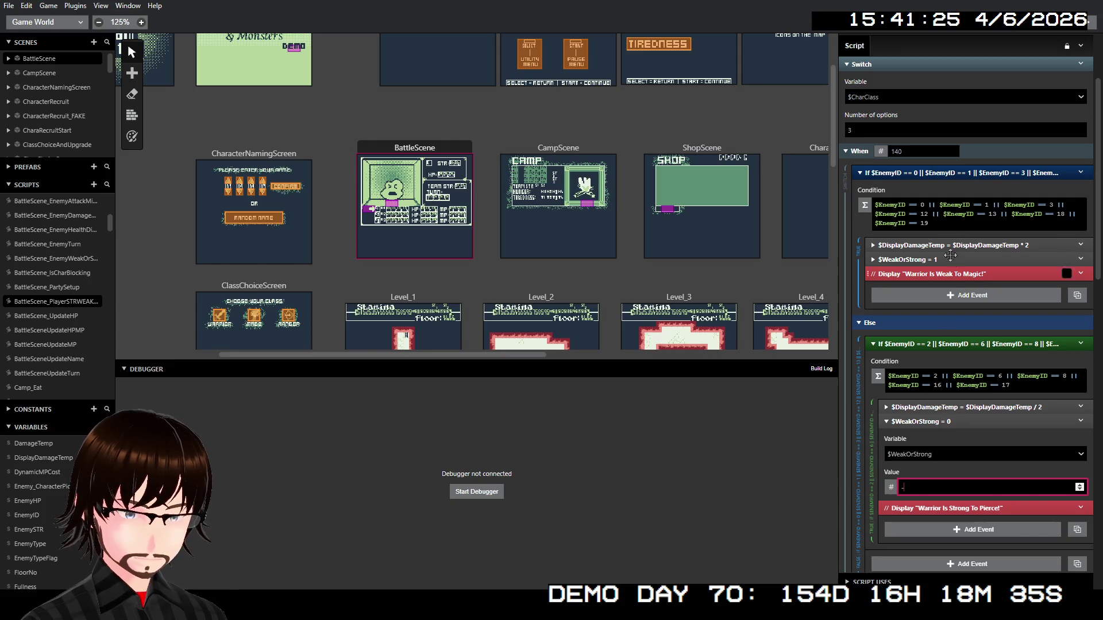
click(919, 486)
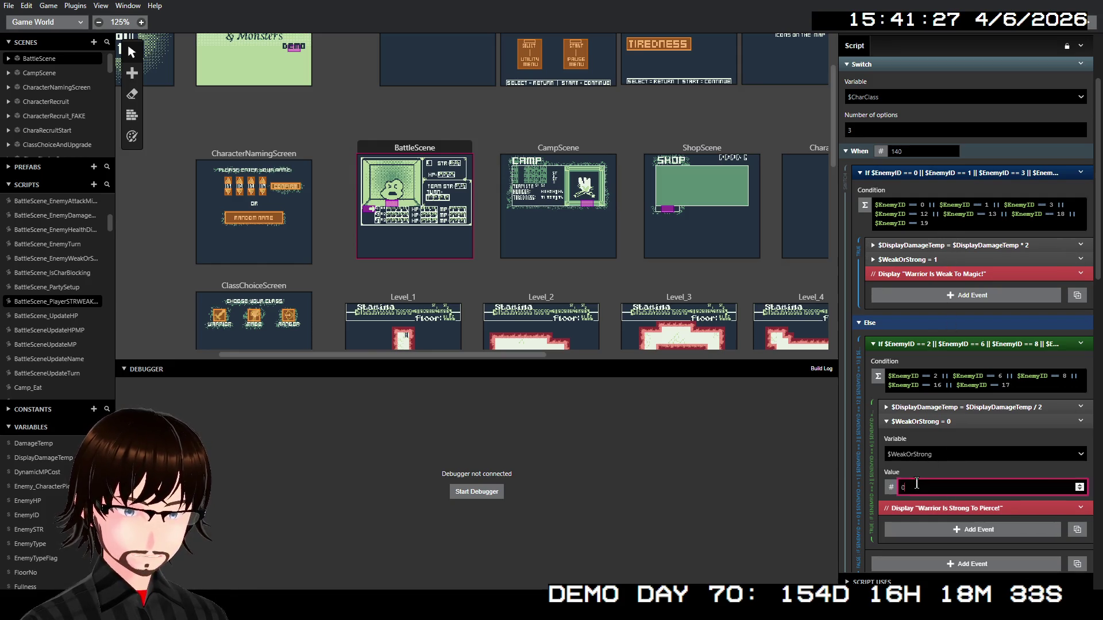
text(1)
key(ctrl+z)
key(ctrl+z)
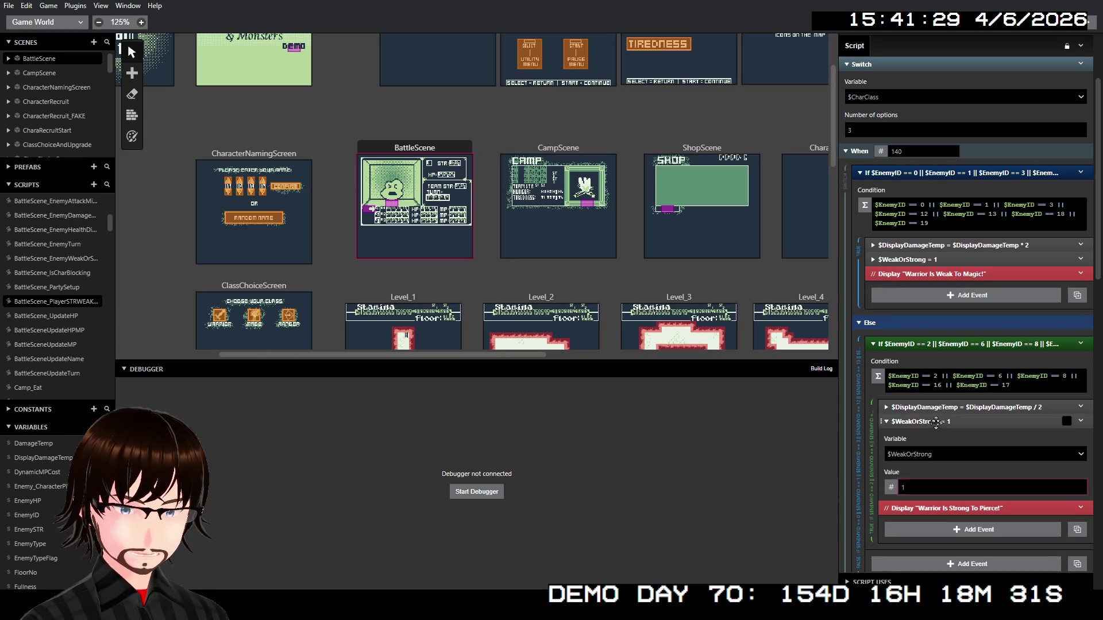
Change the weak branch's $WeakOrStrong value to -1
click(925, 259)
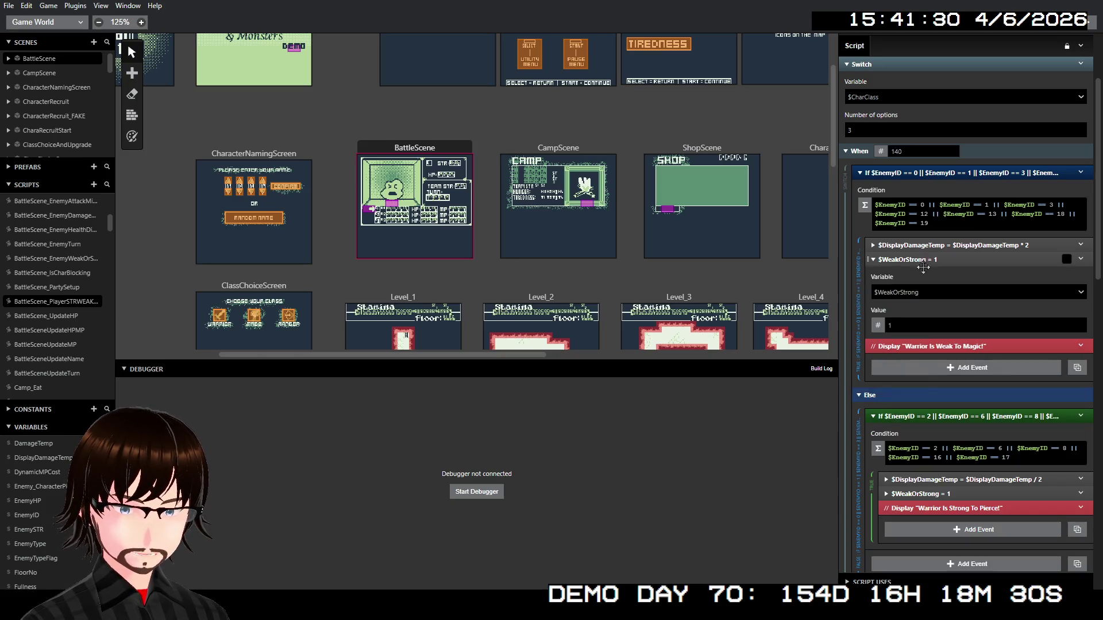
click(885, 325)
text(-)
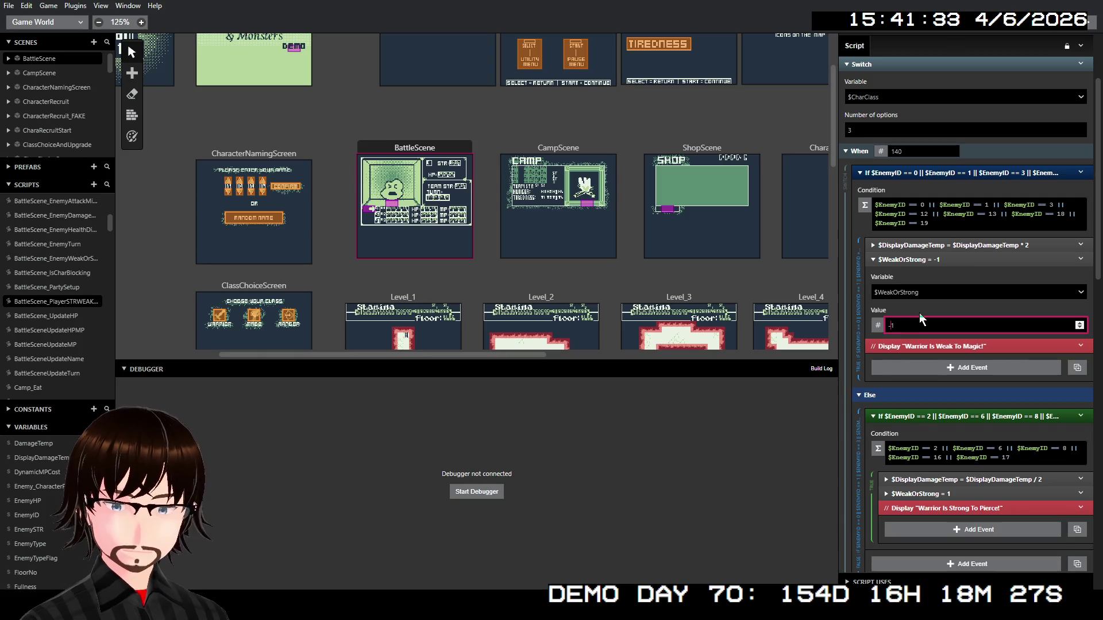
click(931, 260)
scroll(942, 356, down, 1)
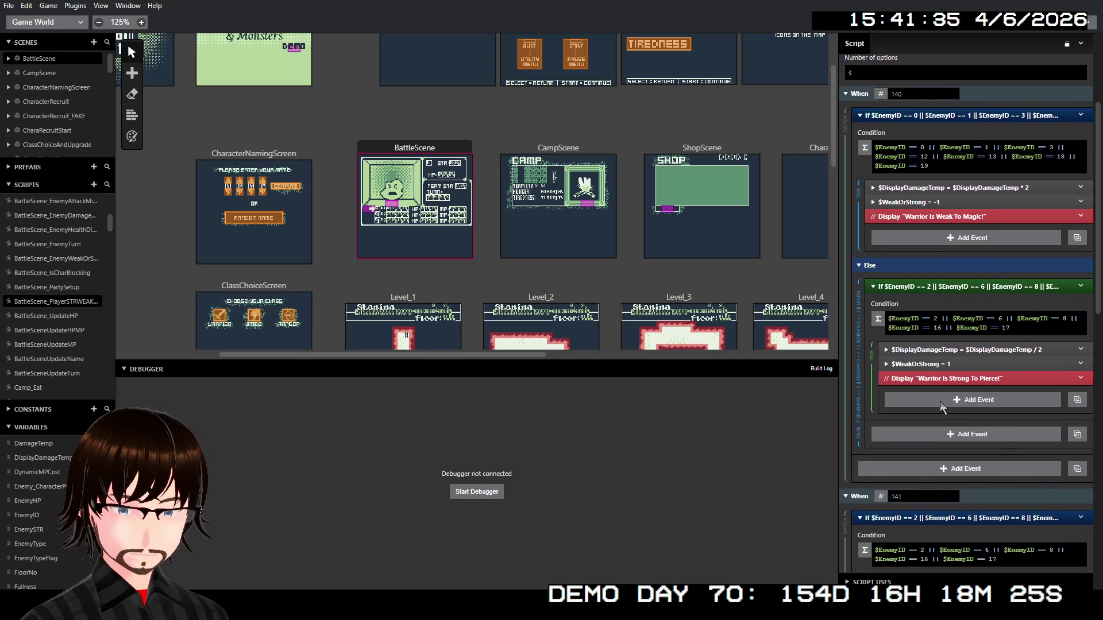
Give the strong condition an Else that sets $WeakOrStrong to 0, removing the placeholder Display
right_click(977, 287)
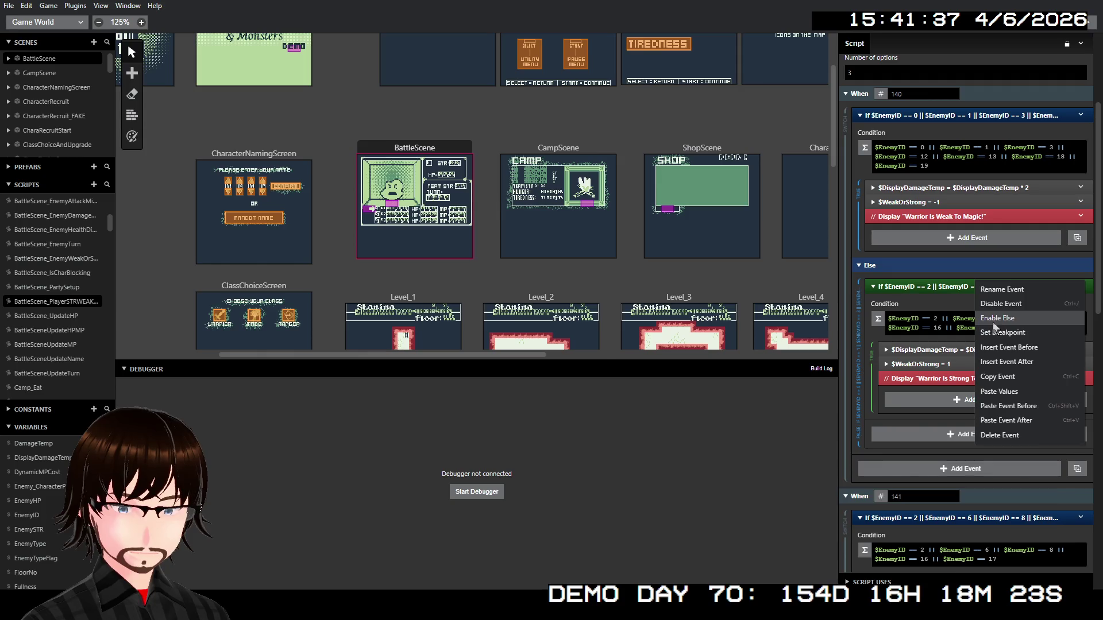
click(994, 317)
right_click(937, 446)
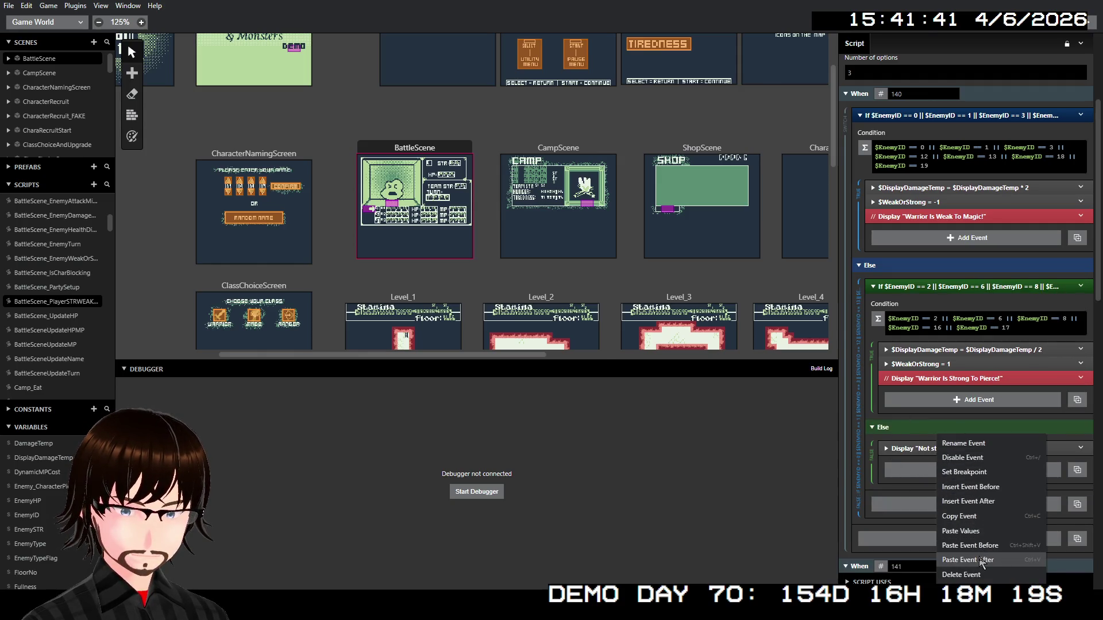
click(981, 560)
right_click(935, 450)
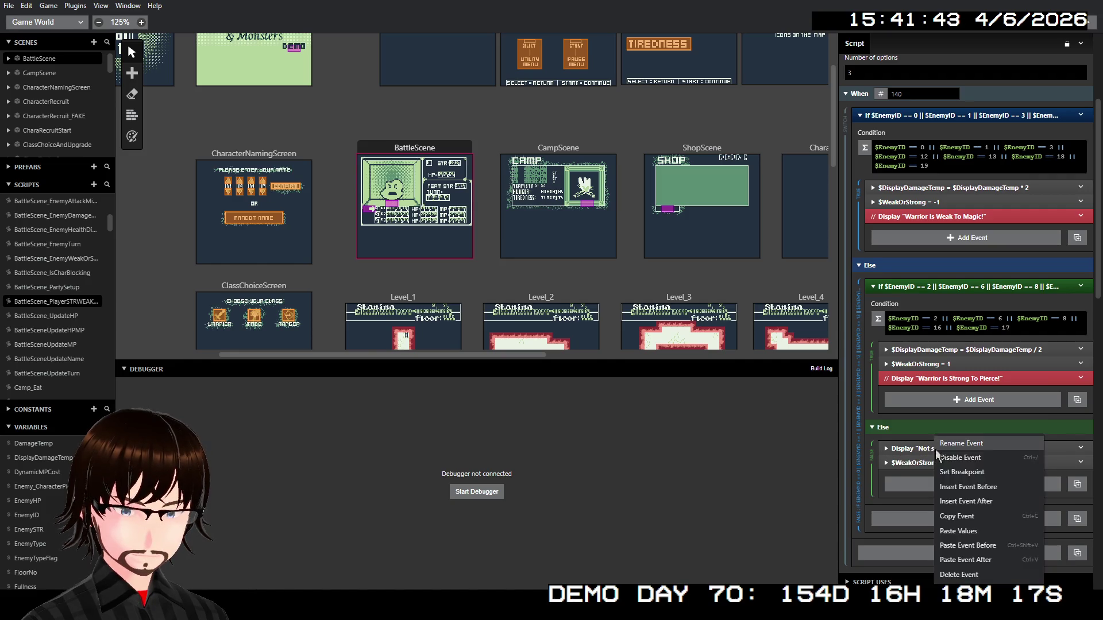
click(958, 575)
click(930, 448)
double_click(905, 514)
text(0)
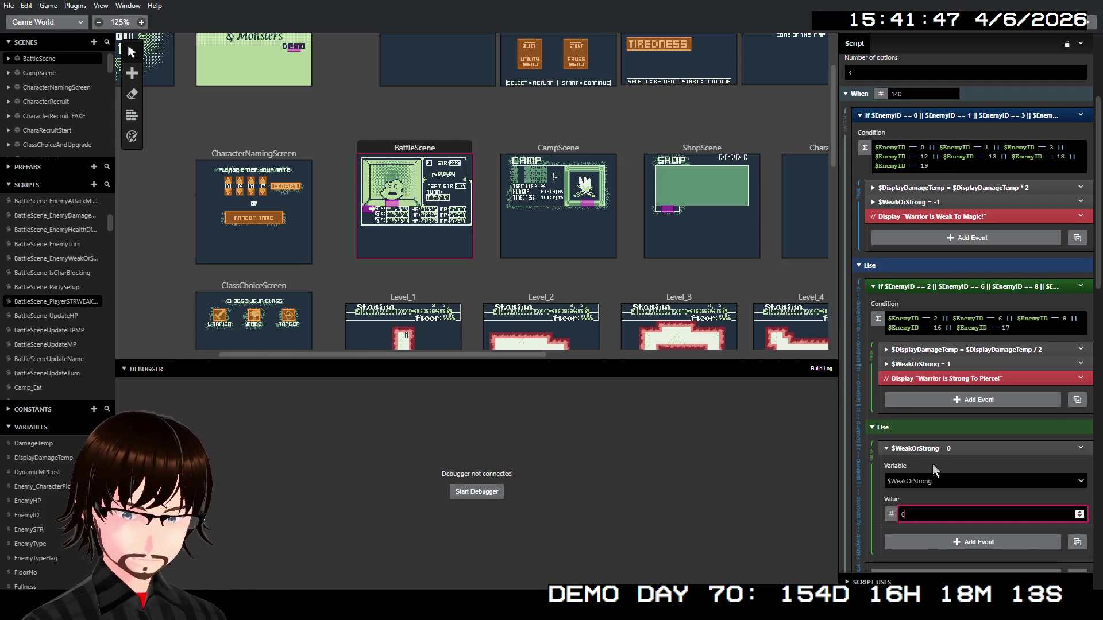
click(925, 448)
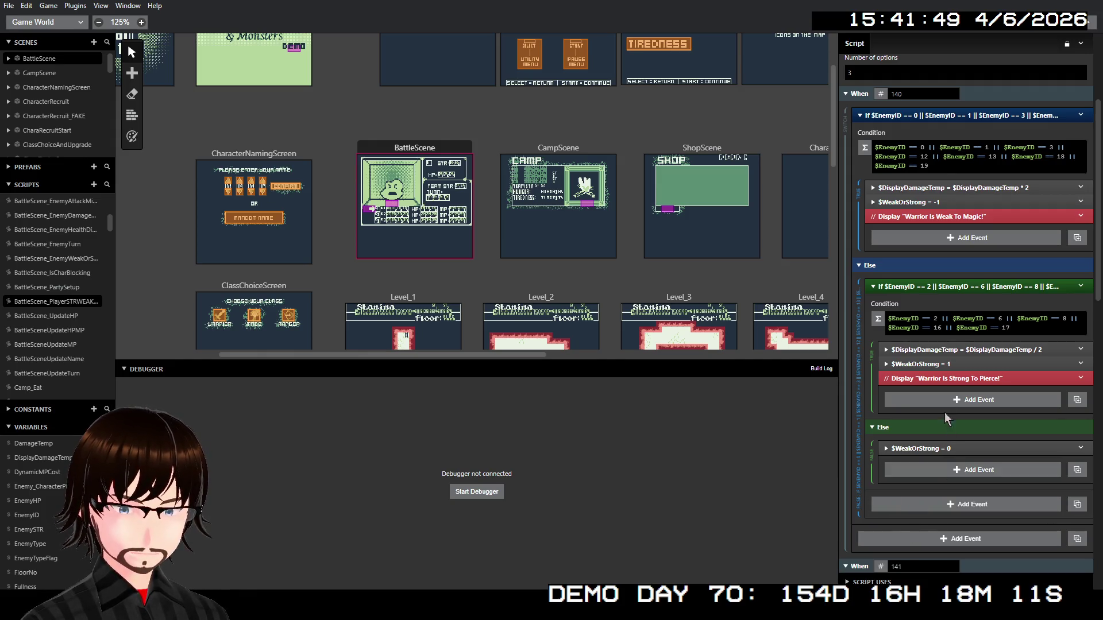
scroll(916, 305, down, 6)
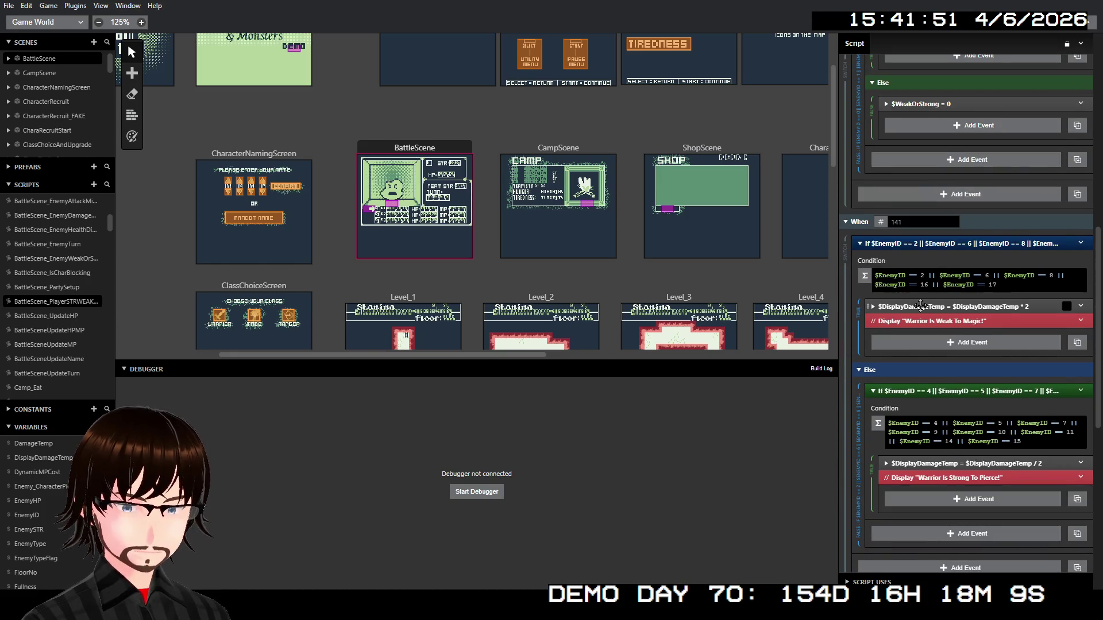
Paste $WeakOrStrong events after the damage doubling and into the strong branch of When 141
scroll(943, 290, down, 2)
scroll(947, 289, up, 2)
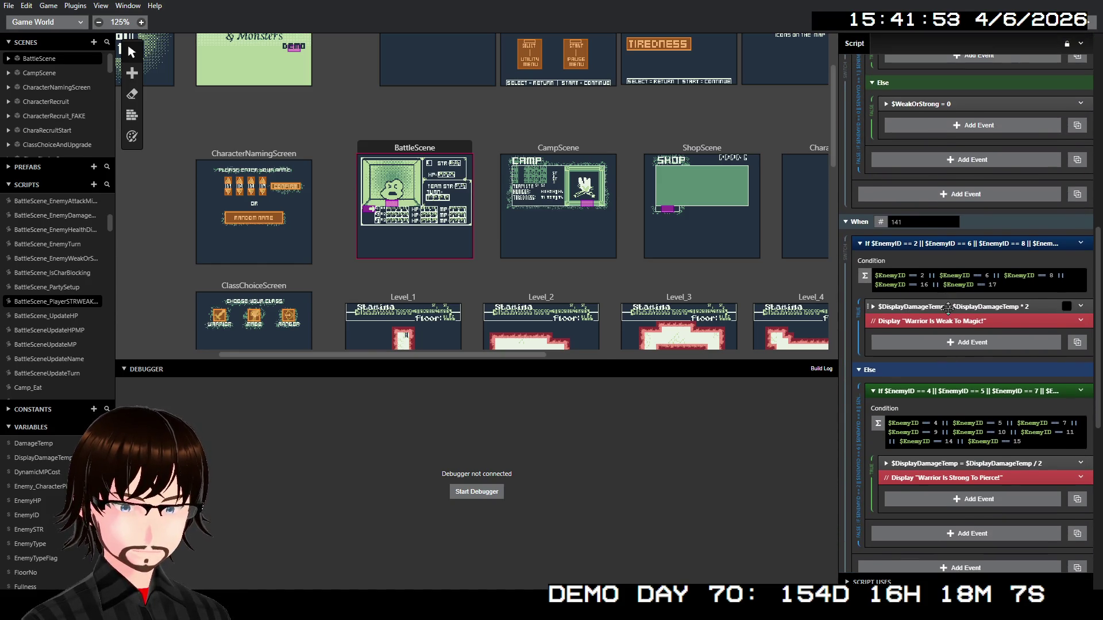
right_click(948, 307)
click(977, 444)
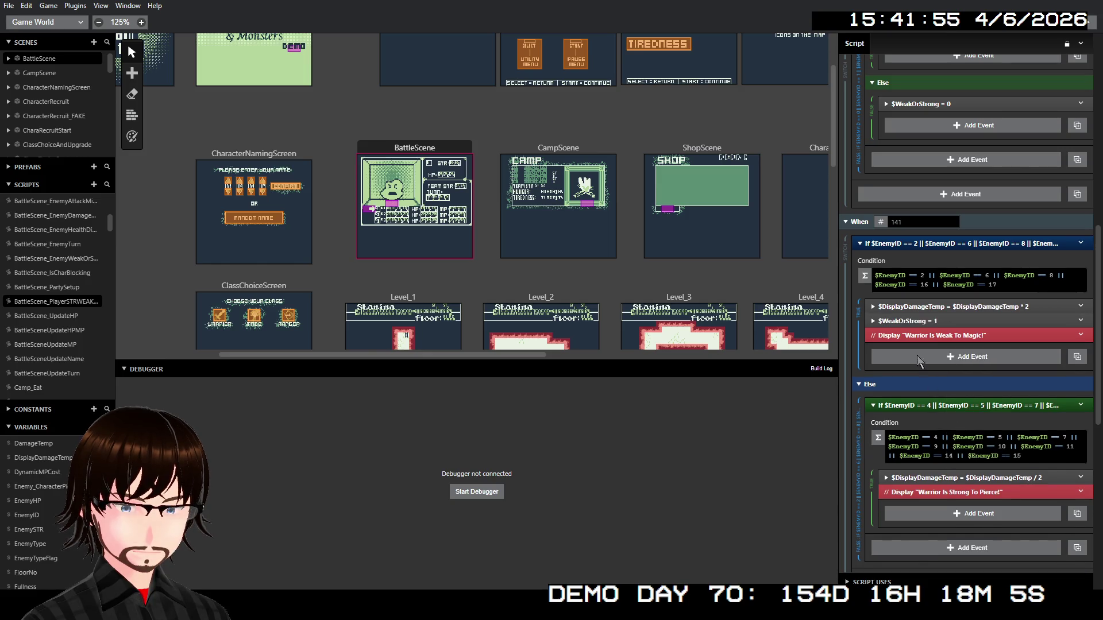
right_click(939, 478)
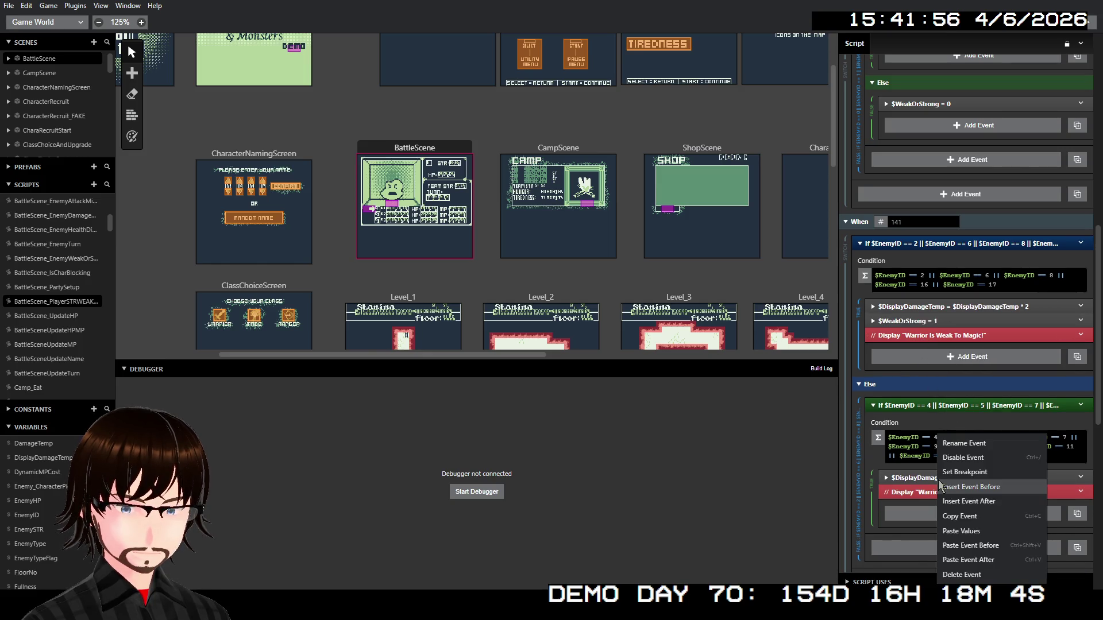
click(975, 560)
Keep the strong-branch value at 1 and set the weak-branch $WeakOrStrong to -1
scroll(919, 402, down, 3)
click(918, 376)
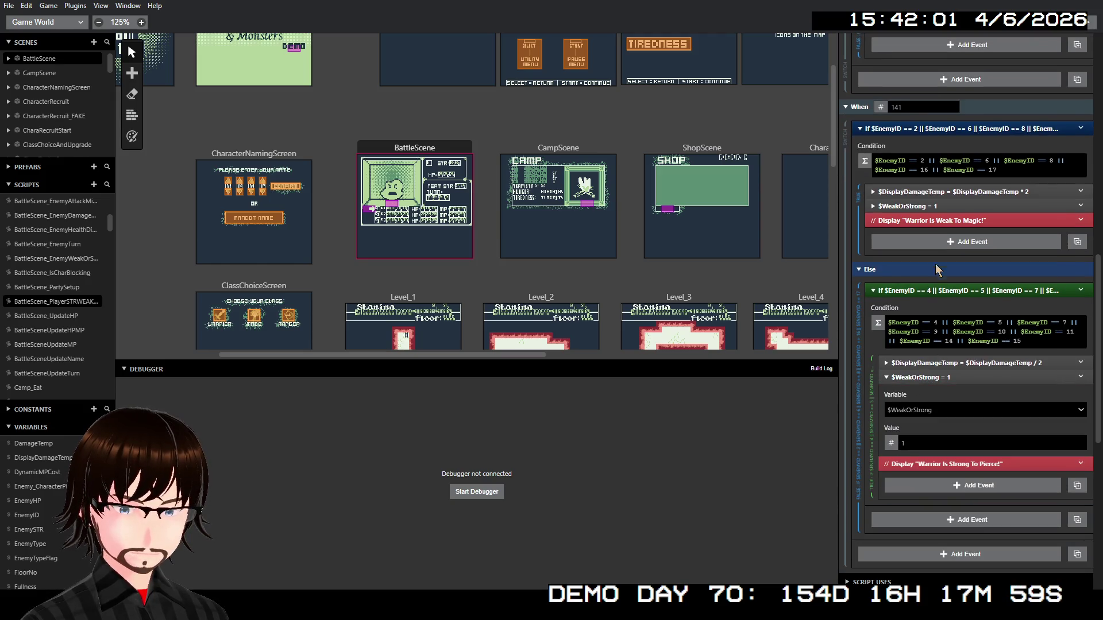
click(945, 379)
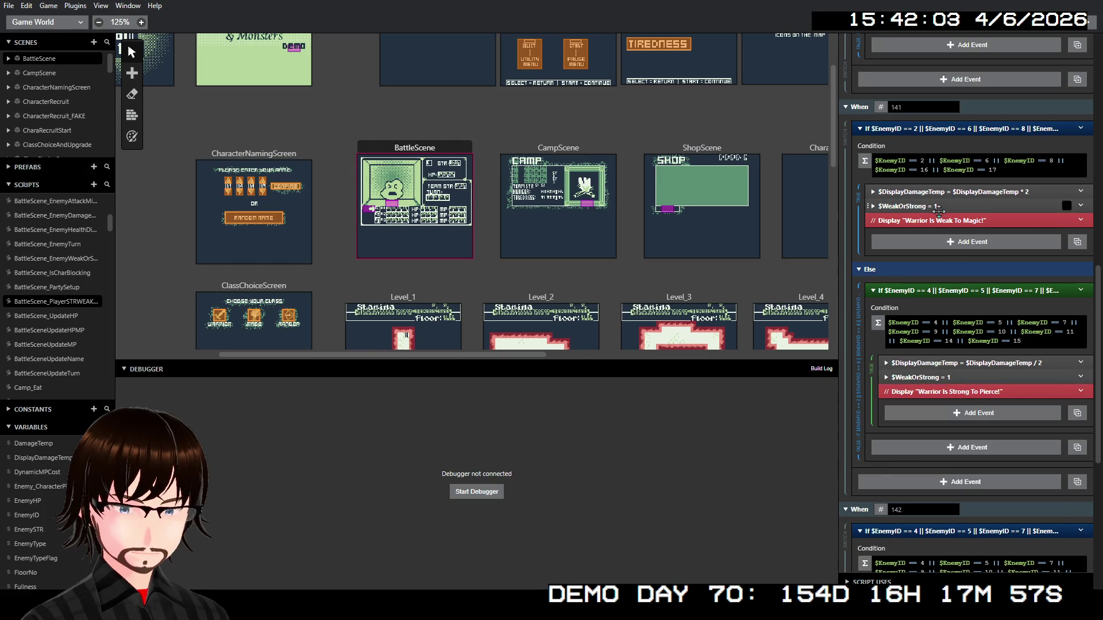
click(938, 207)
text(-1)
click(942, 207)
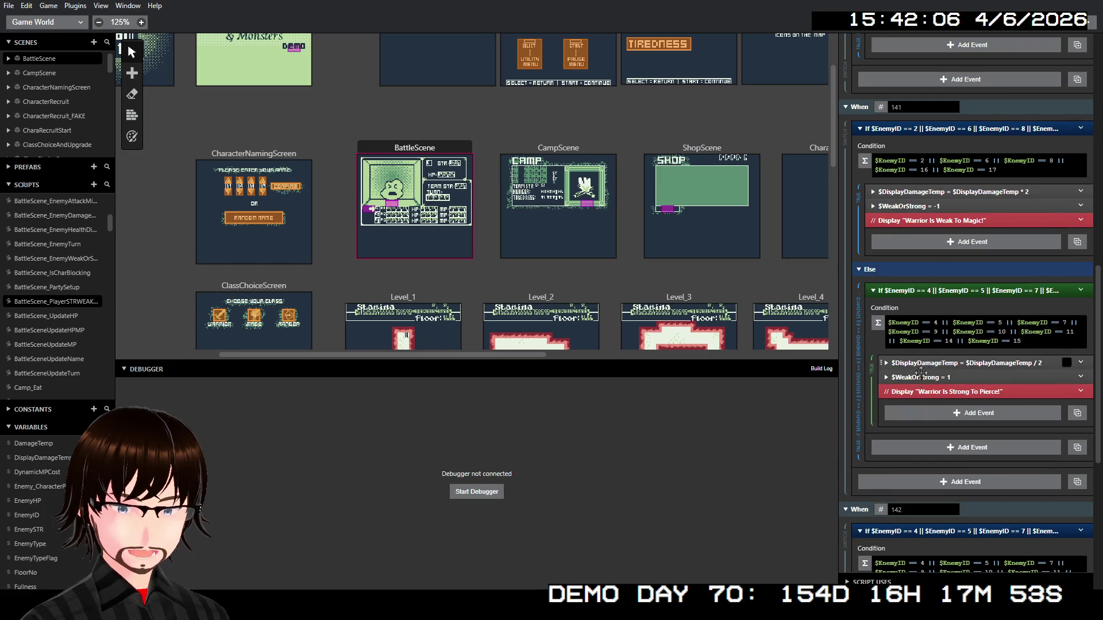
scroll(922, 372, down, 2)
Replace the fallback branch's Display message with $WeakOrStrong = 0
right_click(915, 347)
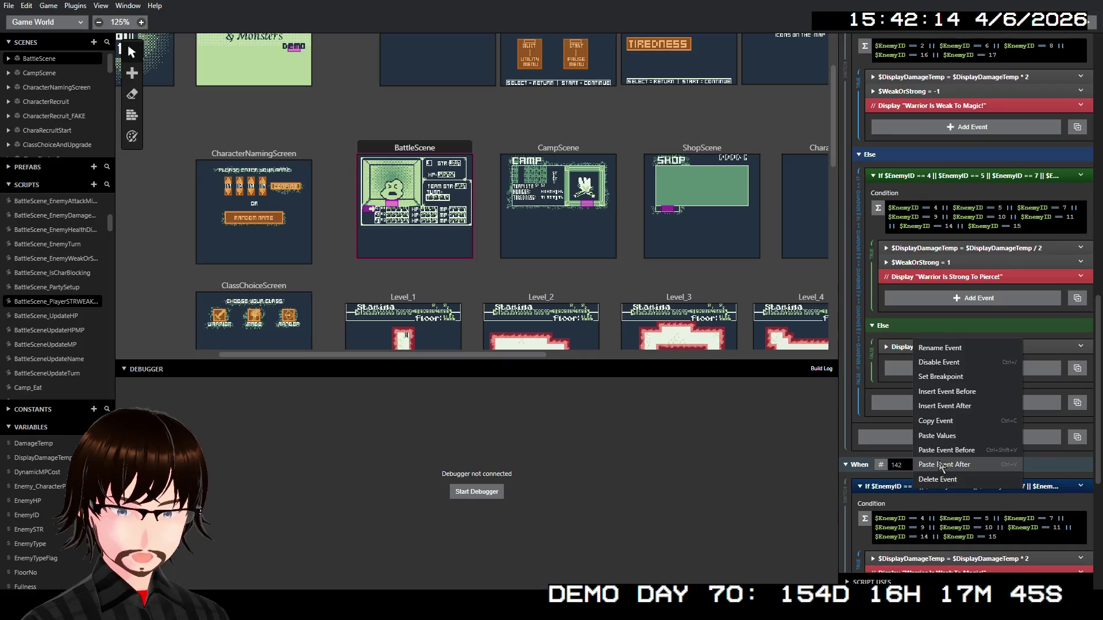
click(941, 465)
right_click(922, 346)
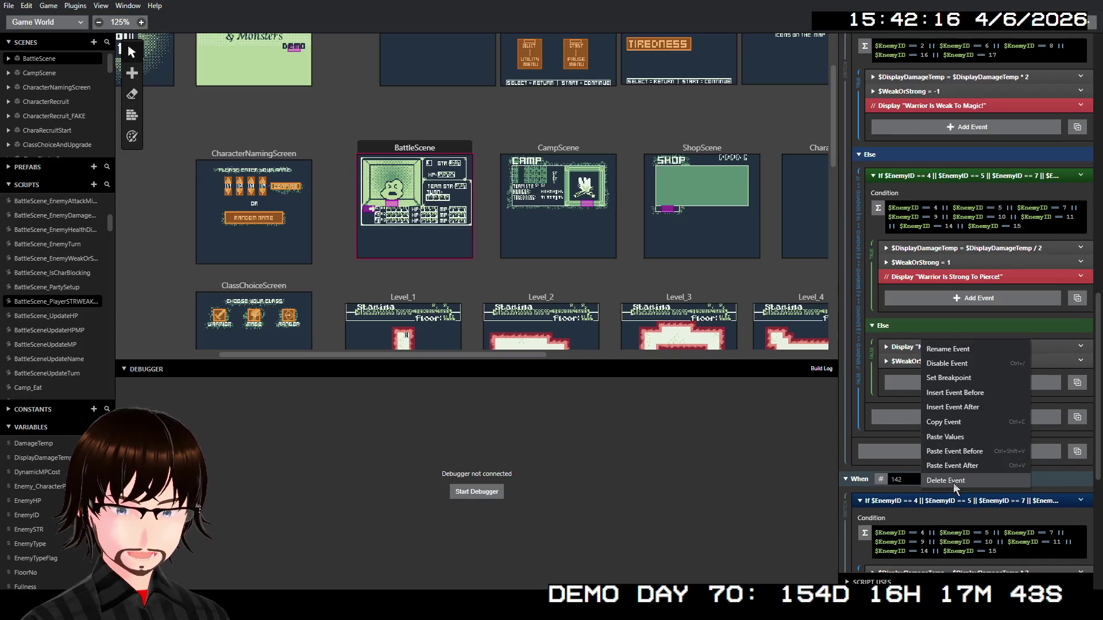
click(945, 481)
click(919, 347)
click(902, 412)
text(0)
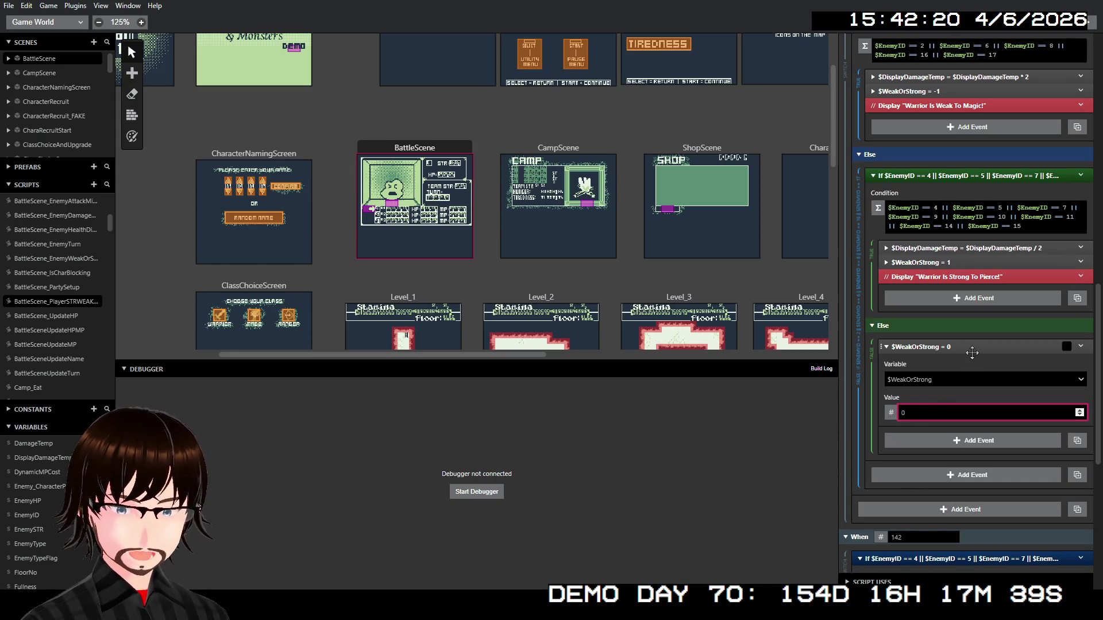
click(972, 351)
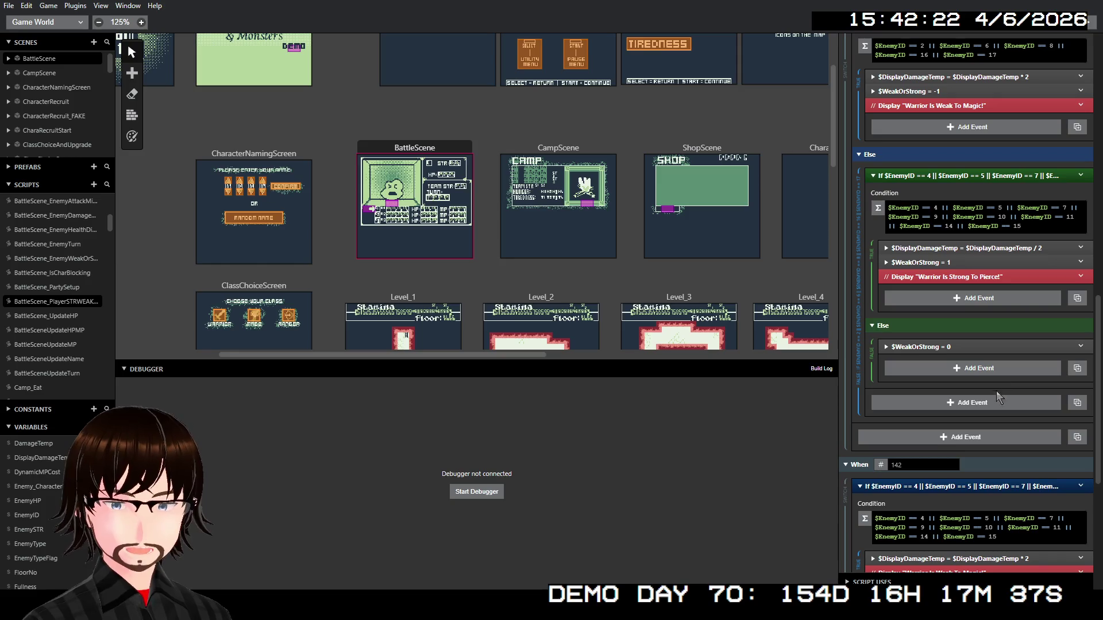
scroll(996, 390, down, 5)
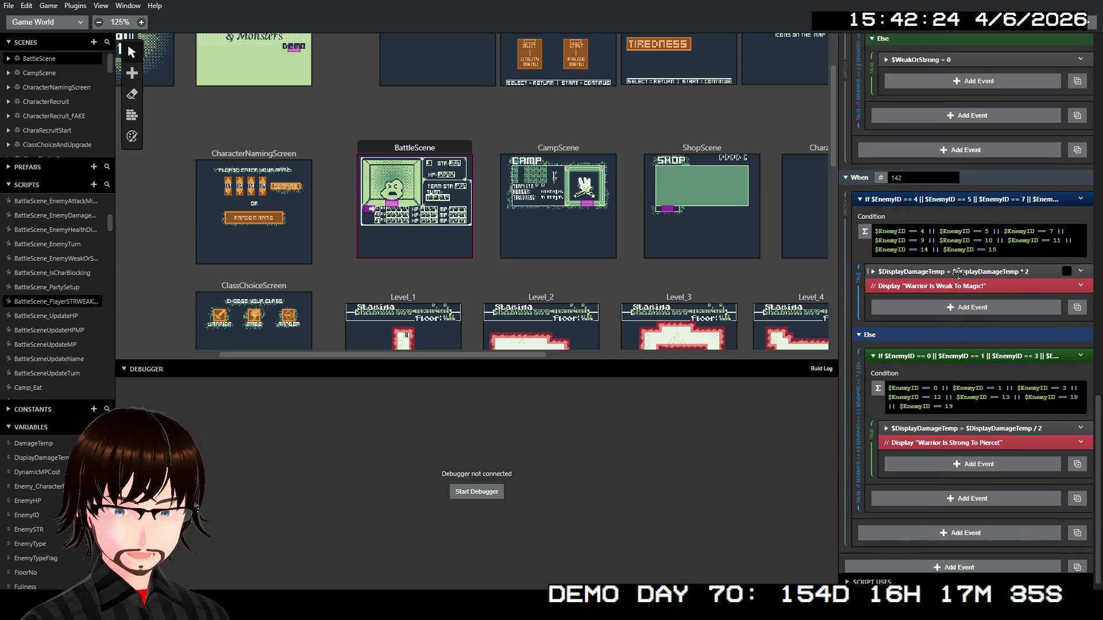
Add $WeakOrStrong events to When 142's weak branch (set -1) and strong branch (1)
right_click(958, 273)
click(967, 393)
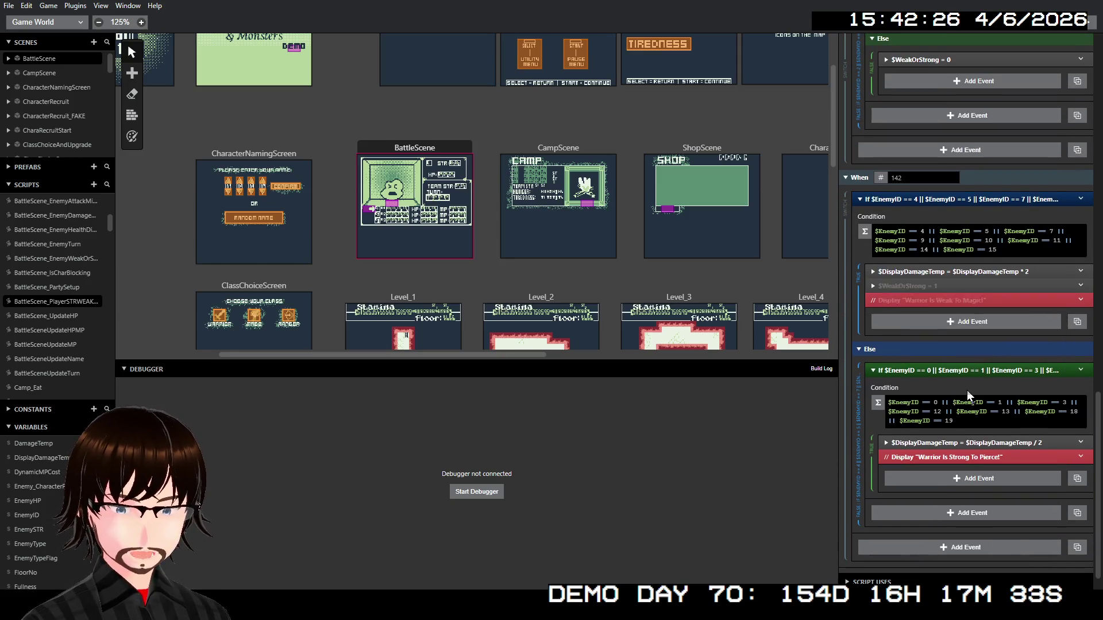
click(921, 284)
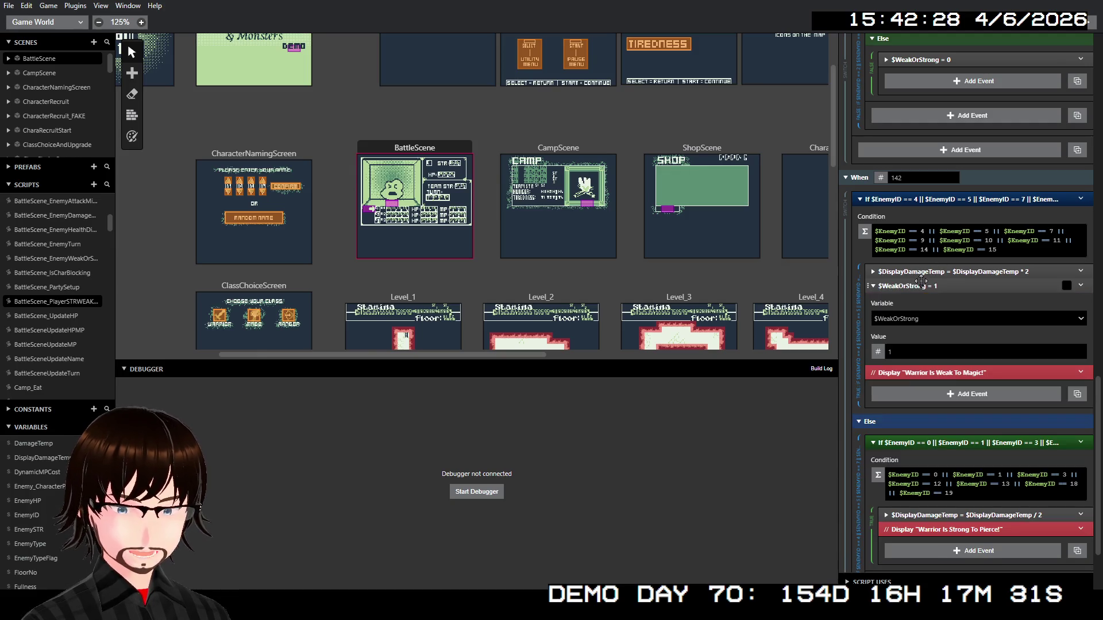
click(899, 351)
text(-)
click(942, 286)
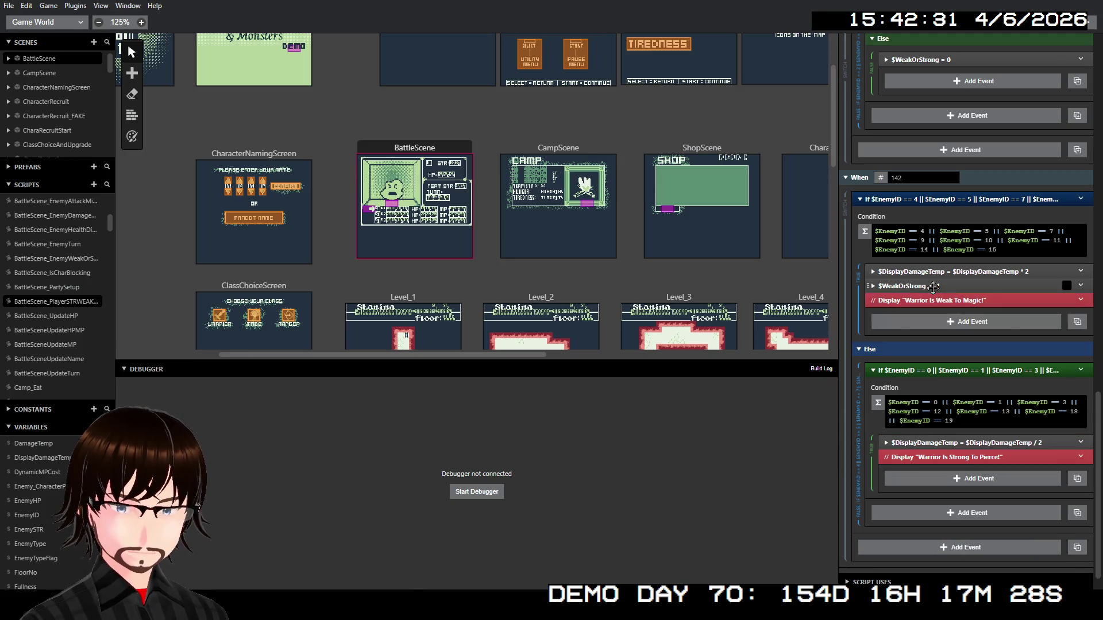
right_click(938, 443)
click(964, 560)
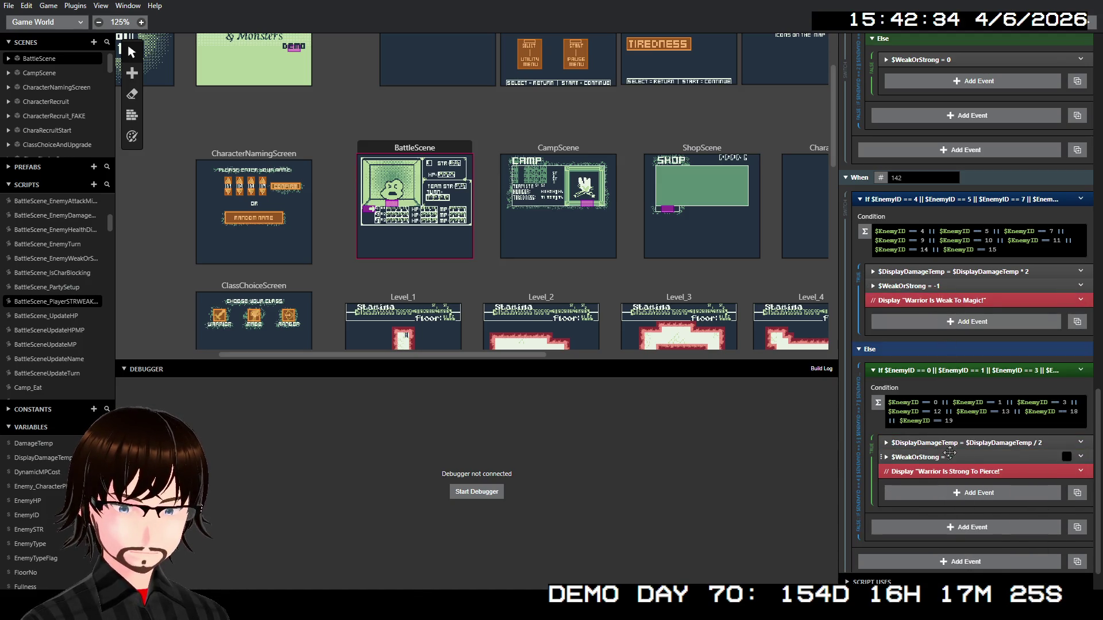
Add an Else to the strong condition setting $WeakOrStrong to 0, deleting the 'Not strong' Display
right_click(956, 374)
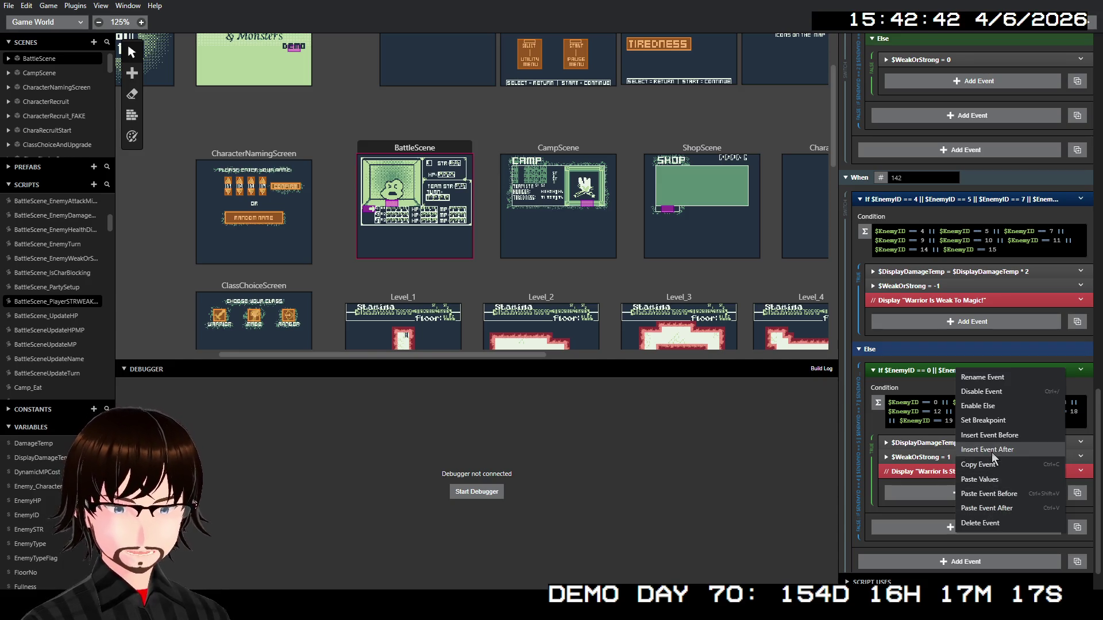
click(974, 411)
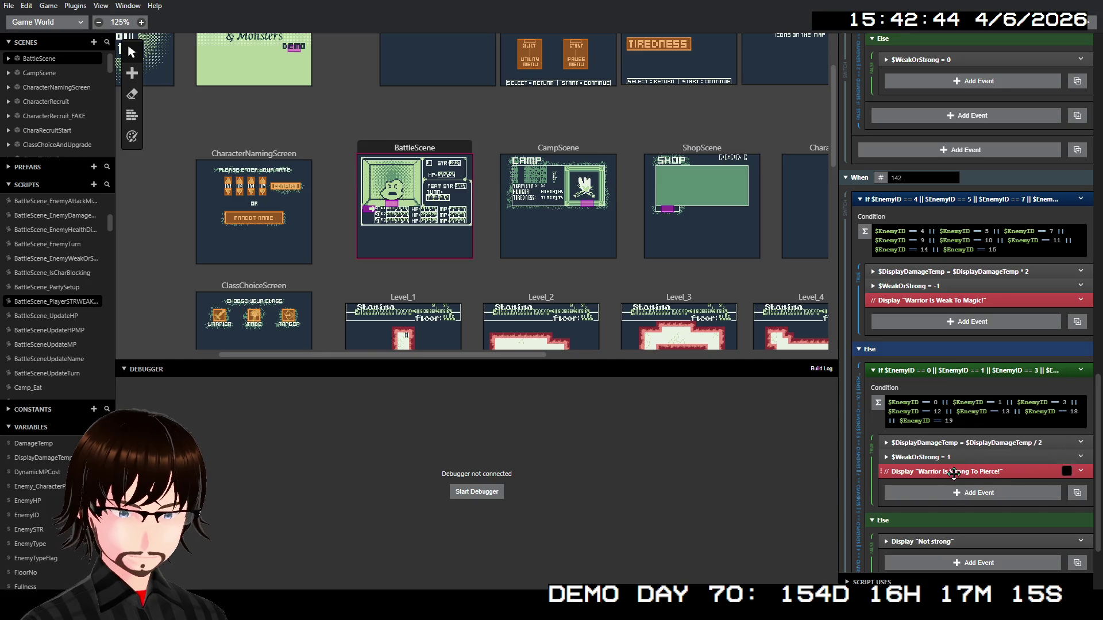
right_click(949, 536)
click(979, 559)
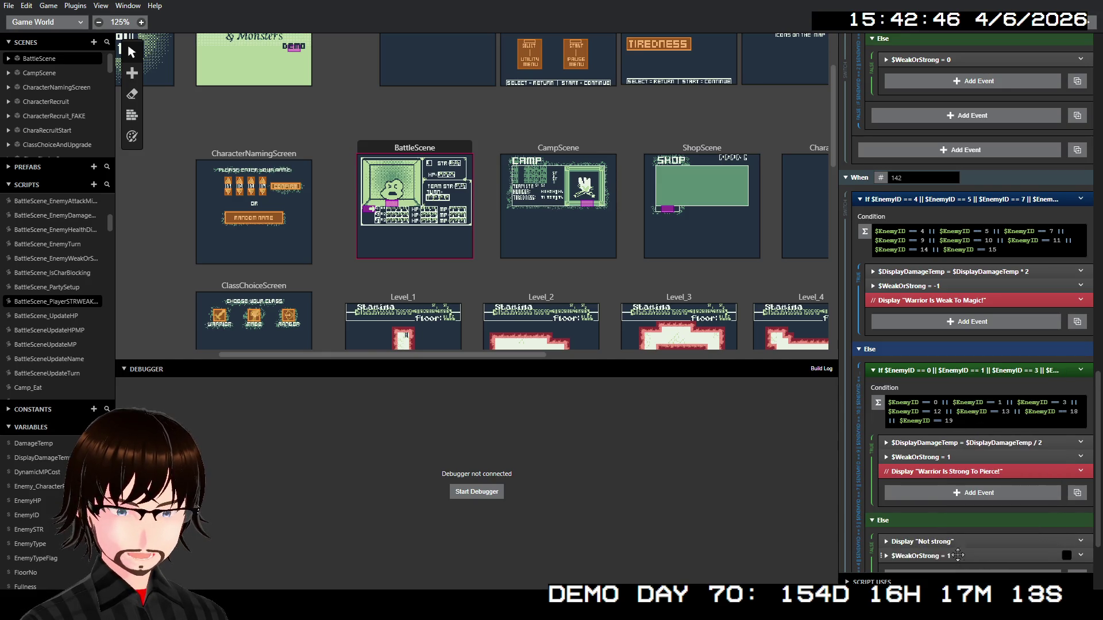
scroll(935, 483, down, 2)
click(943, 431)
click(903, 500)
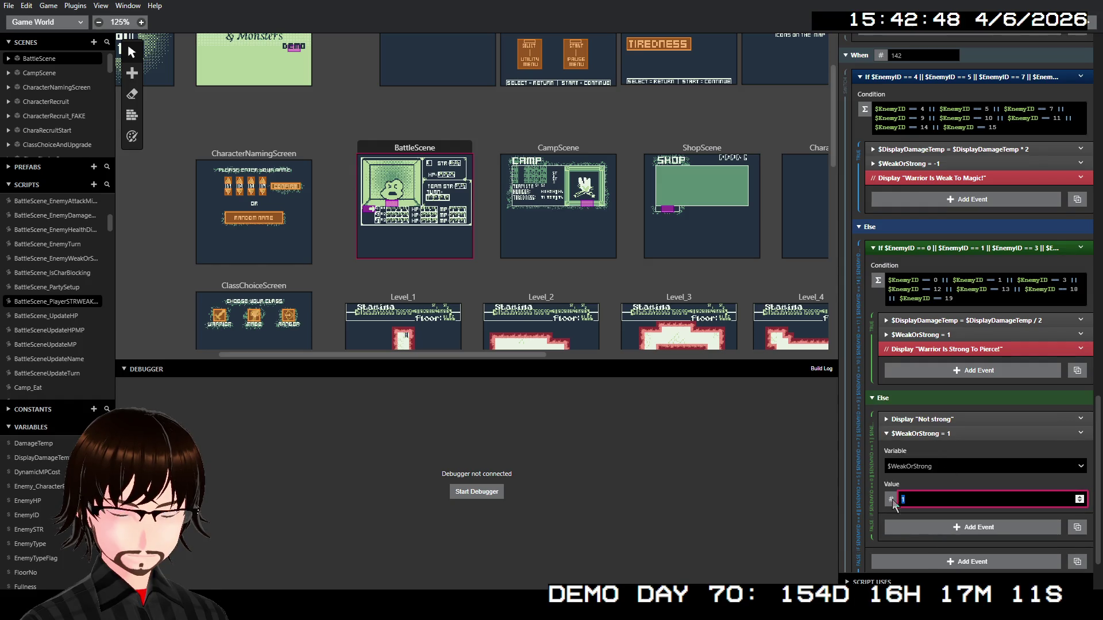
text(0)
right_click(937, 415)
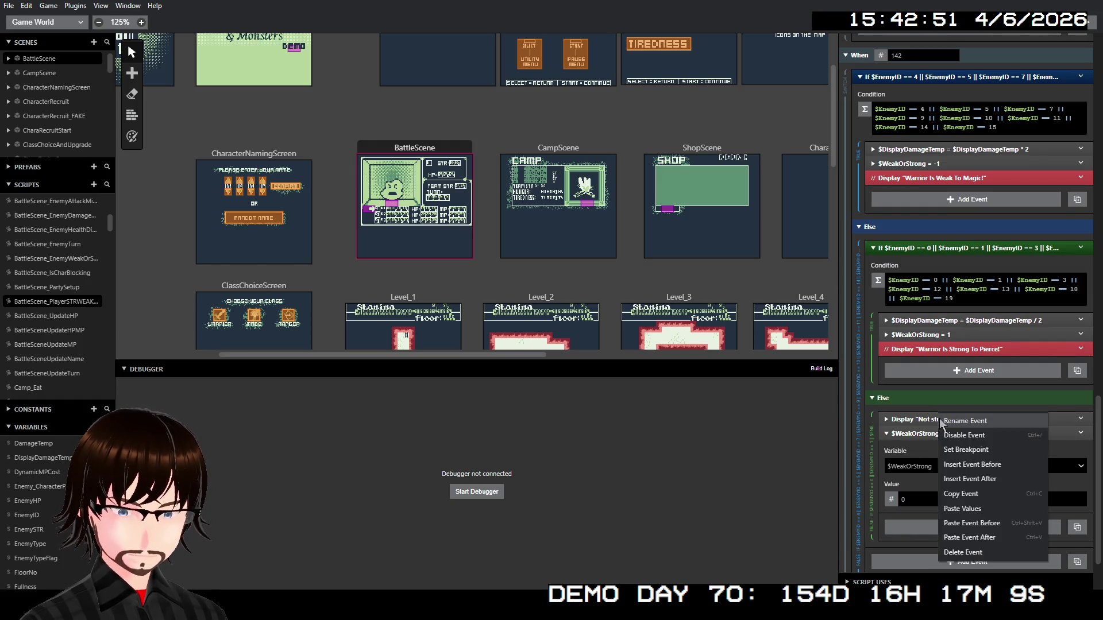
click(971, 553)
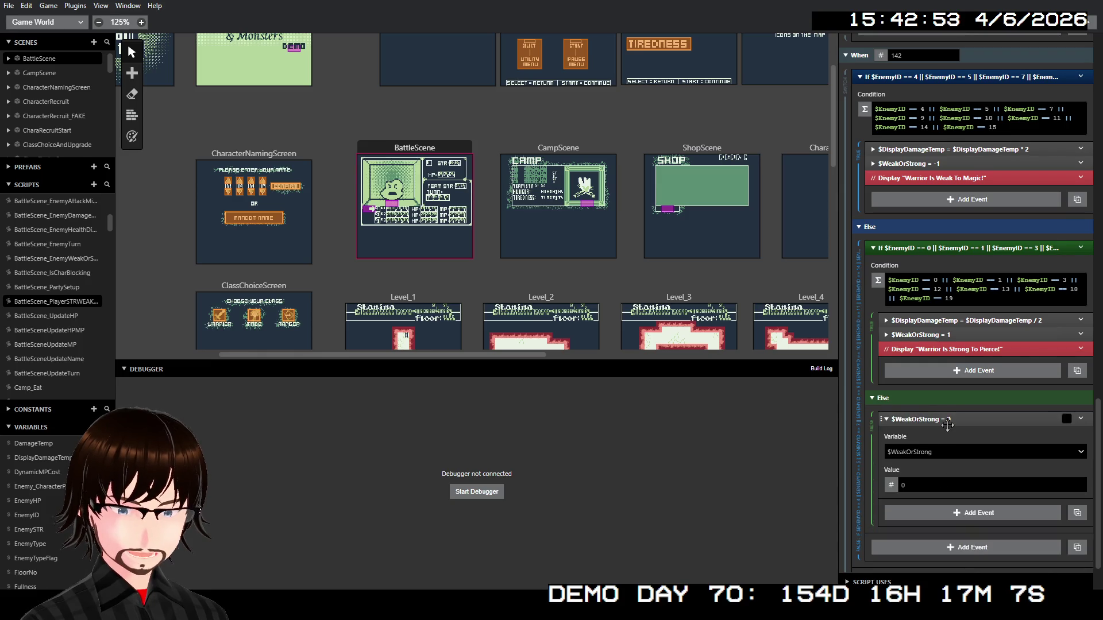
click(948, 419)
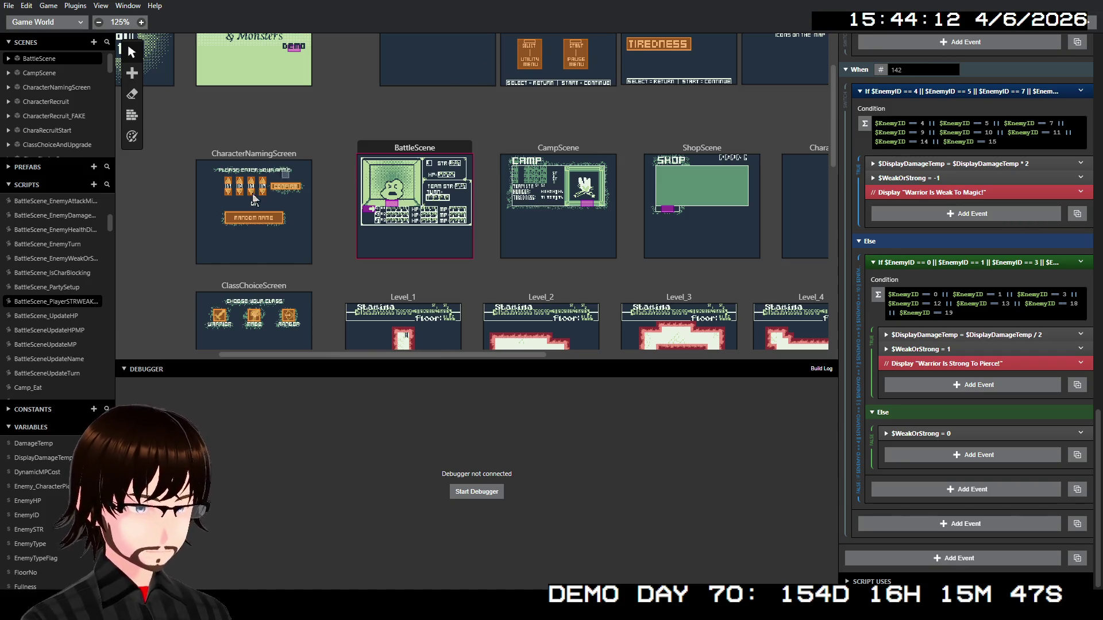
scroll(84, 217, up, 2)
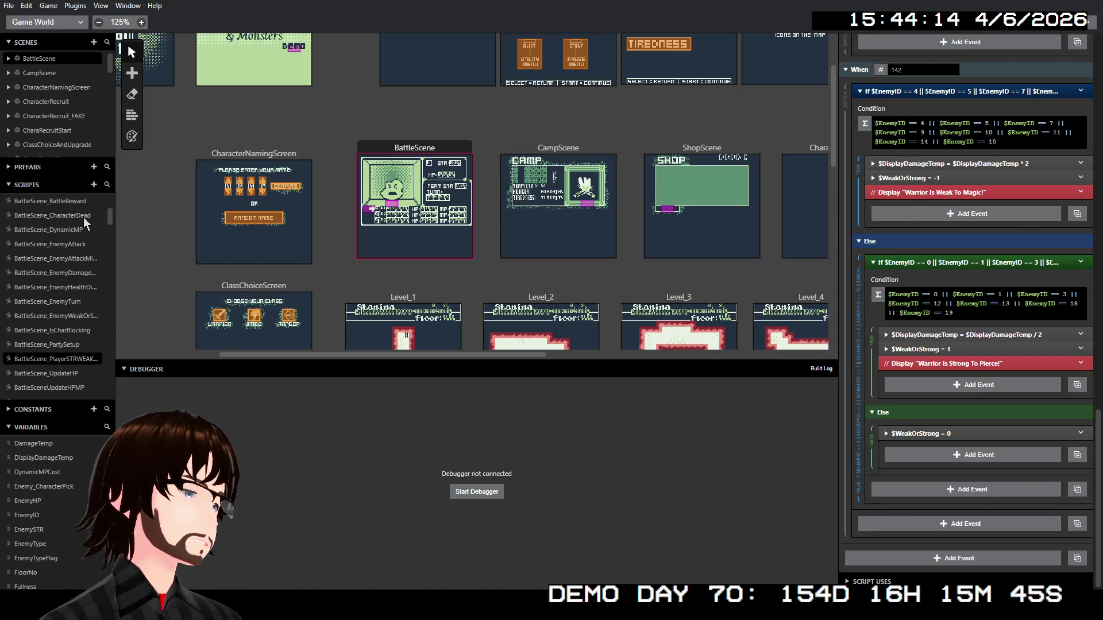
Open BattleScene_EnemyAttack and insert a new event before the PlayerGetsHit emote
click(70, 245)
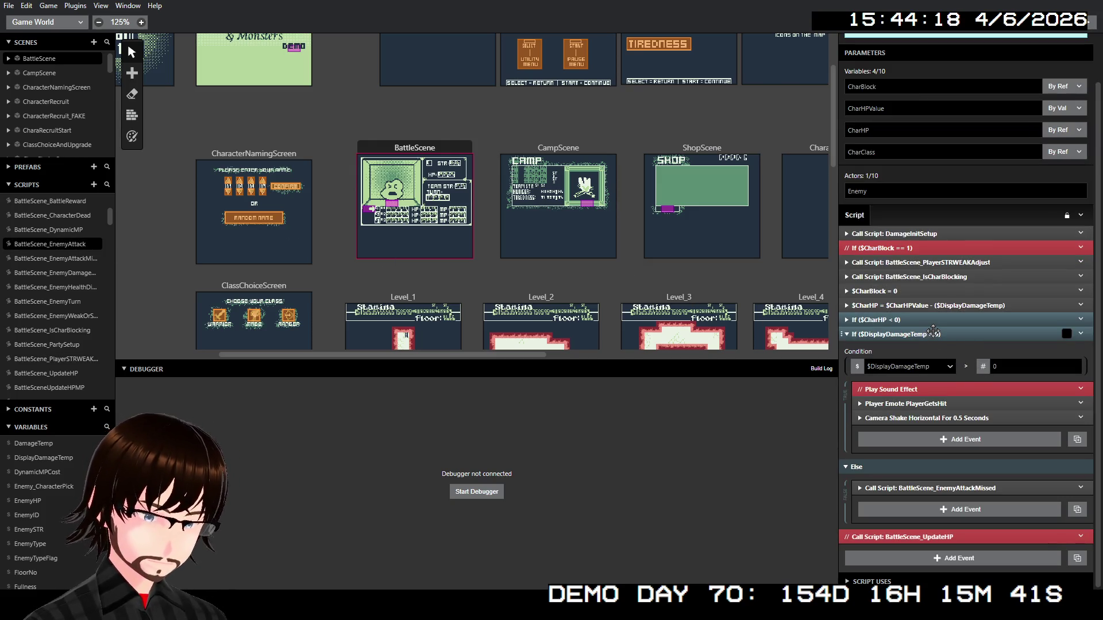
right_click(927, 401)
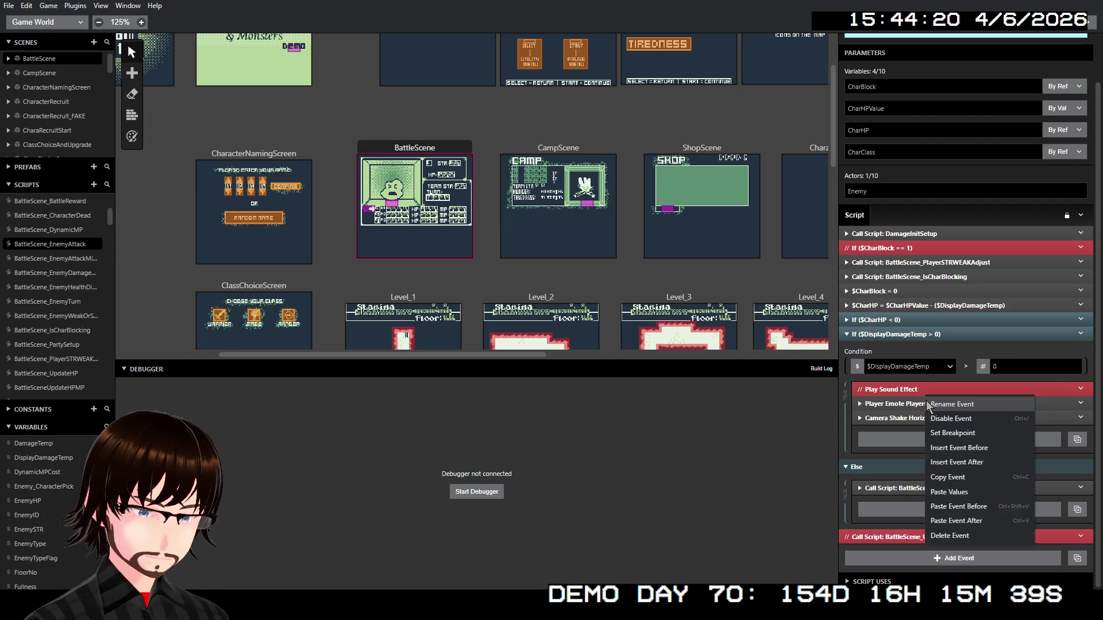
click(968, 449)
Add a Switch event that switches on the $WeakOrStrong variable
text(sw)
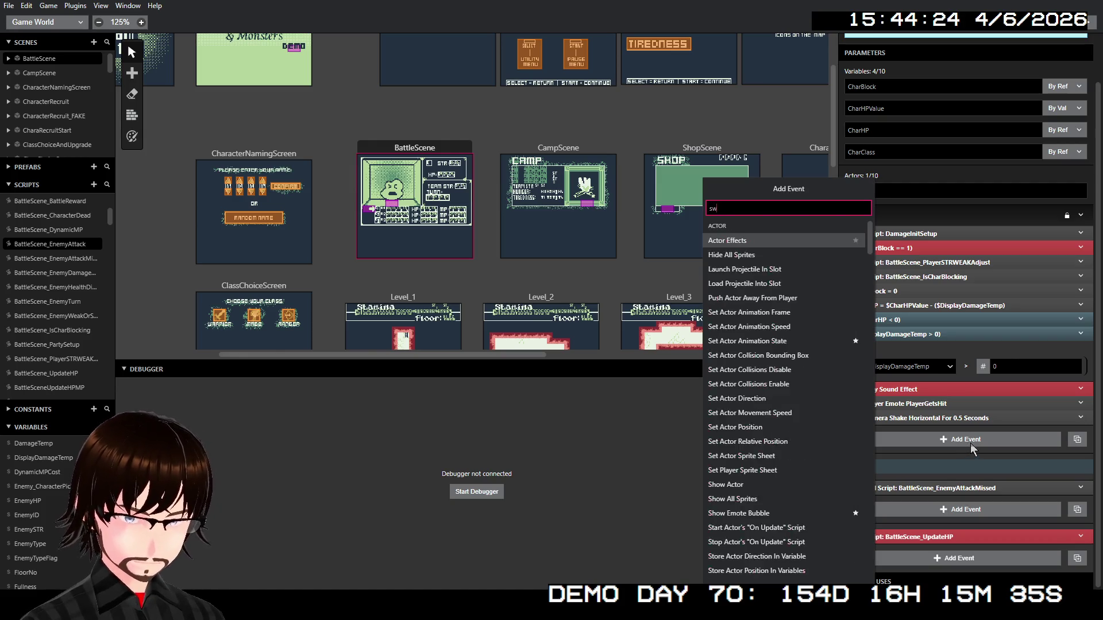
key(Return)
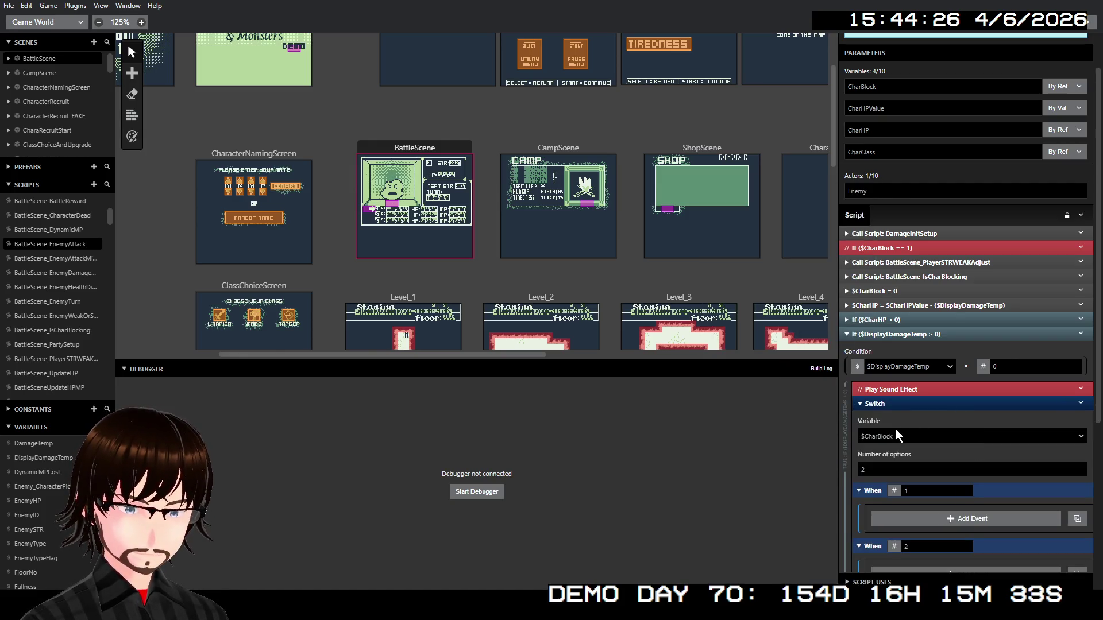
click(897, 436)
text(wea)
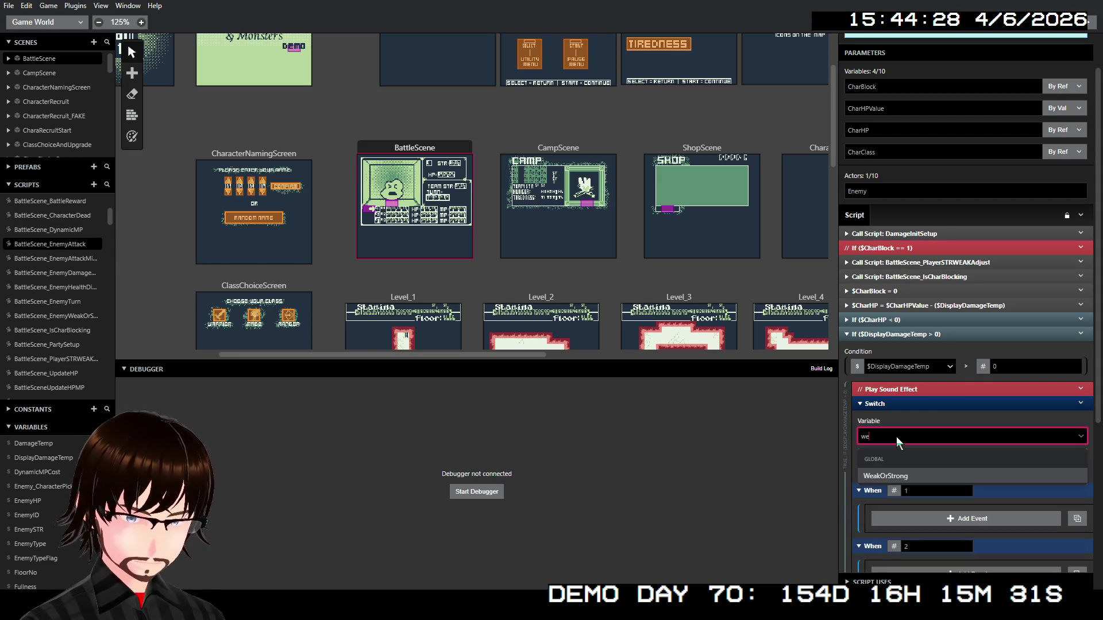
click(925, 473)
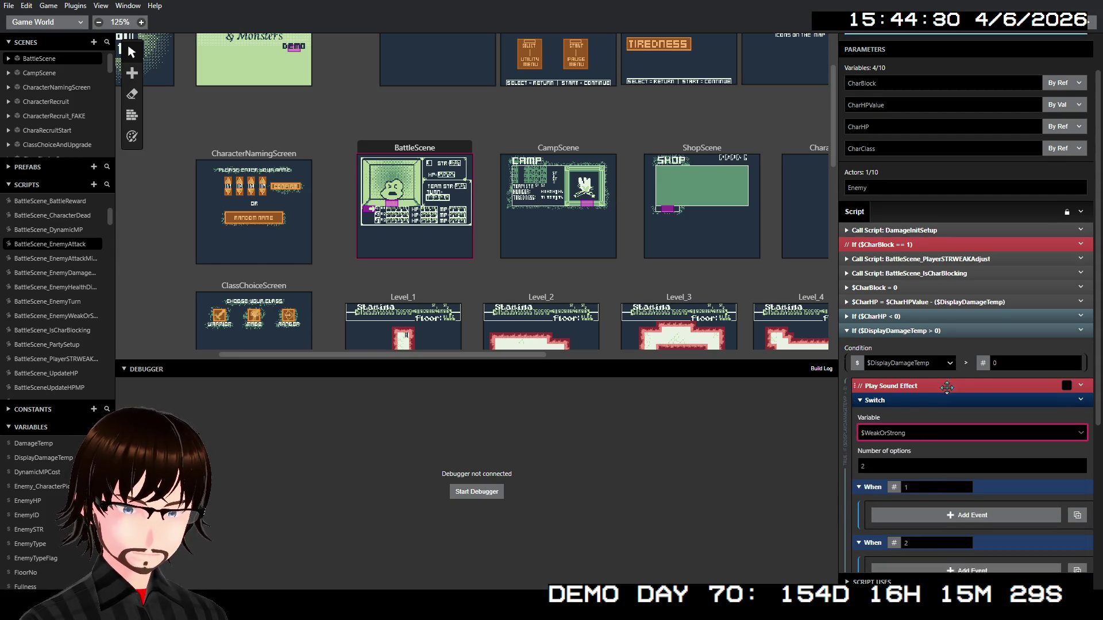
scroll(895, 249, down, 4)
Give the switch 2 options with When values -1 and 1
click(885, 234)
key(BackSpace)
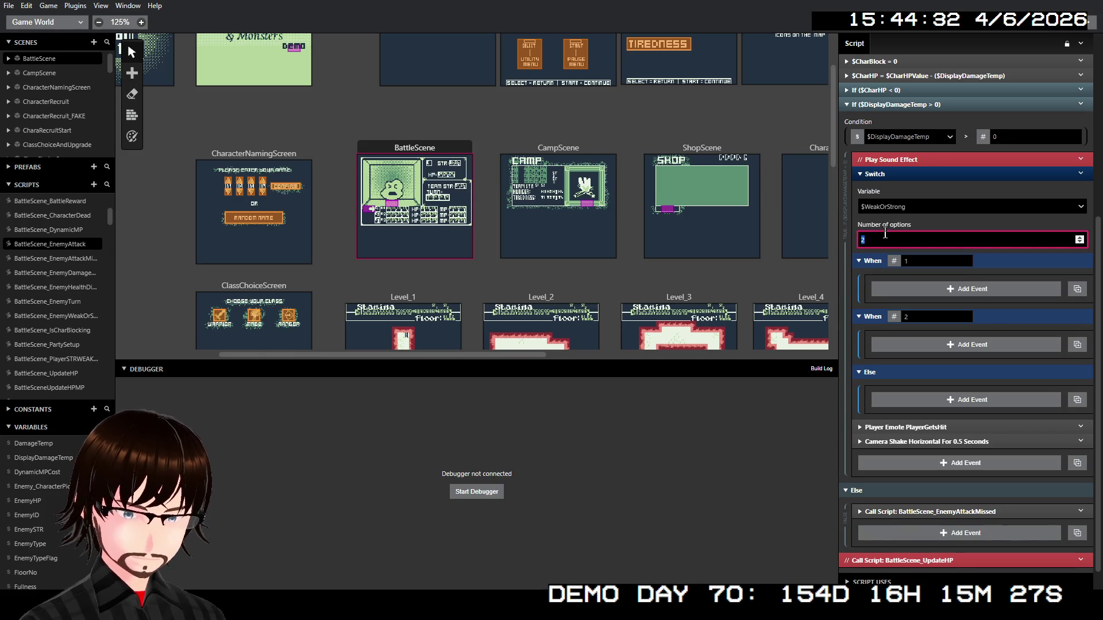
text(3)
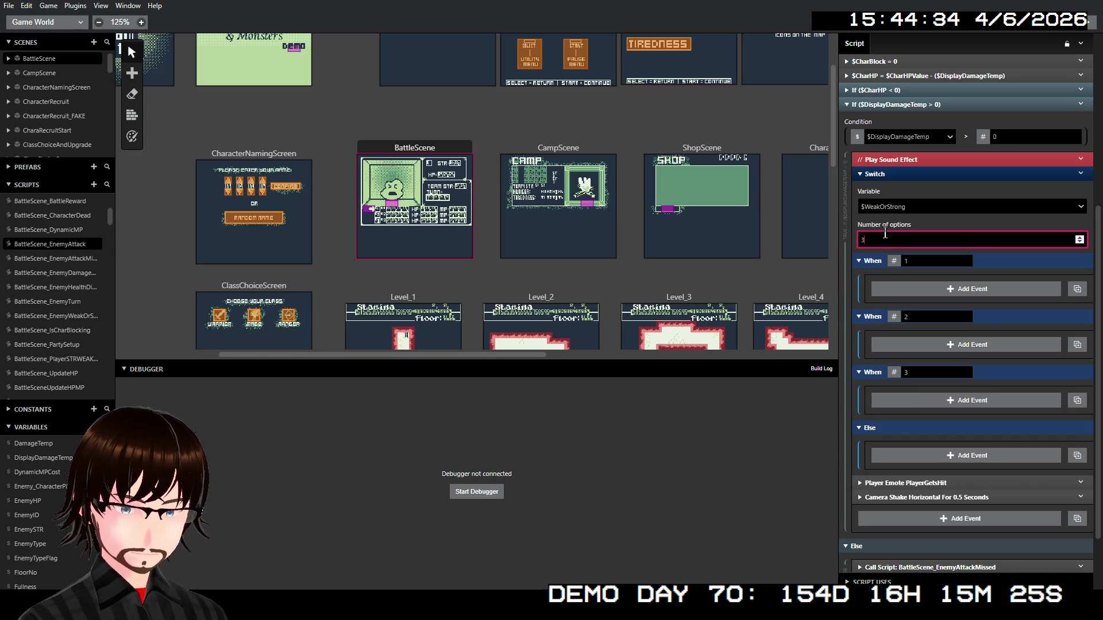
key(BackSpace)
text(2)
click(902, 260)
text(-)
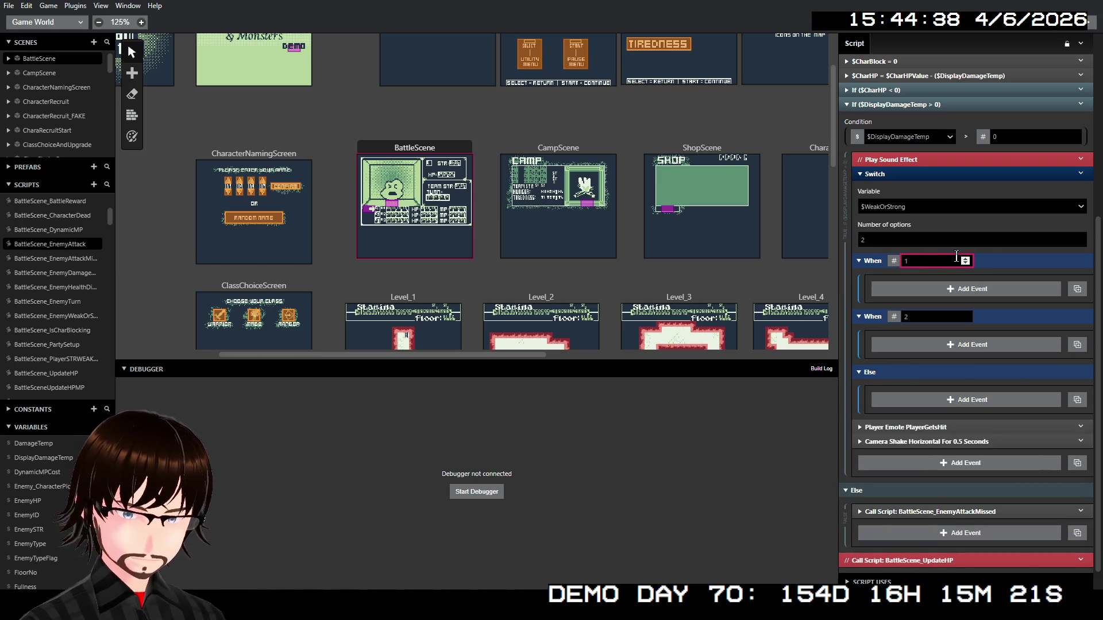
click(911, 315)
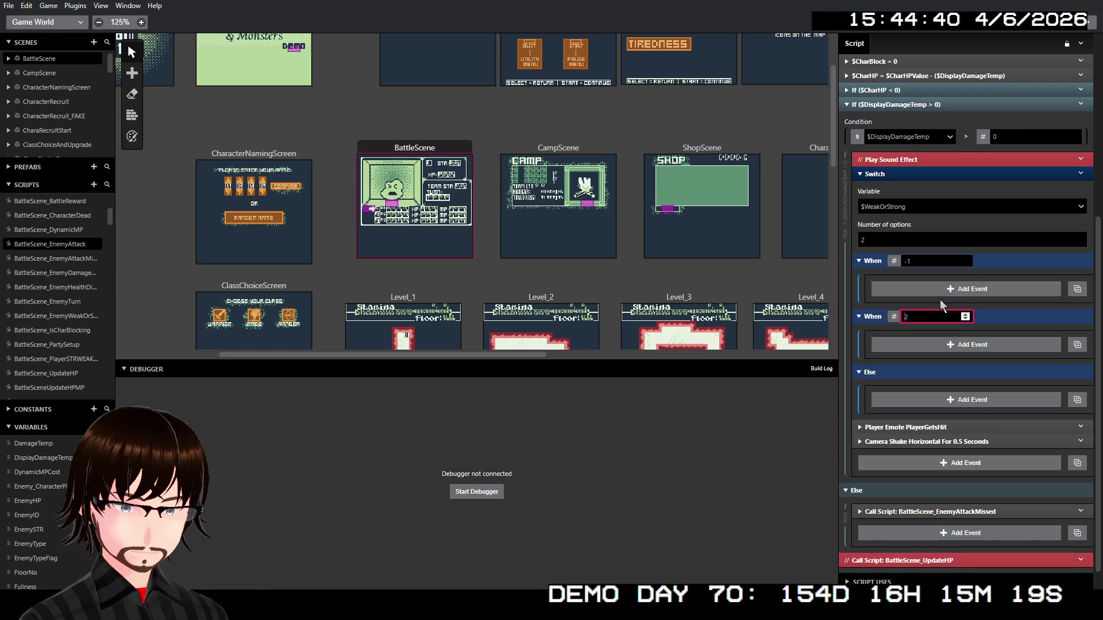
drag(913, 316, 878, 320)
text(1)
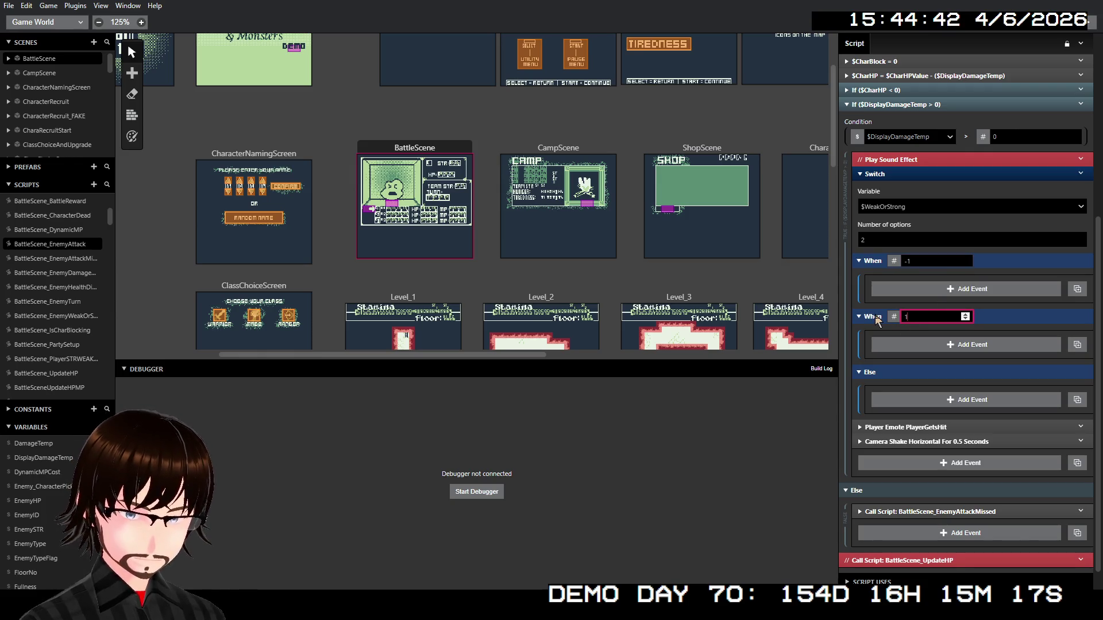
click(919, 427)
Place PlayerGetsHit emote copies in the Else, When 1 and When -1 cases
drag(919, 426, 926, 396)
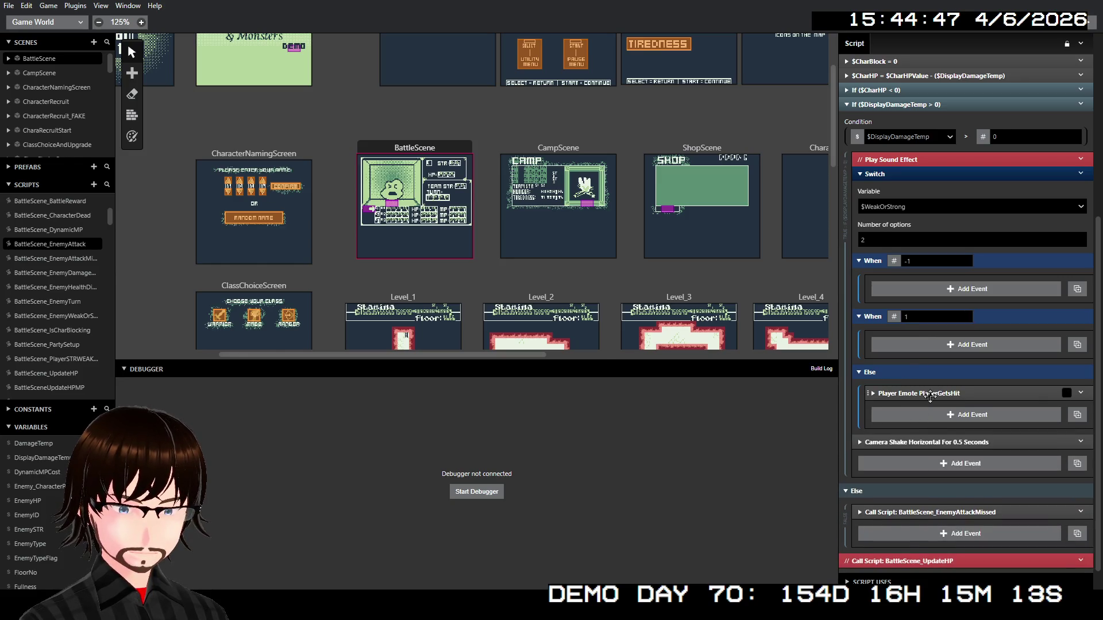
right_click(925, 394)
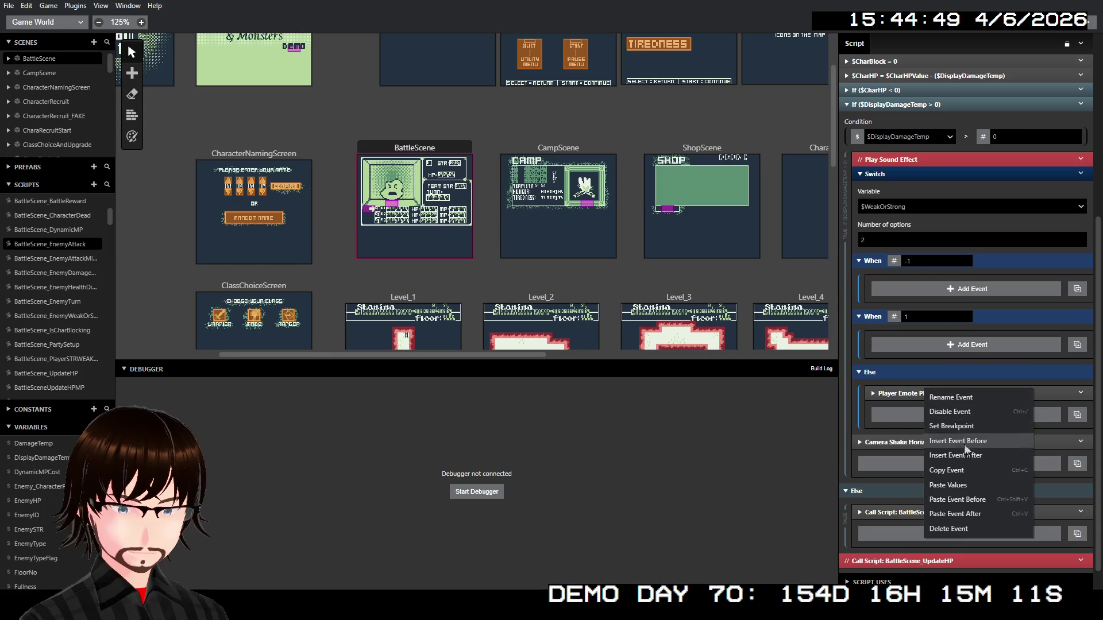
click(951, 459)
right_click(932, 393)
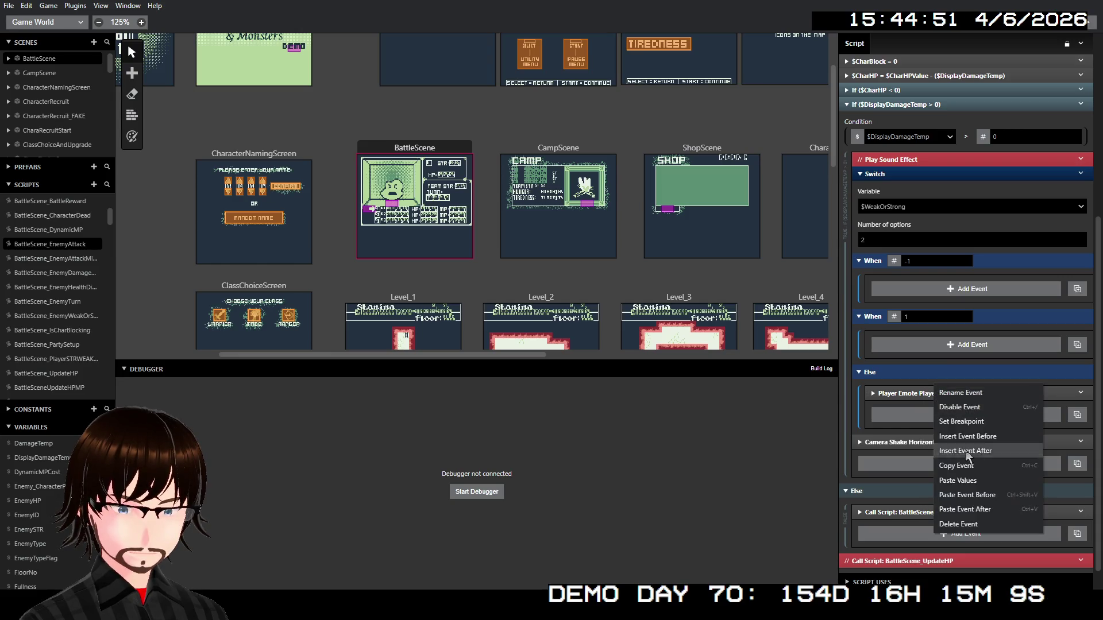
click(978, 495)
drag(959, 394, 961, 353)
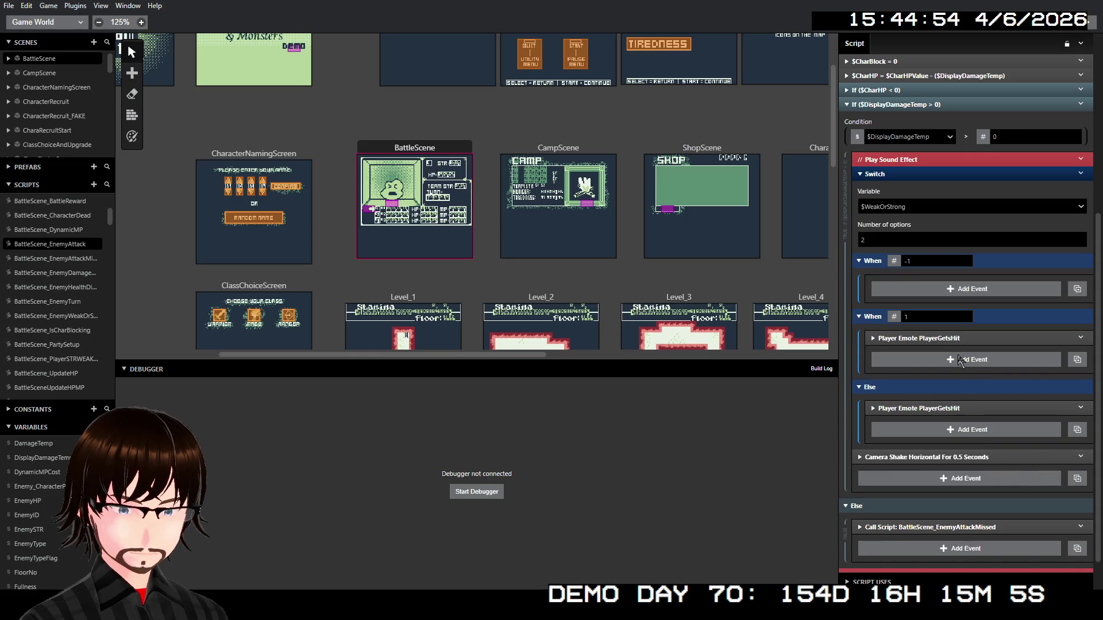
right_click(935, 336)
click(948, 438)
drag(925, 338, 929, 289)
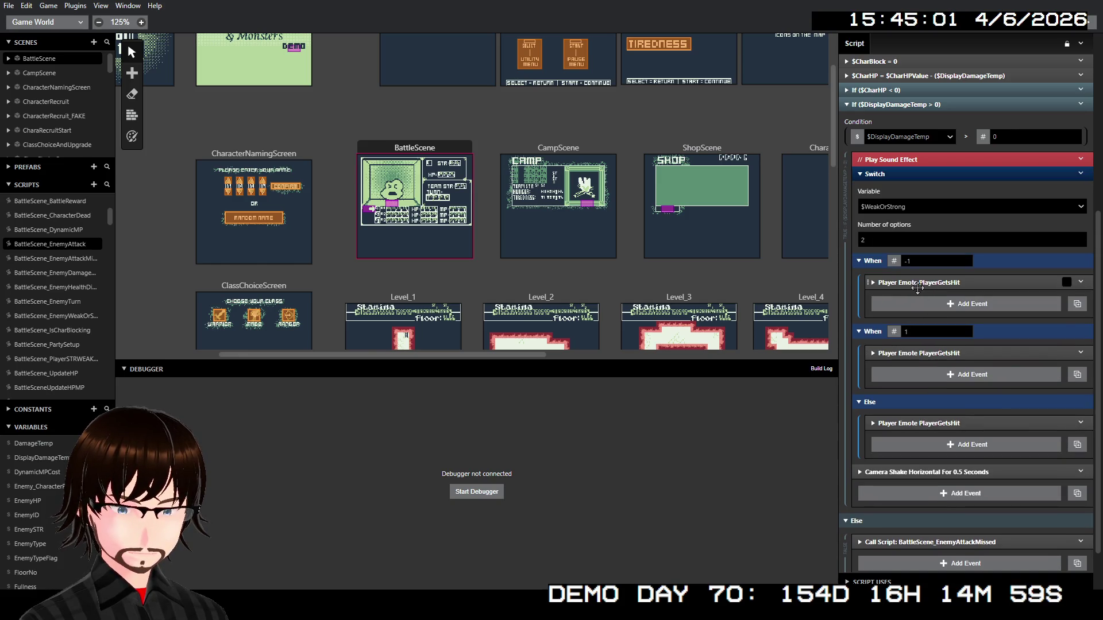
Scroll through the script and inspect the IsCharBlocking call's settings
scroll(923, 319, down, 2)
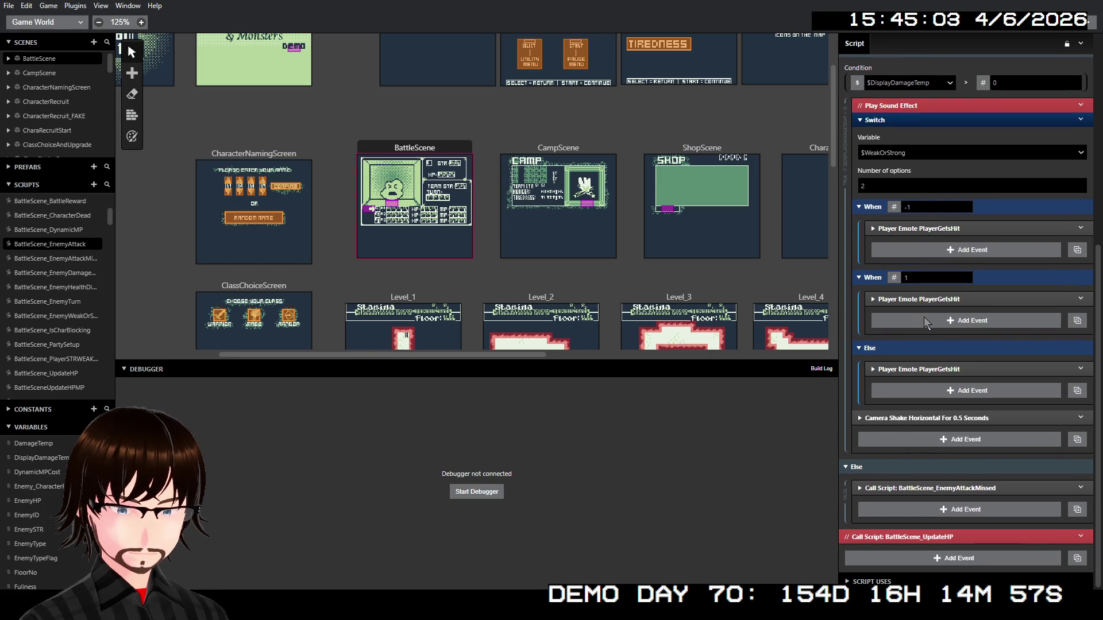
scroll(936, 368, up, 6)
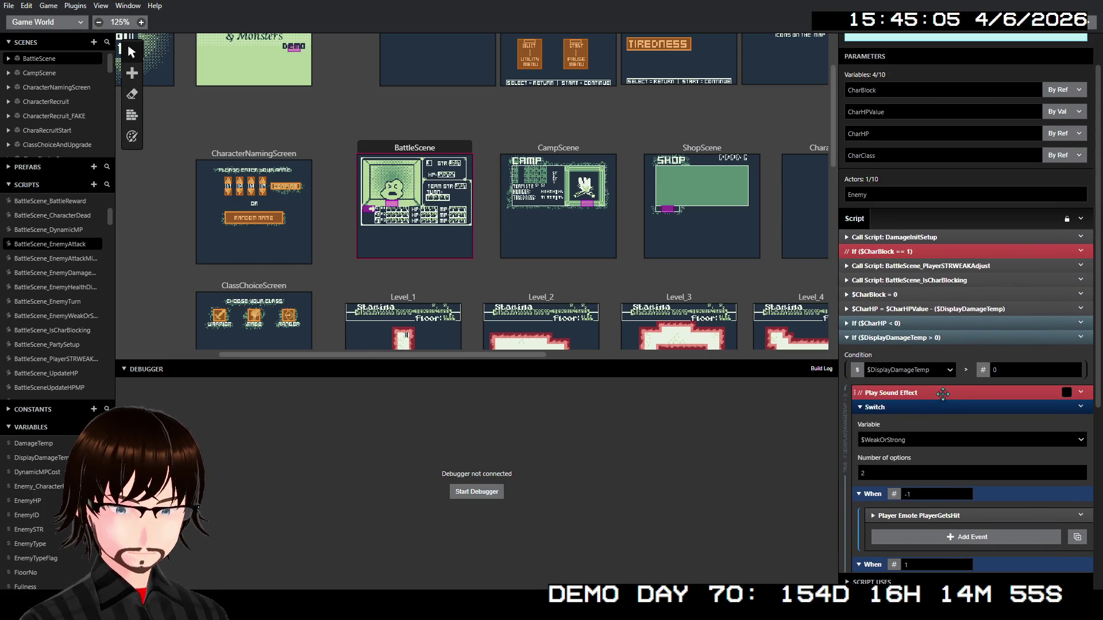
scroll(943, 394, down, 2)
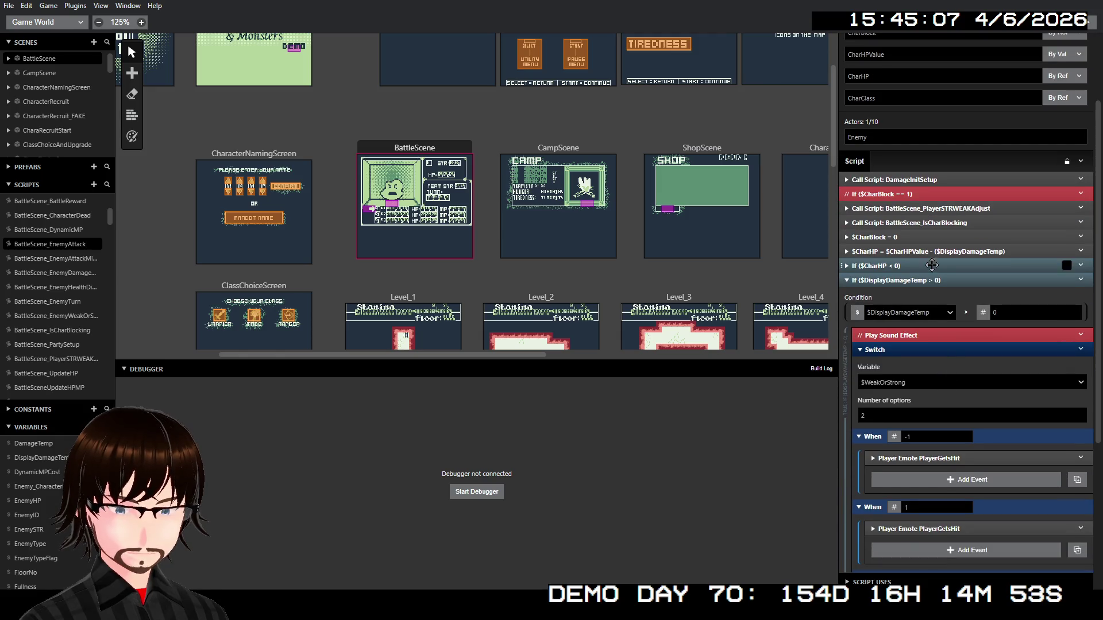
click(937, 224)
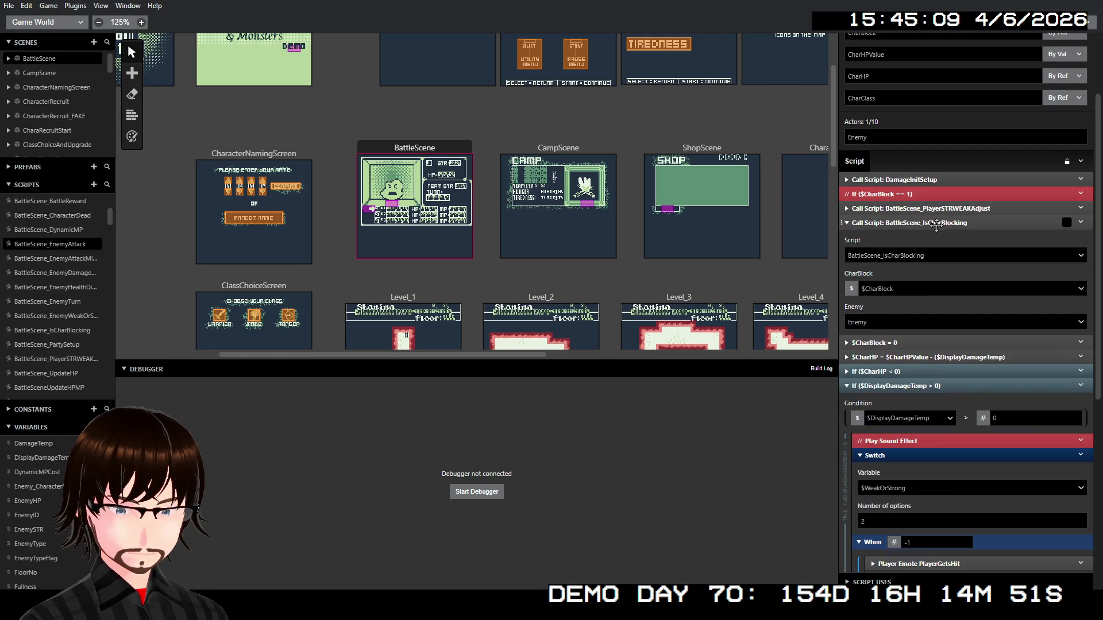
click(936, 224)
scroll(928, 367, down, 5)
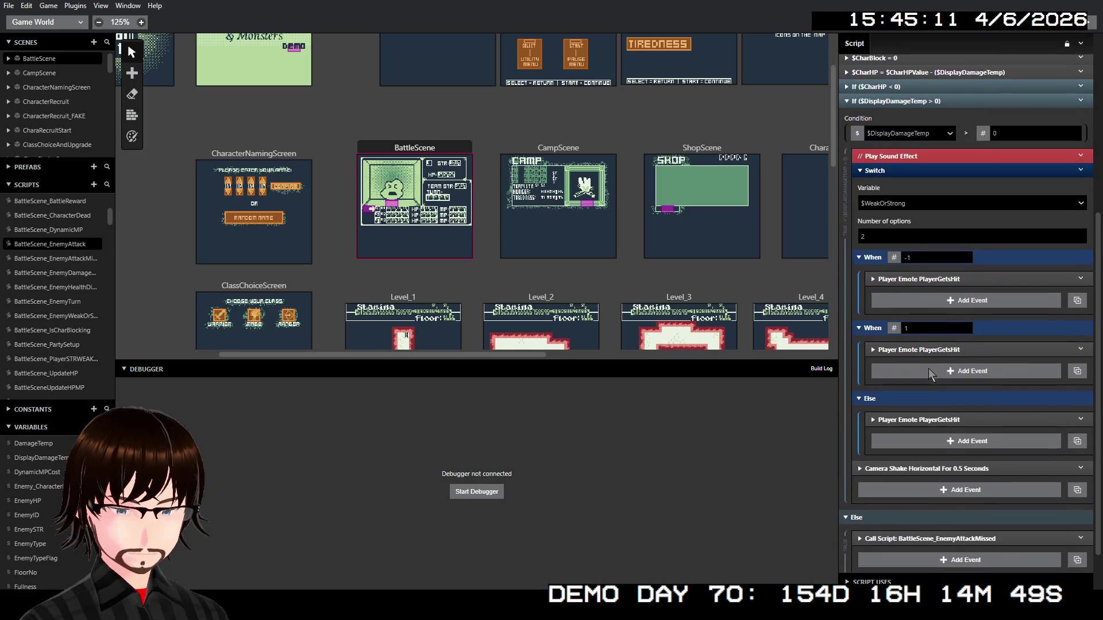
scroll(928, 367, down, 2)
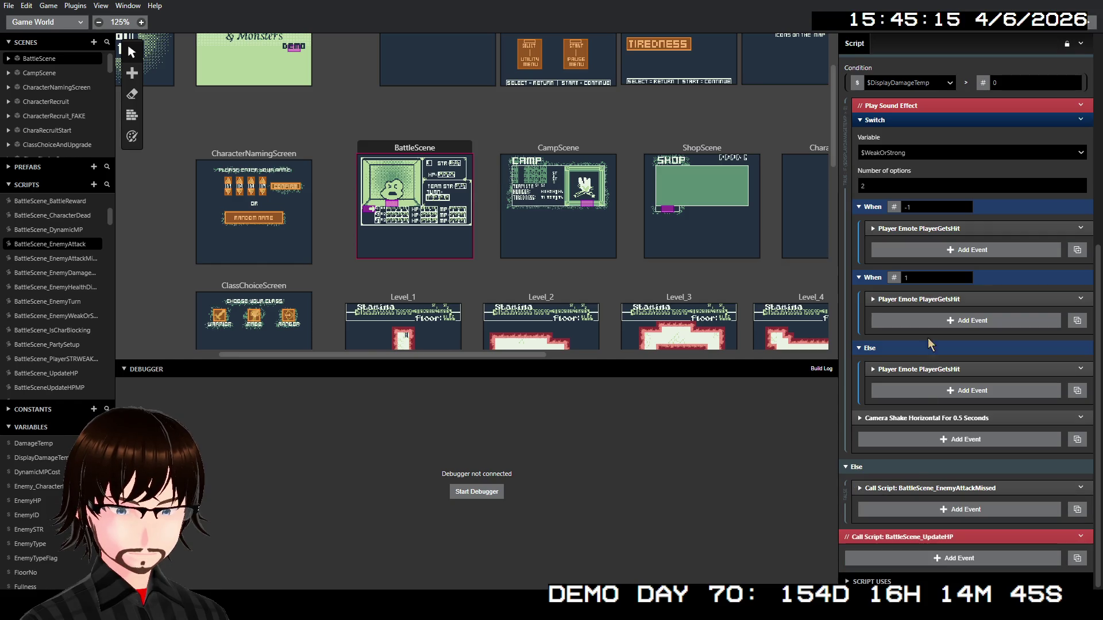
Change the When -1 case's player emote to CriticalHit
click(953, 229)
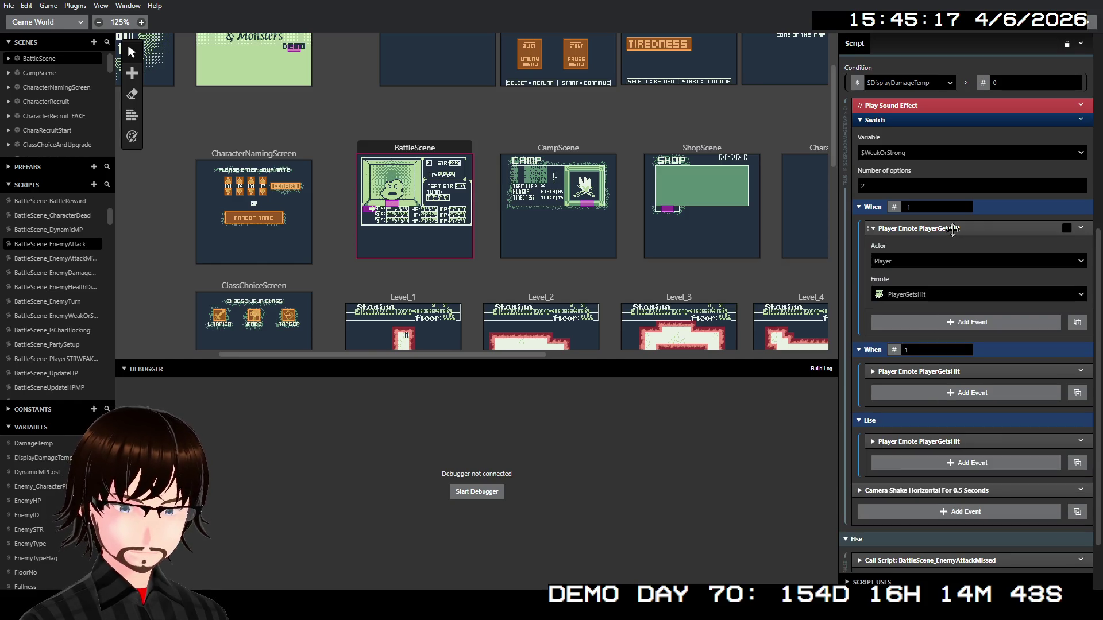
click(925, 293)
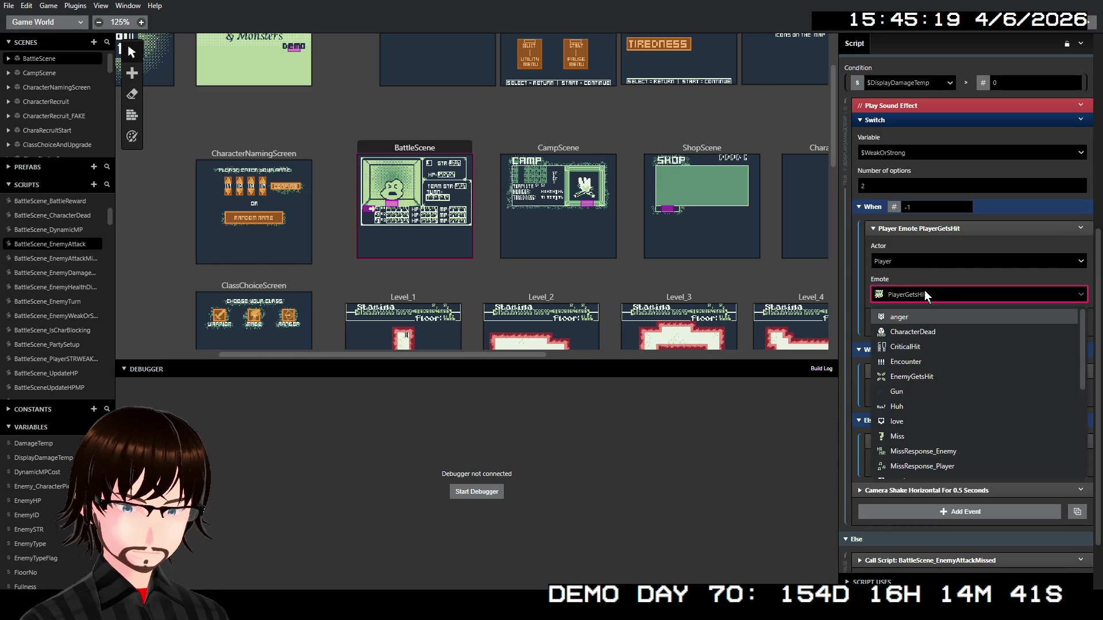
click(925, 291)
click(925, 291)
click(925, 291)
click(925, 291)
click(925, 292)
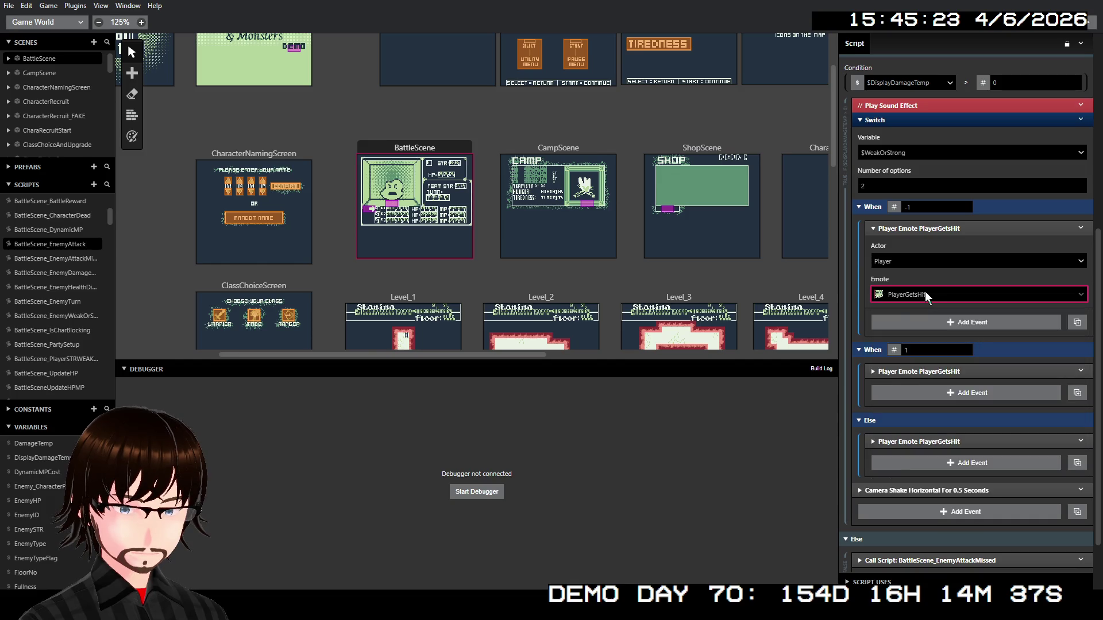
click(925, 291)
text(wea)
click(925, 291)
click(925, 291)
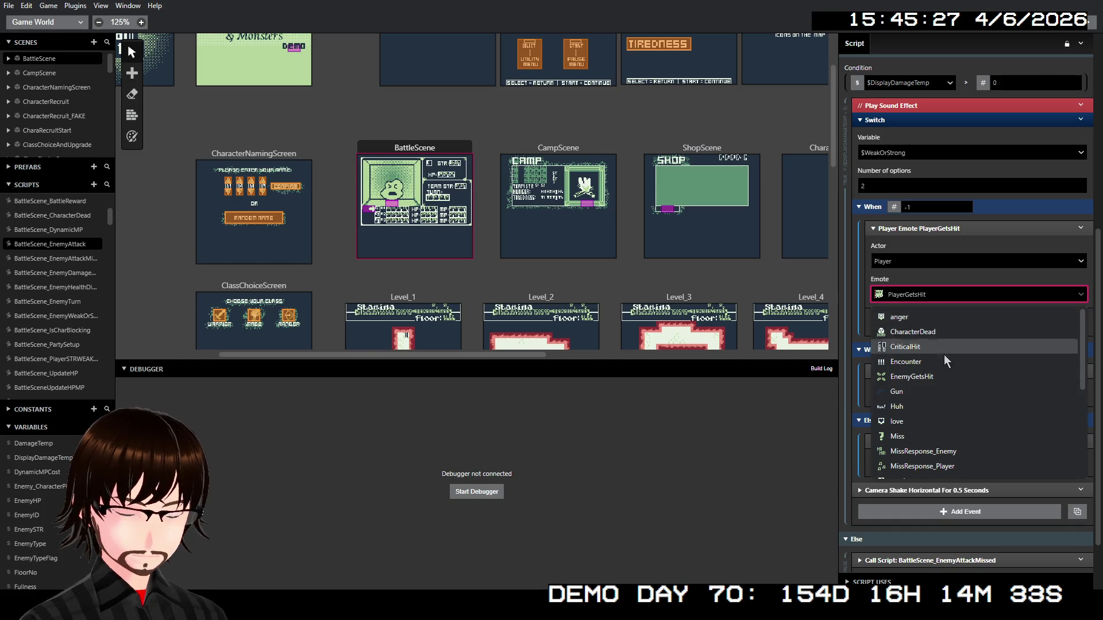
scroll(940, 425, down, 2)
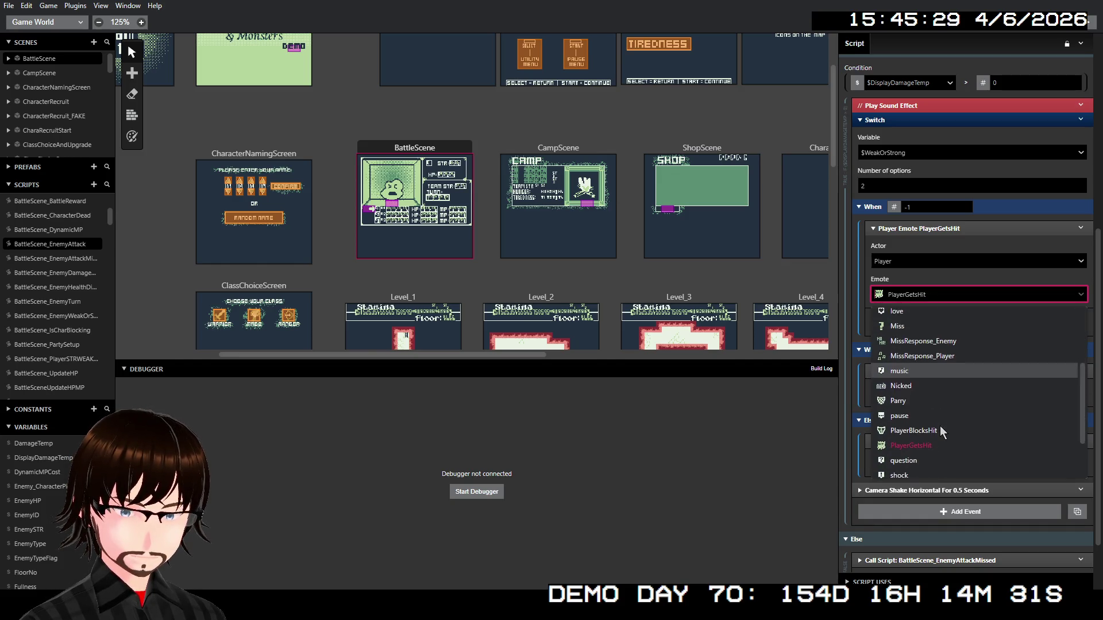
scroll(946, 426, down, 2)
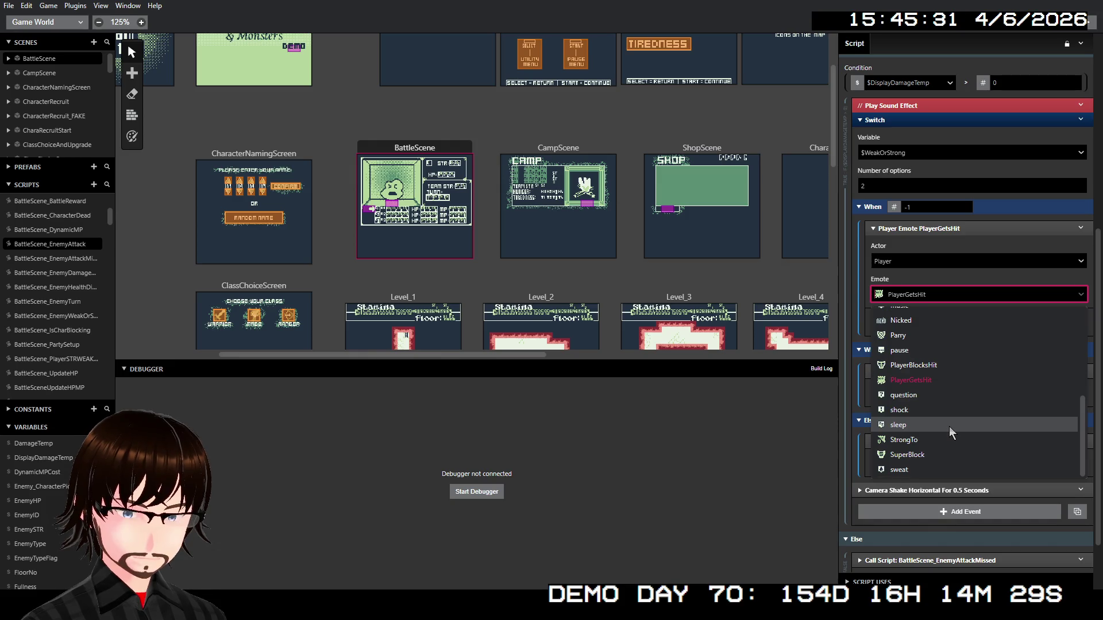
scroll(949, 426, up, 4)
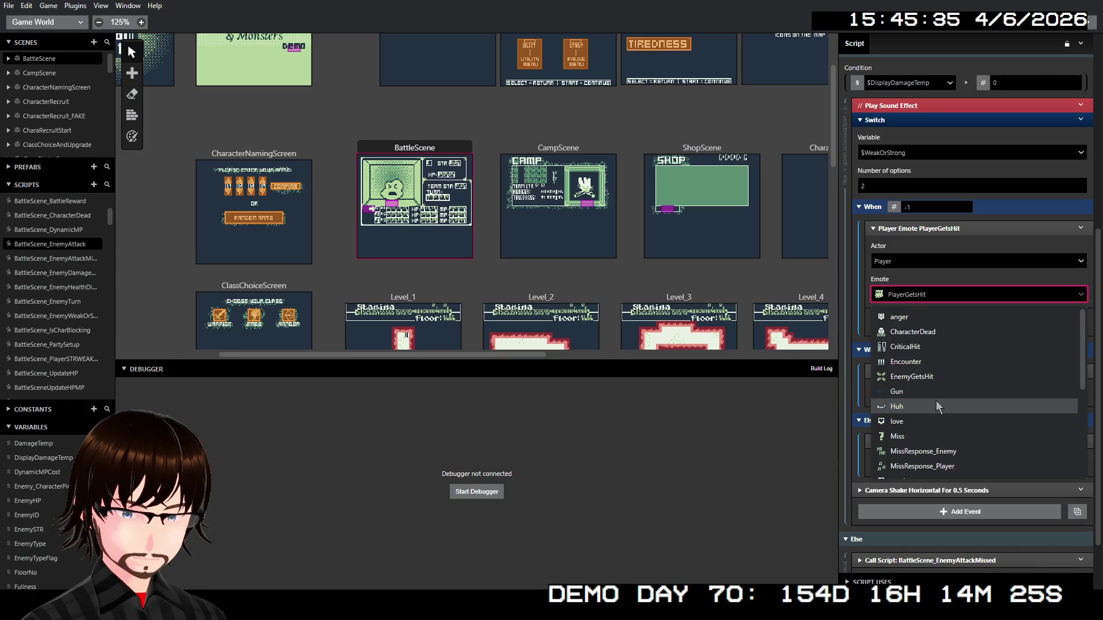
click(925, 346)
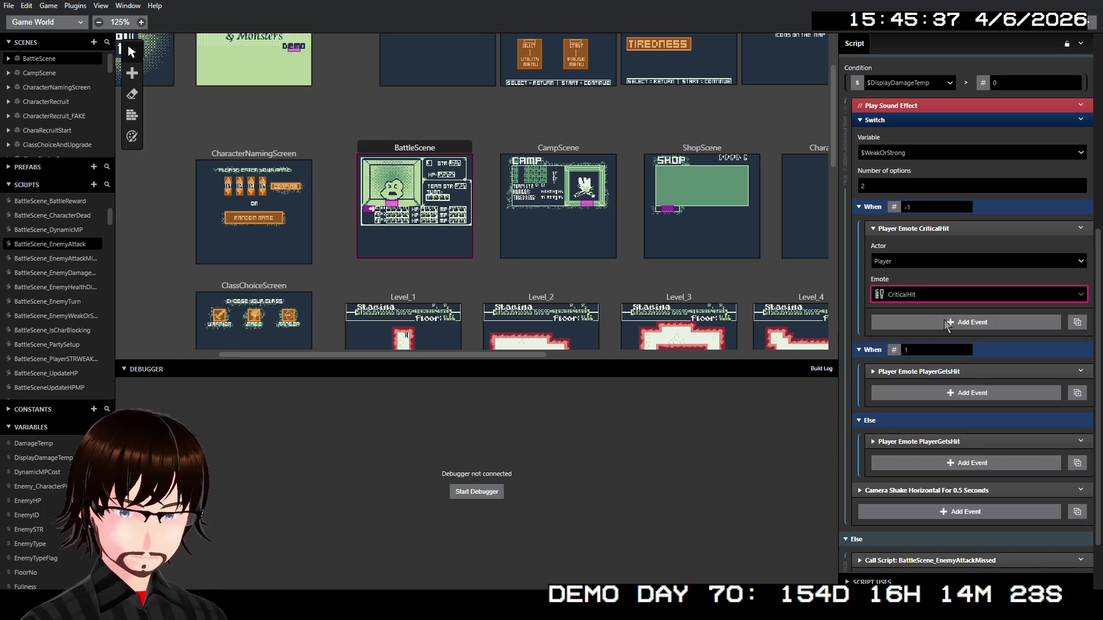
click(947, 230)
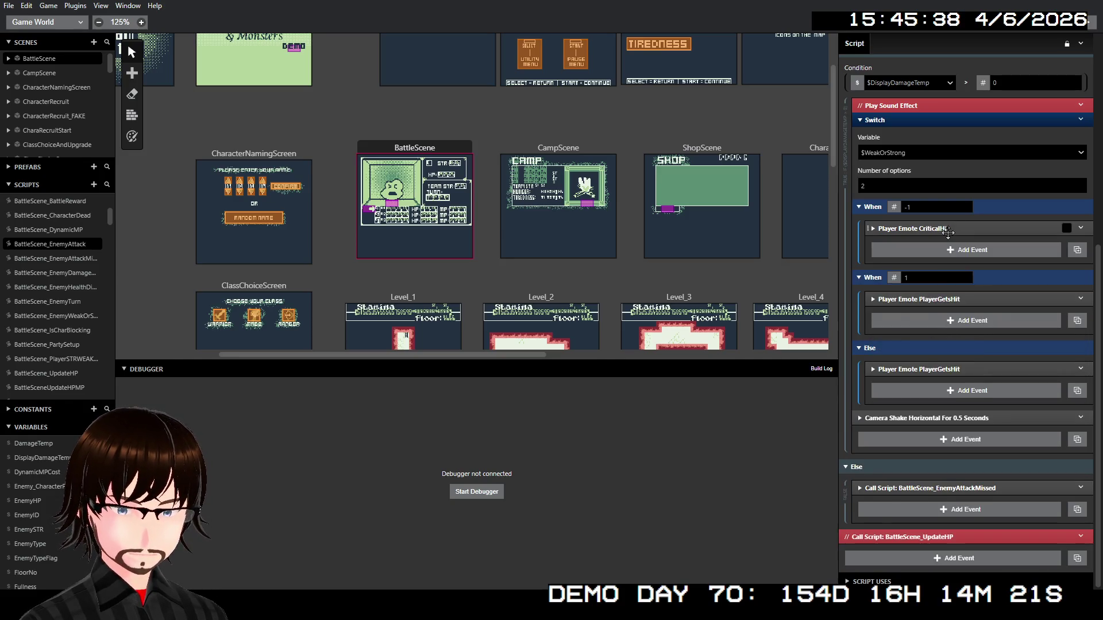
click(936, 299)
click(914, 365)
scroll(941, 436, down, 4)
scroll(948, 463, down, 2)
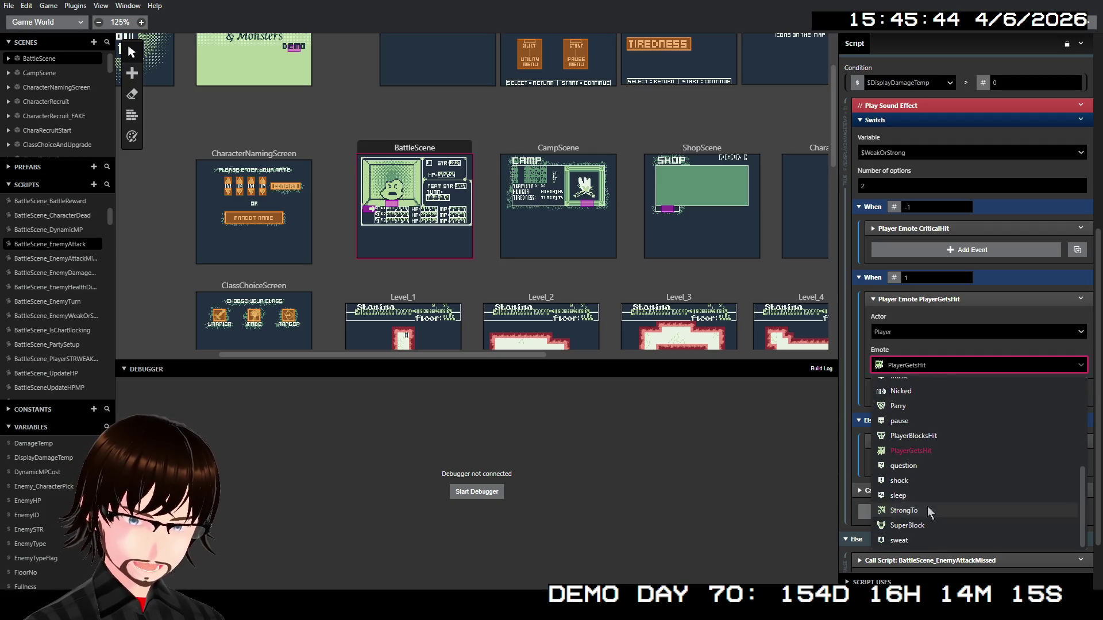
click(928, 511)
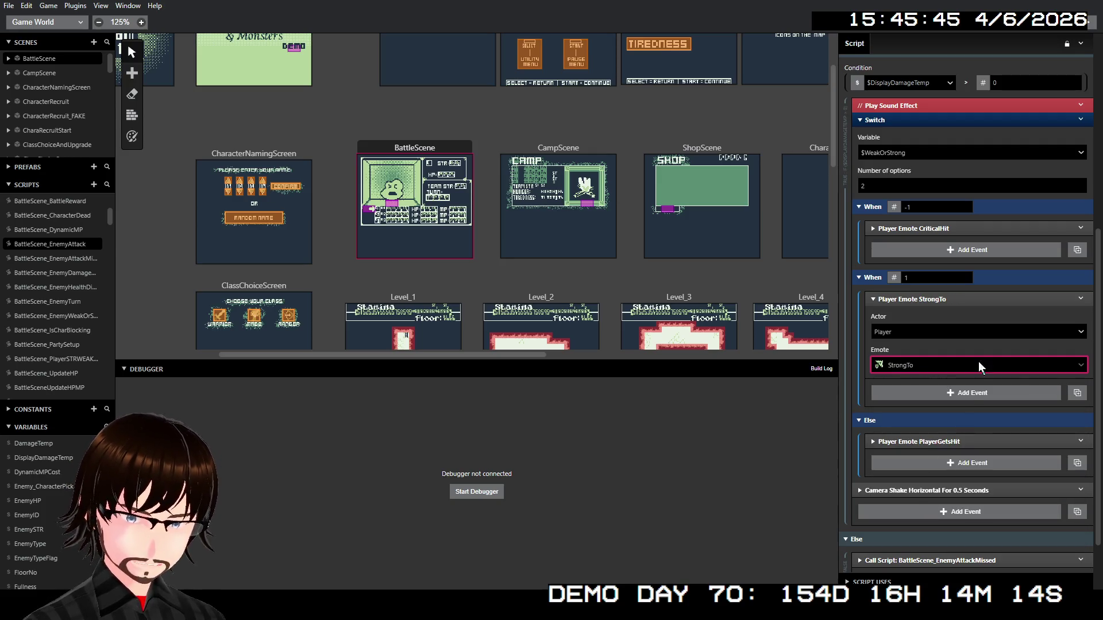
click(950, 299)
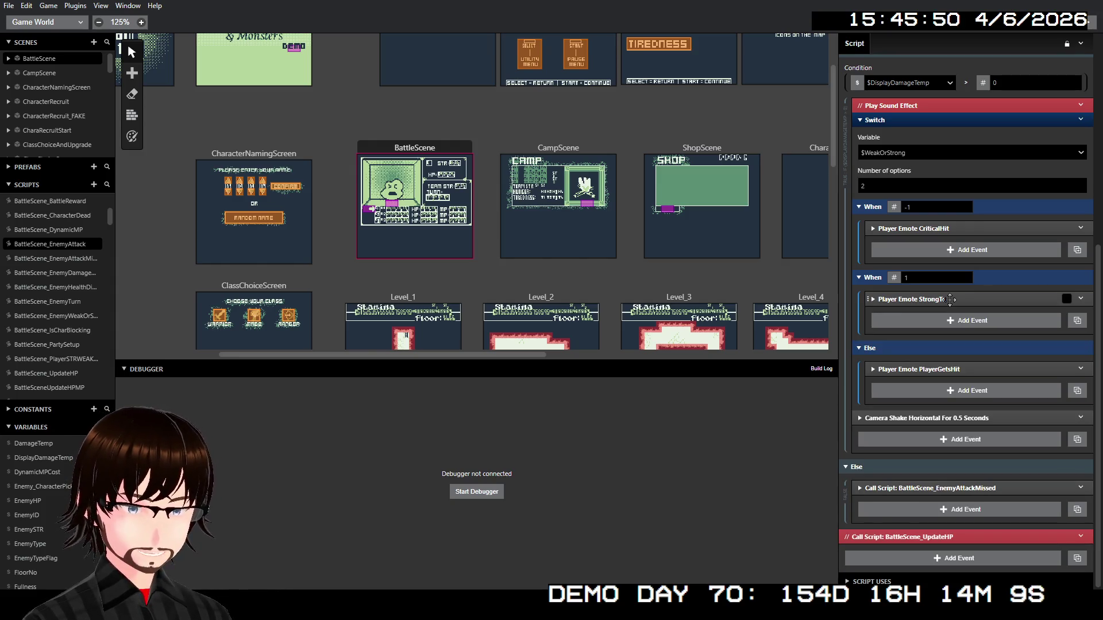
scroll(903, 180, up, 2)
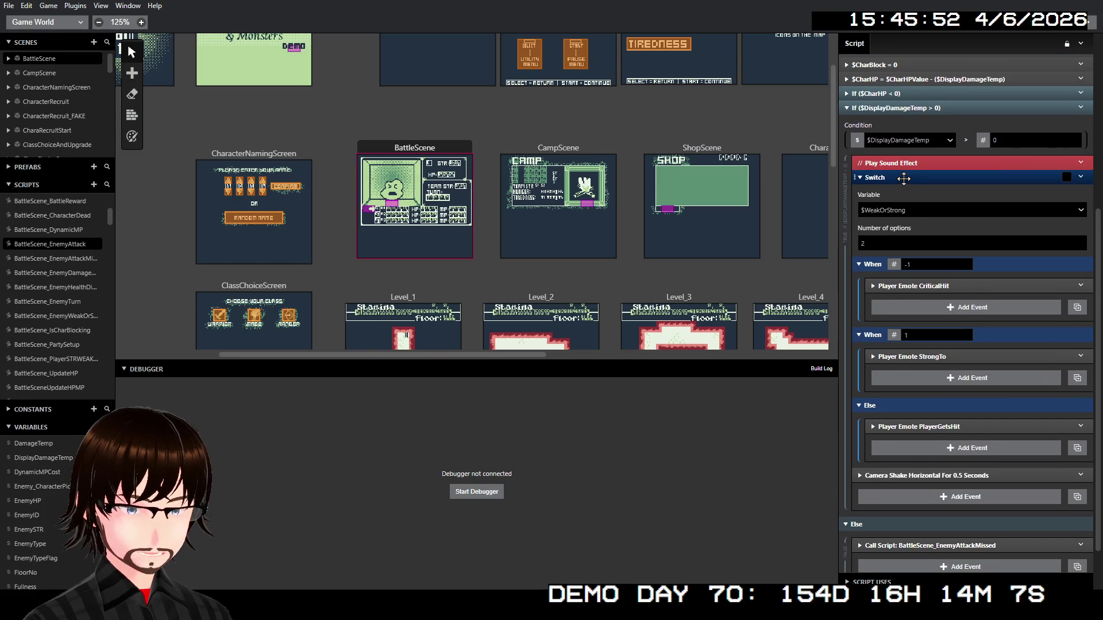
click(905, 178)
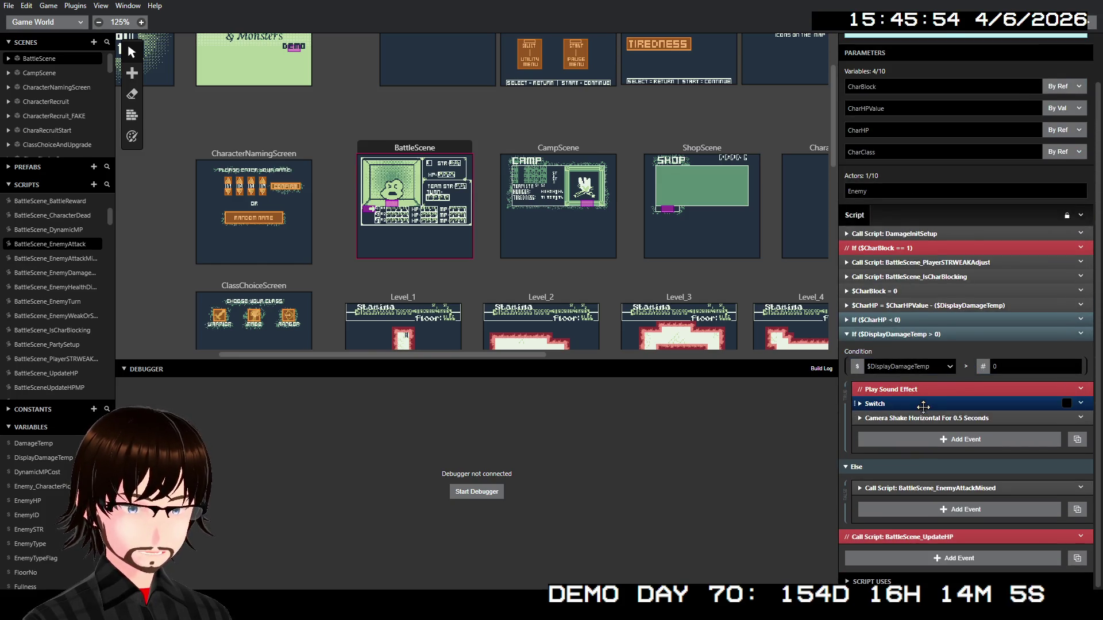
click(922, 407)
scroll(929, 386, down, 5)
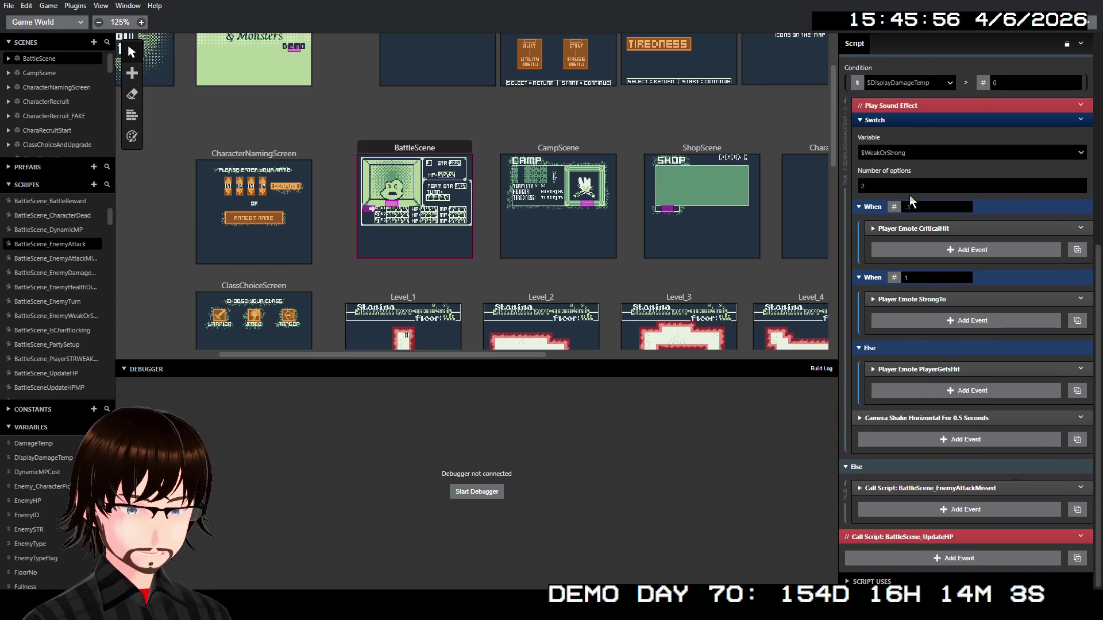
click(860, 207)
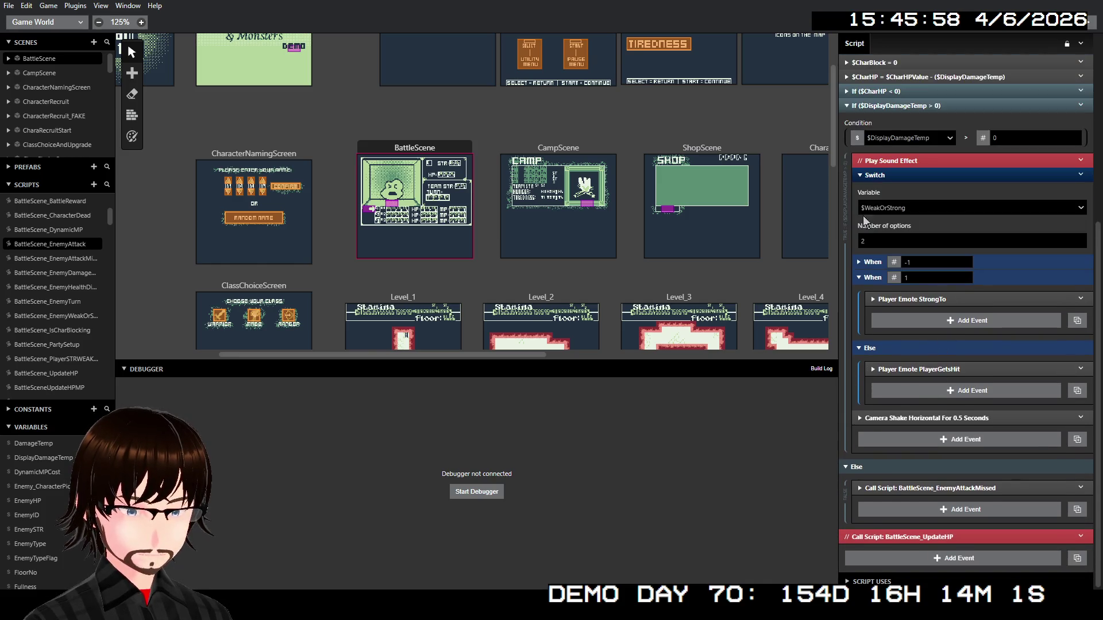
click(863, 279)
click(860, 349)
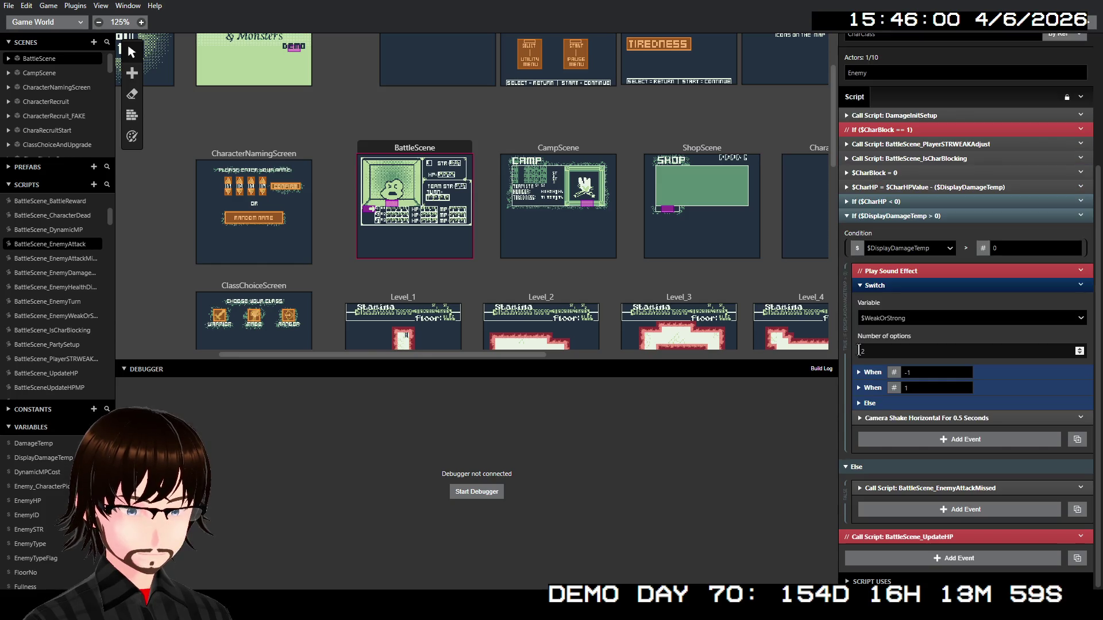
click(889, 285)
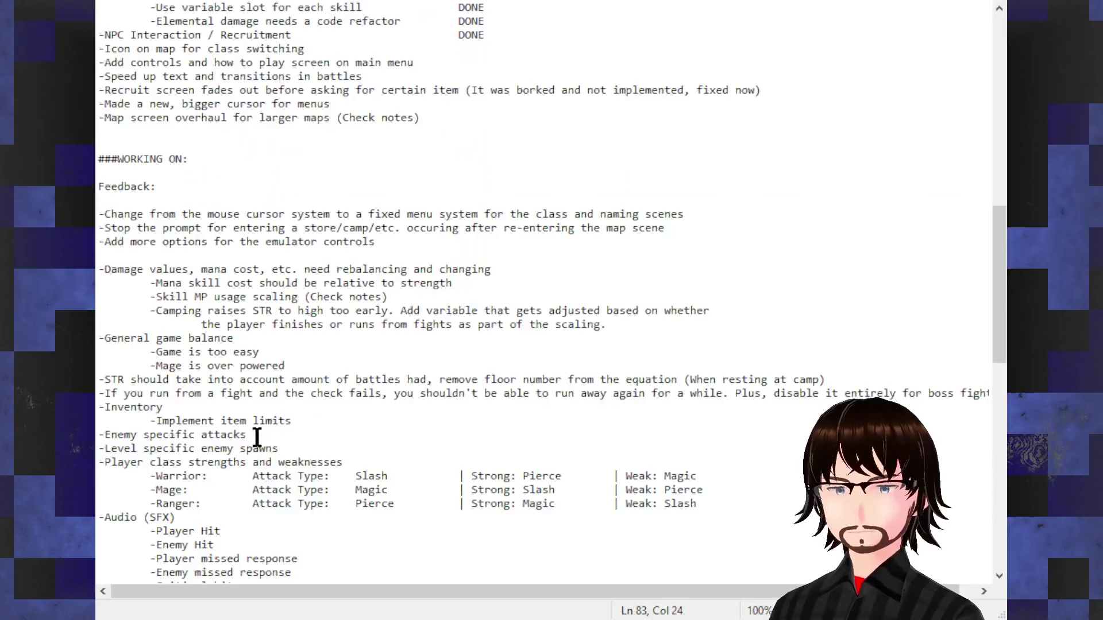
Move the '-Enemy specific attacks' line to just below 'Map screen overhaul'
mouse_move(247, 436)
mouse_down()
mouse_move(147, 424)
mouse_move(105, 424)
mouse_move(100, 437)
mouse_up()
key(ctrl+c)
key(BackSpace)
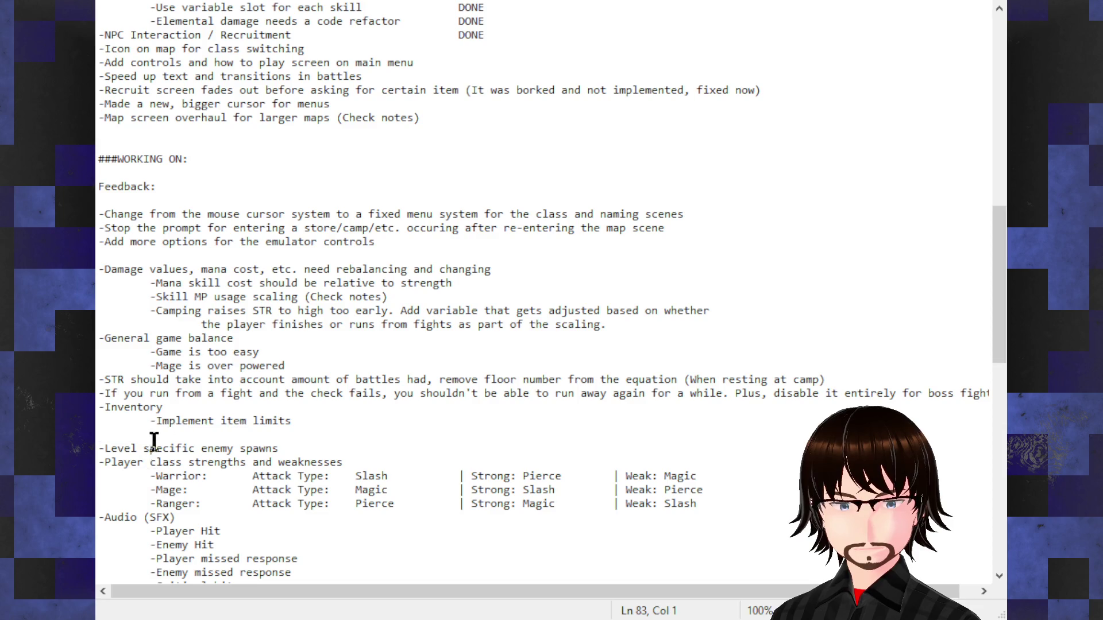
key(BackSpace)
click(221, 131)
key(ctrl+v)
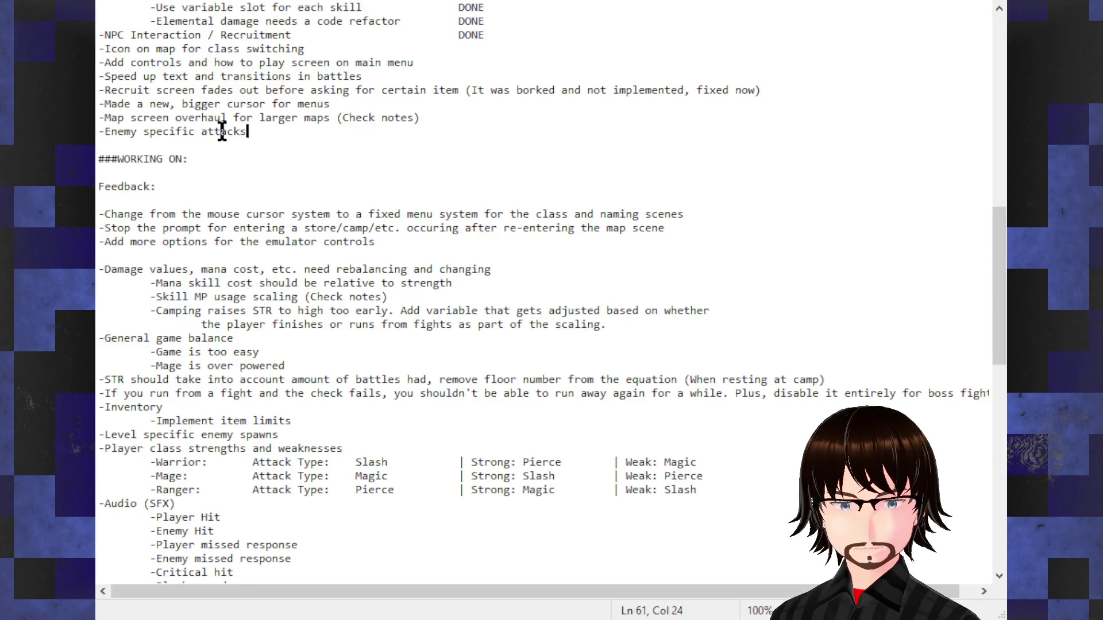
key(Return)
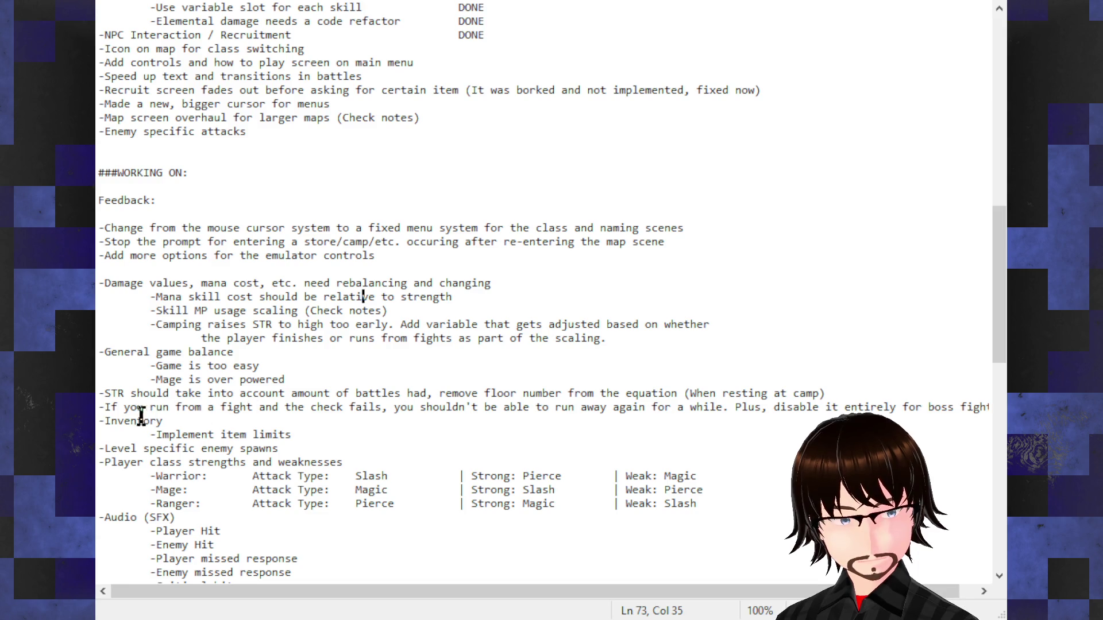
click(100, 421)
Add a note above '-Inventory': '-Add an attack type to the enemy HUD part…' about weakness damage
key(Return)
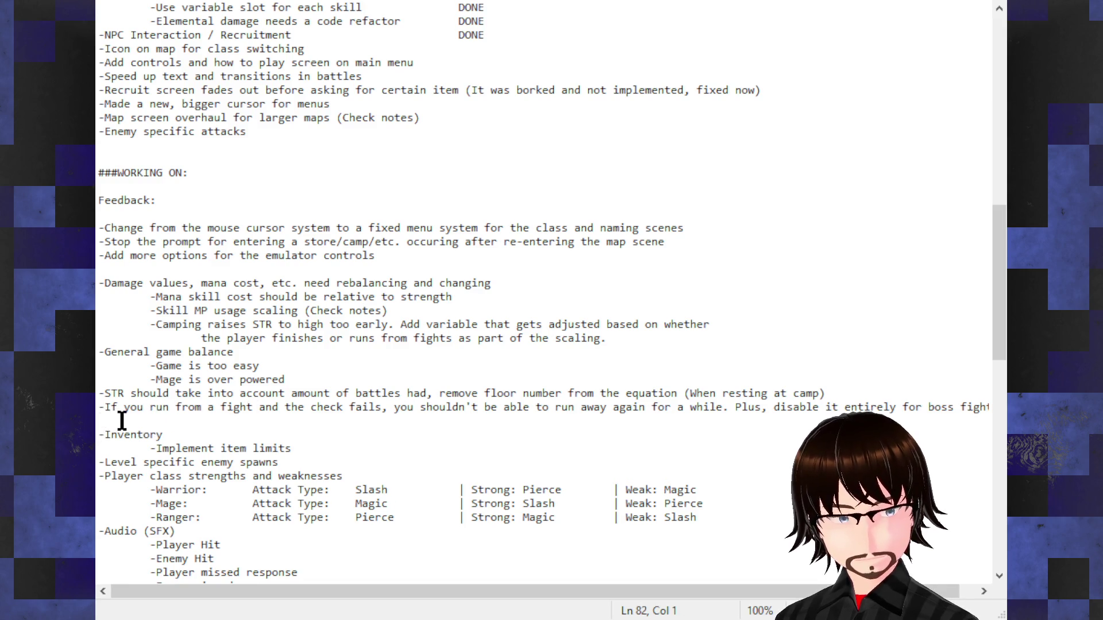
text(-Add an attack s)
key(BackSpace)
text(t)
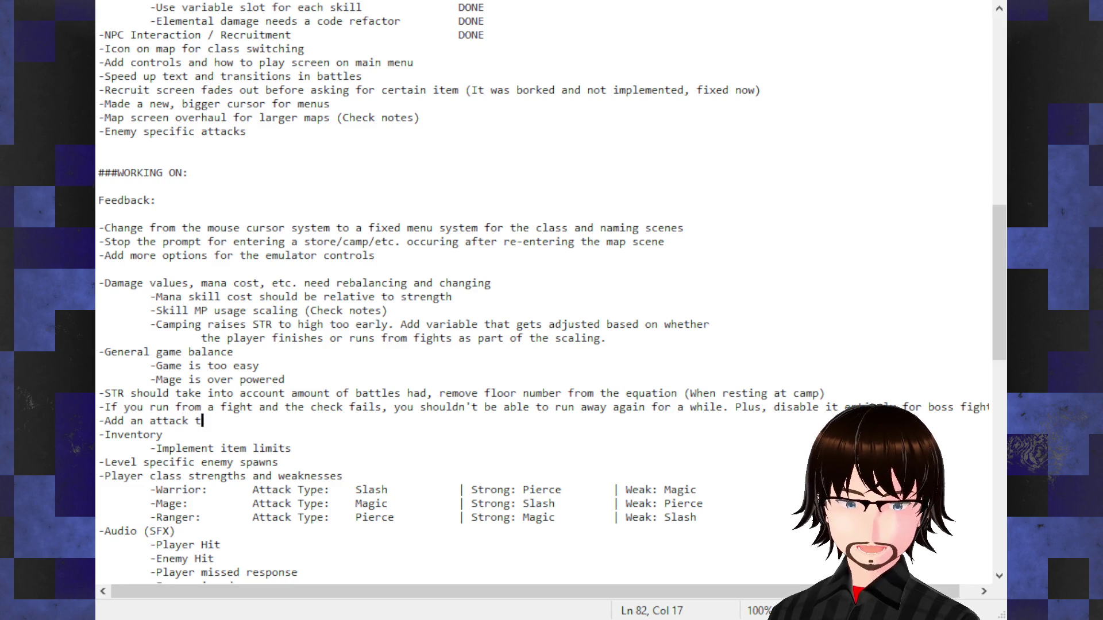
text(ype to )
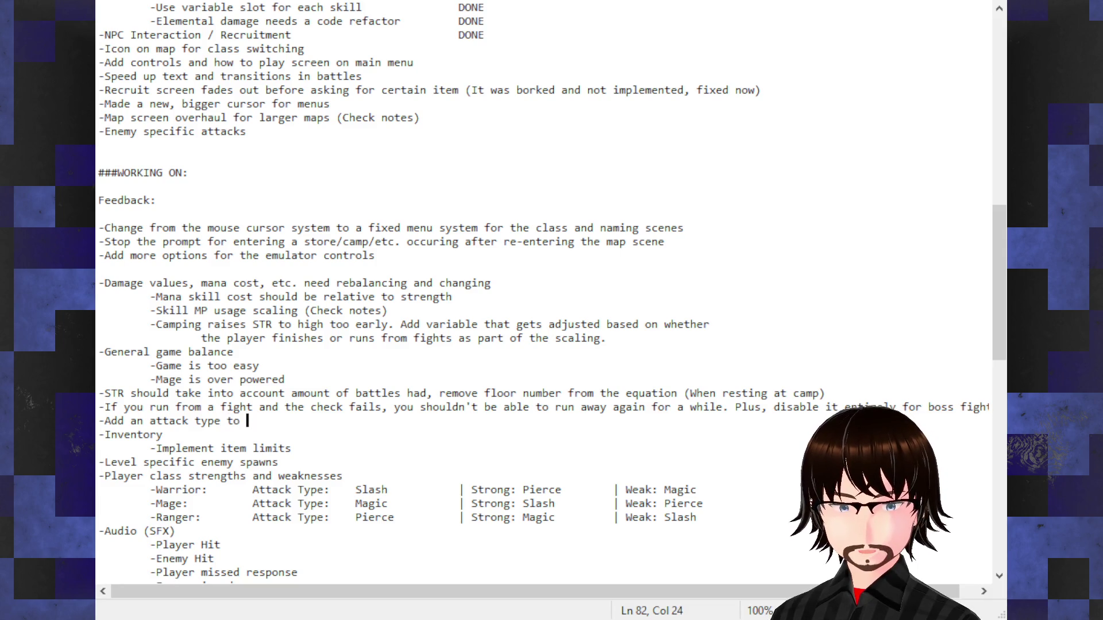
text(t)
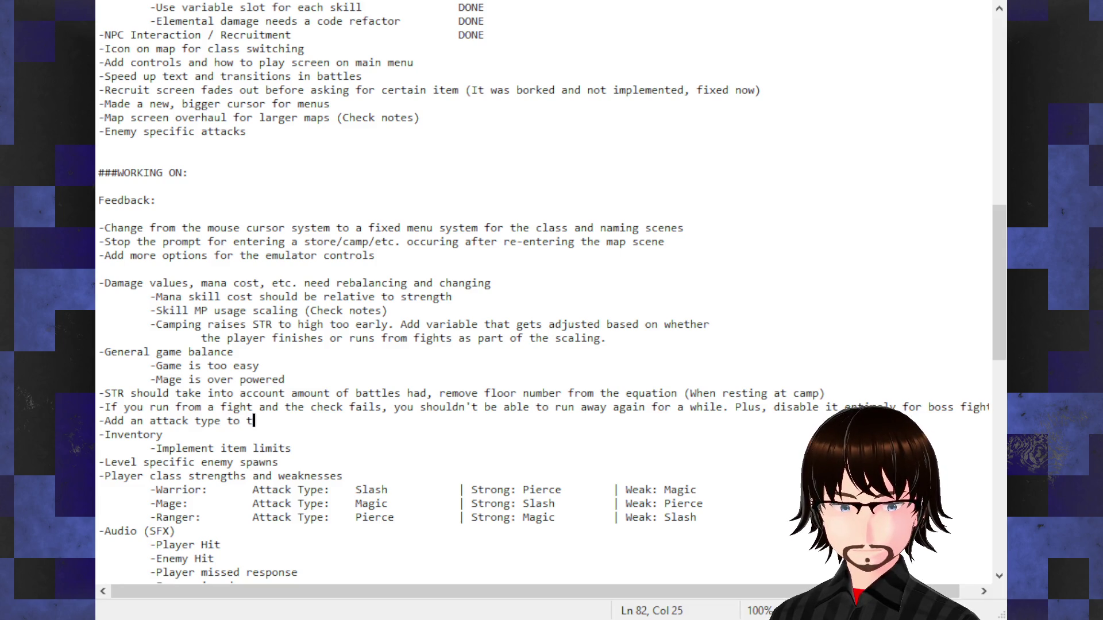
text(he enemy )
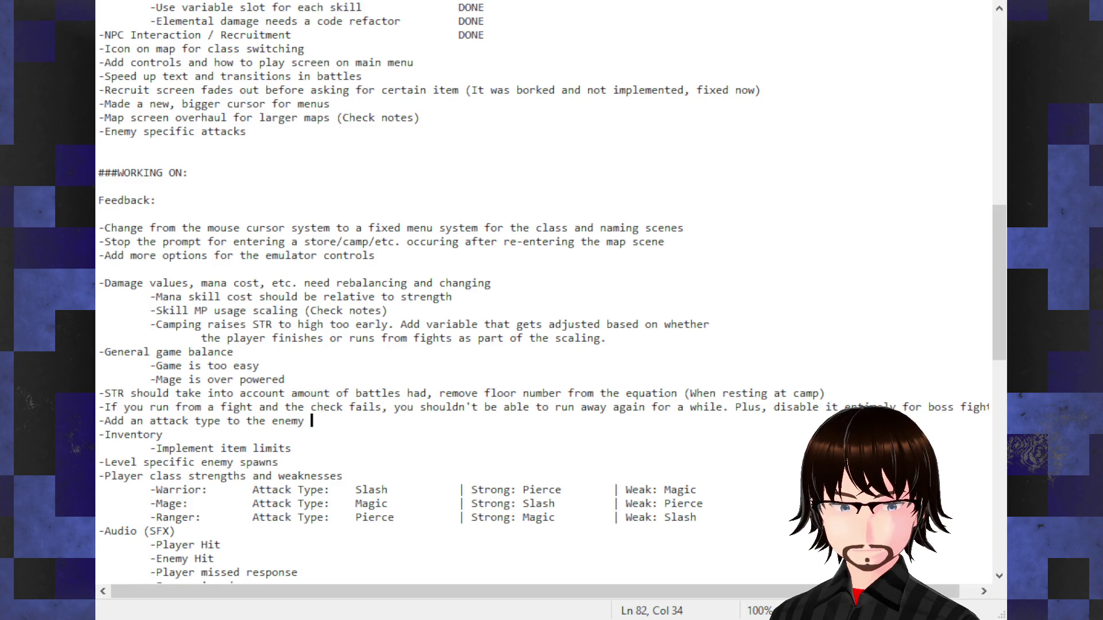
text(HU)
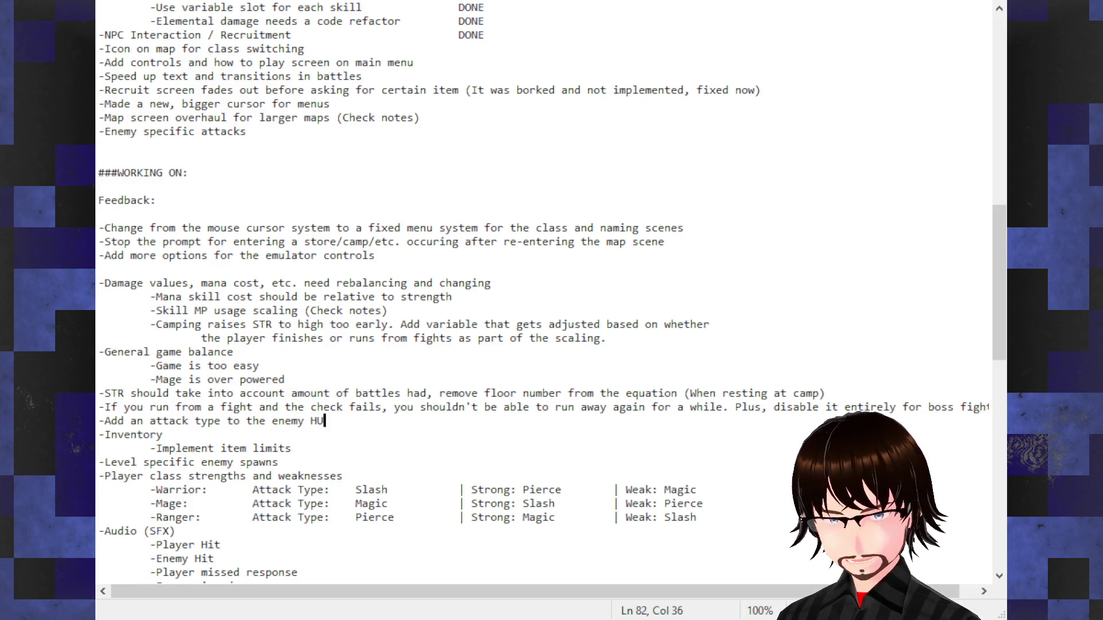
text(D part, )
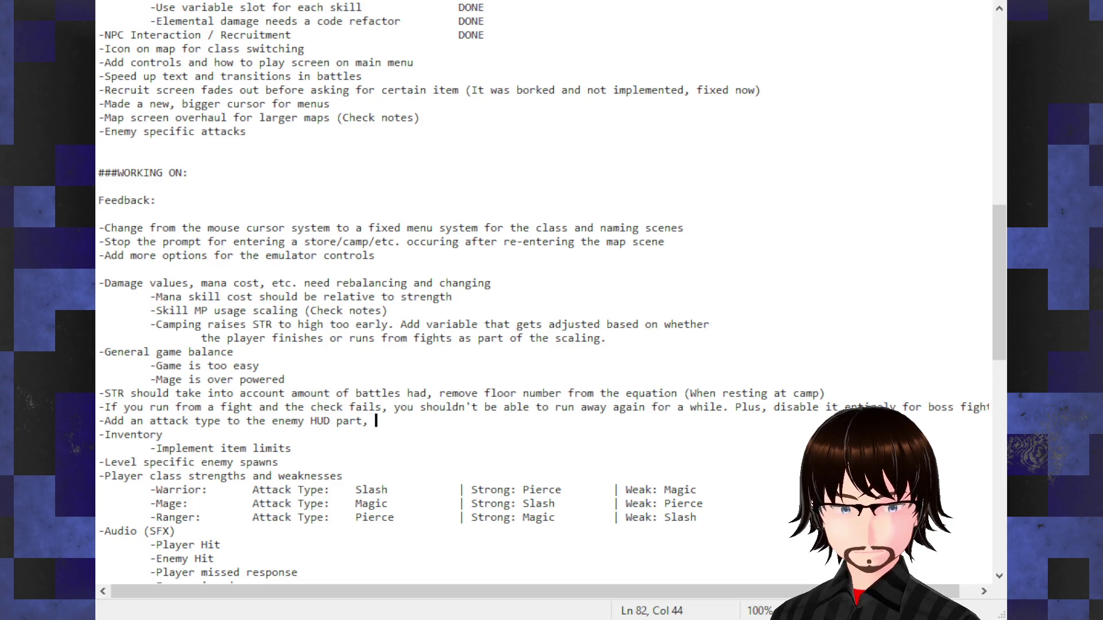
text(so the player)
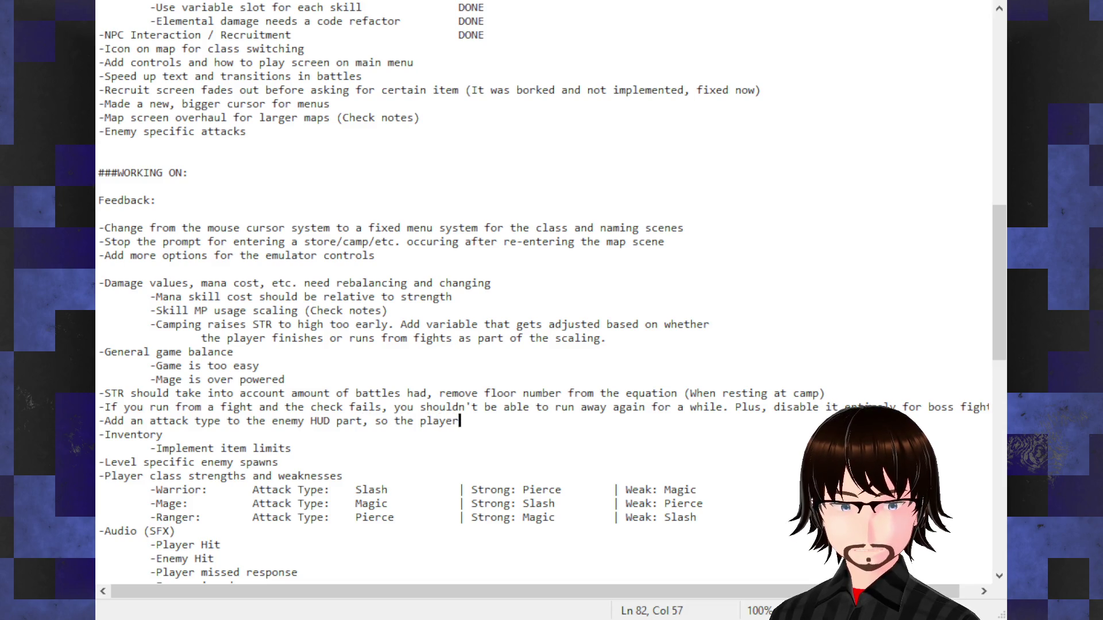
text( knows)
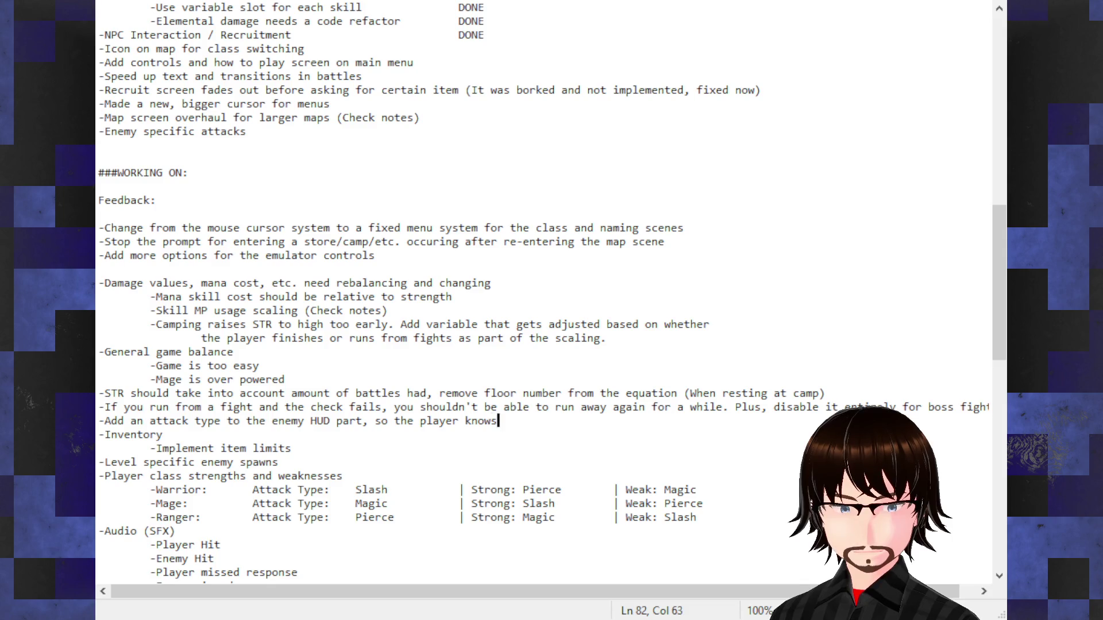
text( if an )
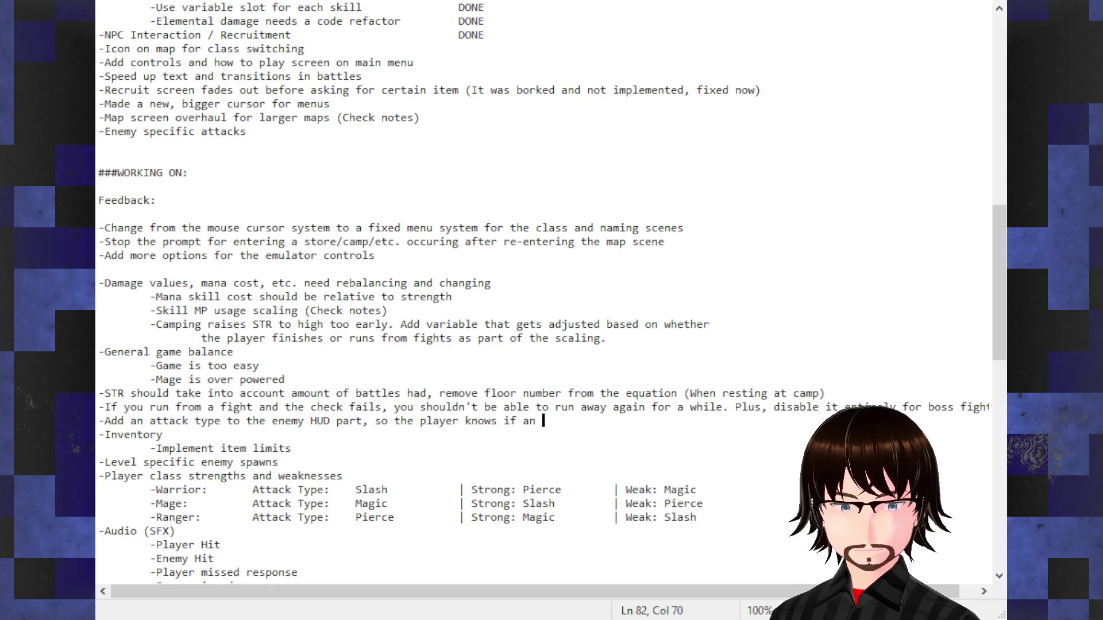
text(enemy is)
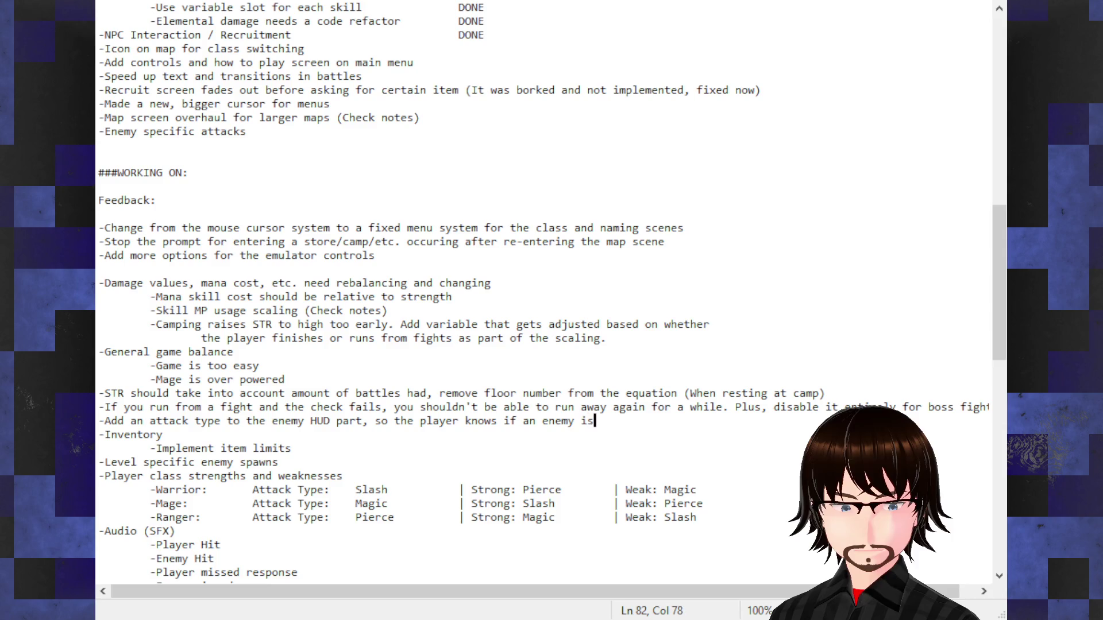
text( dealing dmg)
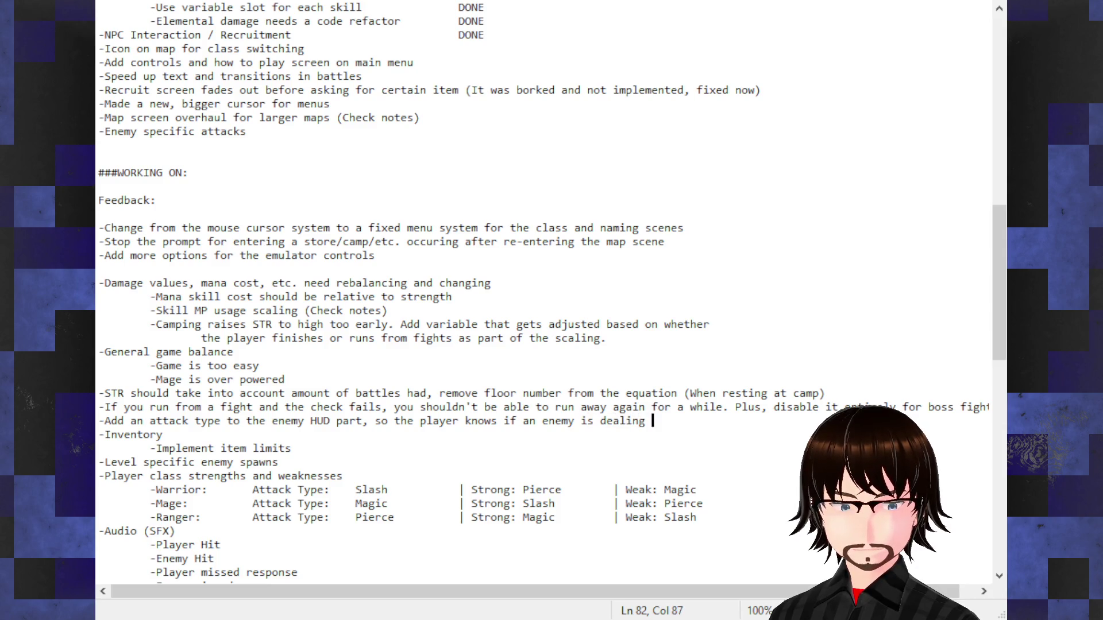
key(BackSpace)
key(BackSpace)
text(amage)
text( th)
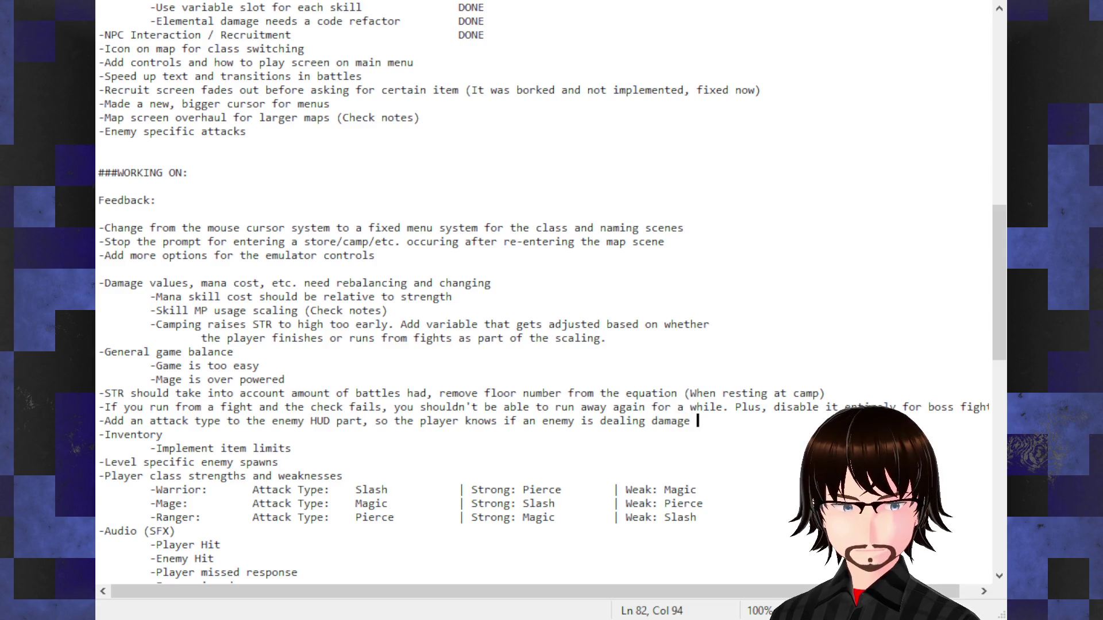
text(at)
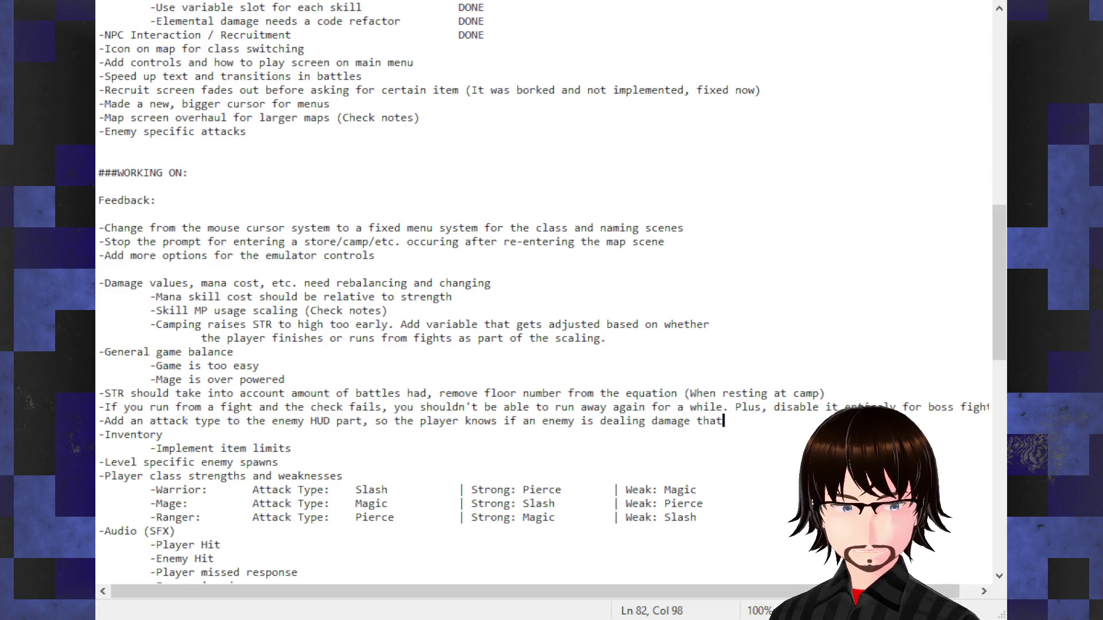
text( a p)
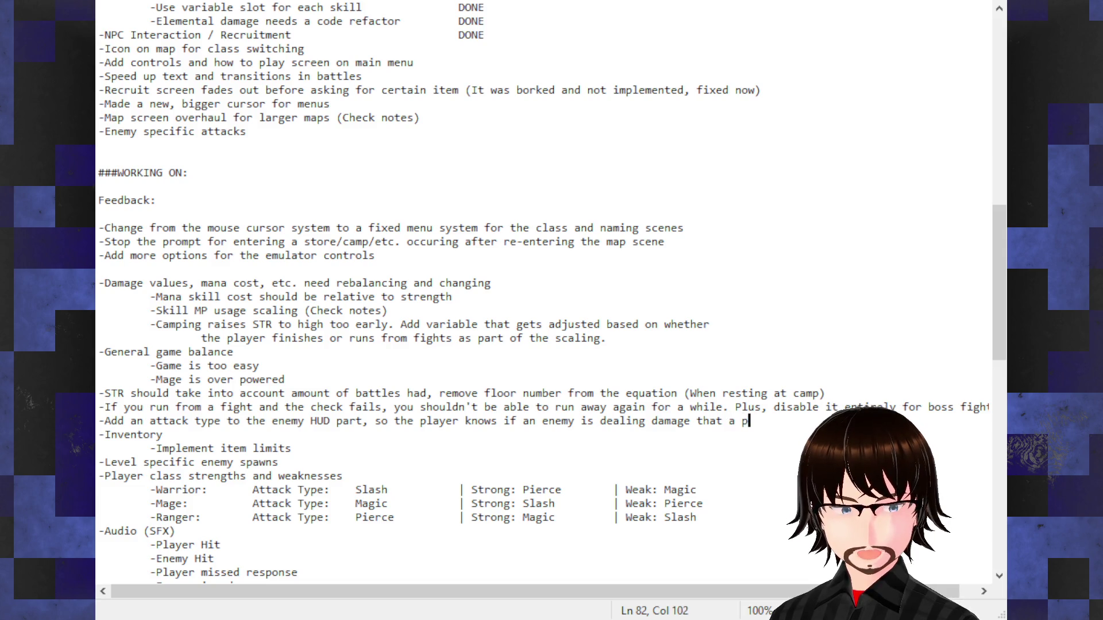
text(arty memeb)
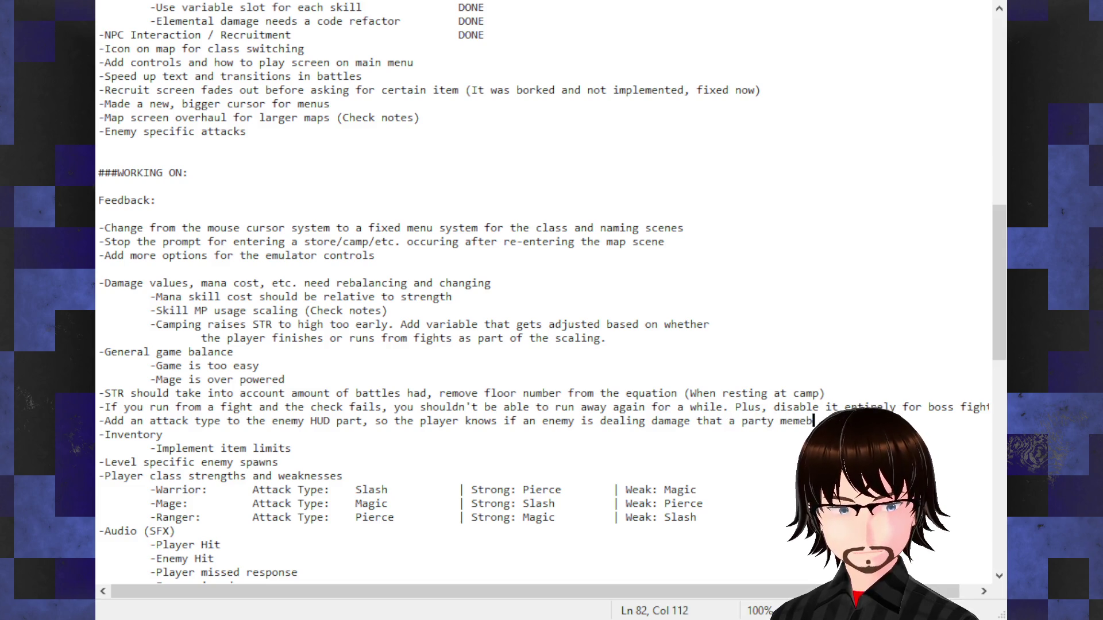
text(er is weak)
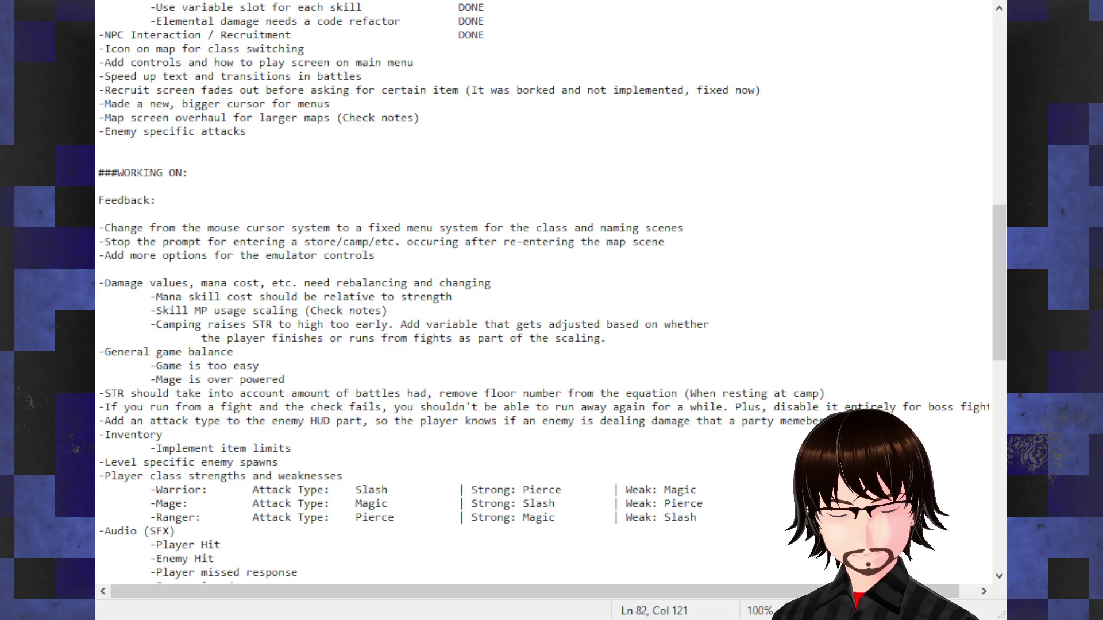